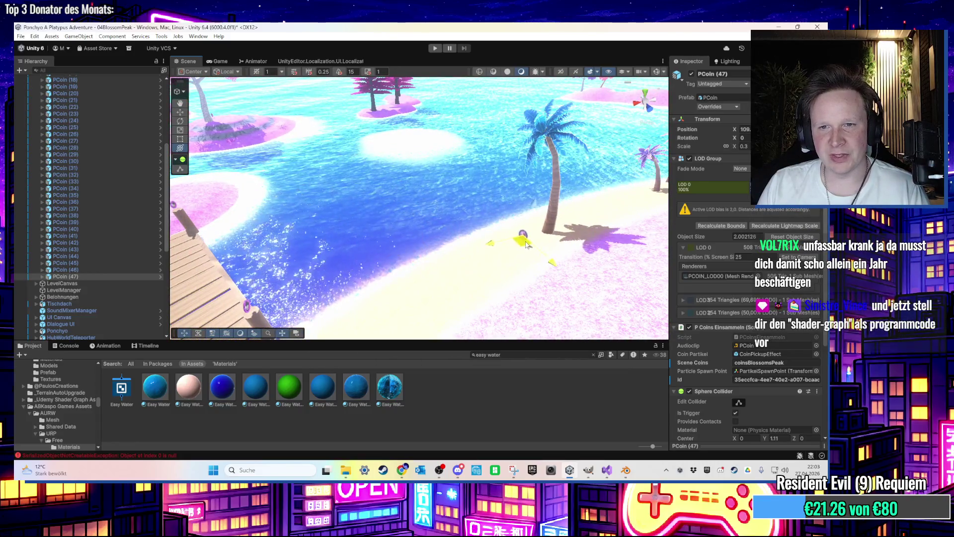
# Step: Move PCoin (47) toward the palm tree on the beach
pyautogui.scroll(5, 416, 259)
pyautogui.moveTo(473, 279)
pyautogui.mouseDown()
pyautogui.moveTo(420, 207)
pyautogui.moveTo(445, 186)
pyautogui.moveTo(451, 160)
pyautogui.moveTo(368, 198)
pyautogui.mouseUp()
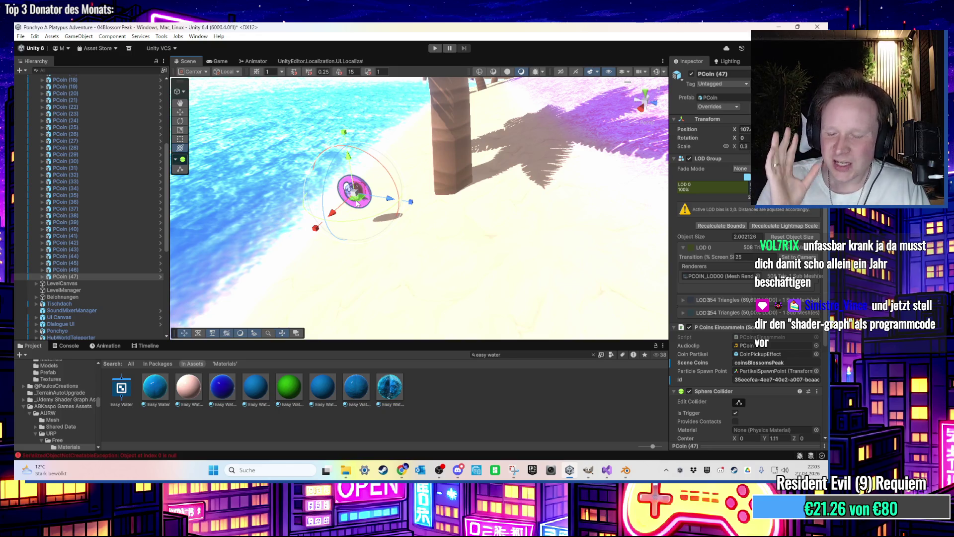
pyautogui.moveTo(357, 203)
pyautogui.mouseDown()
pyautogui.moveTo(413, 199)
pyautogui.moveTo(402, 224)
pyautogui.mouseUp()
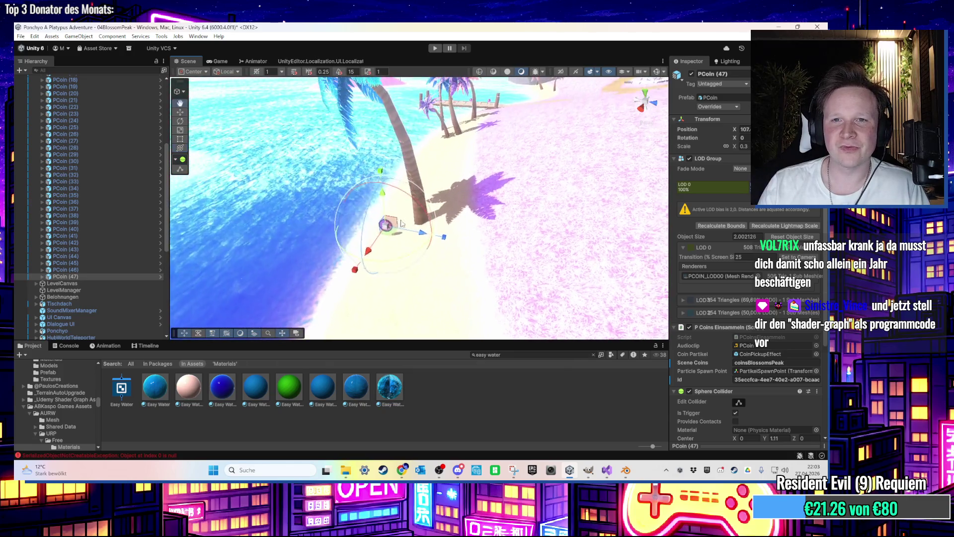
pyautogui.moveTo(292, 264); pyautogui.dragTo(374, 266)
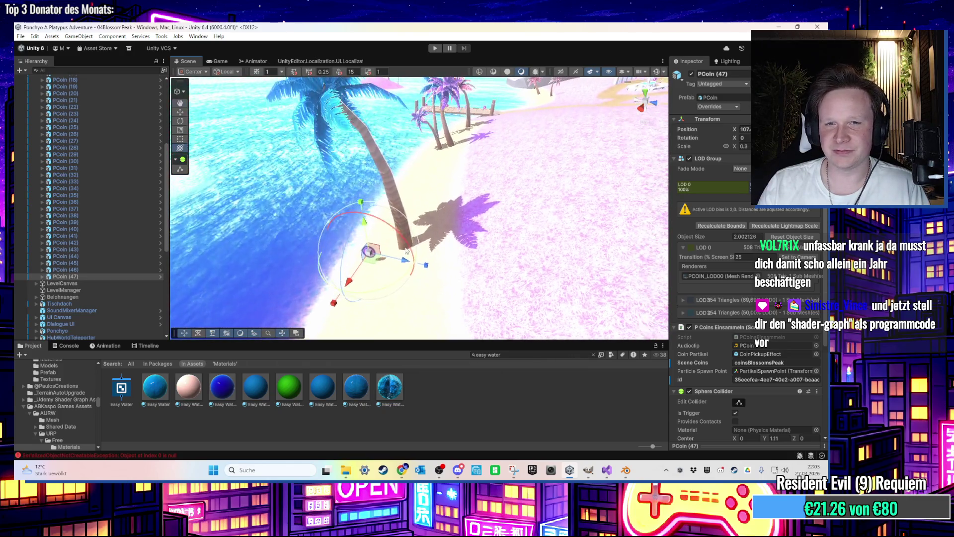
# Step: Duplicate the coin and place the new copies along the beach near the palms
pyautogui.hotkey('ctrl', 'd')
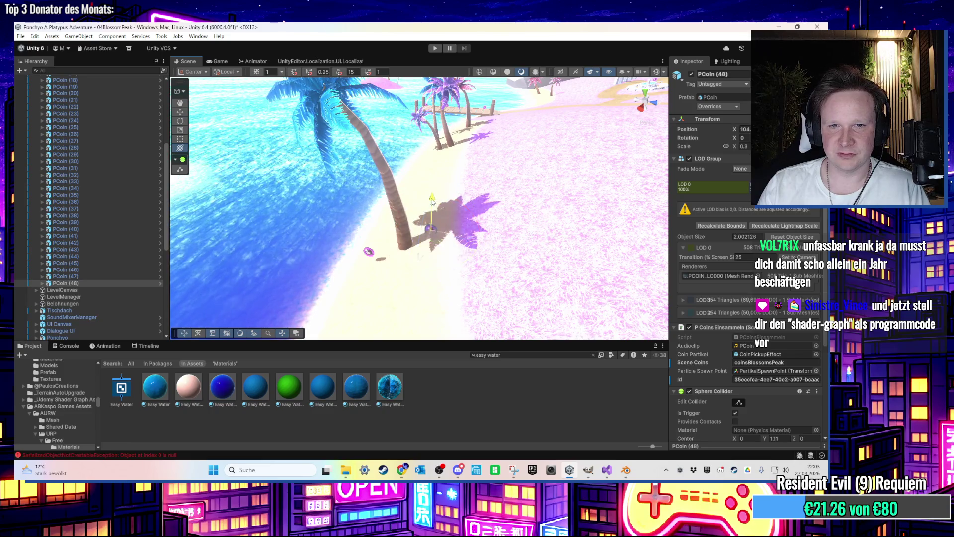
pyautogui.scroll(3, 432, 193)
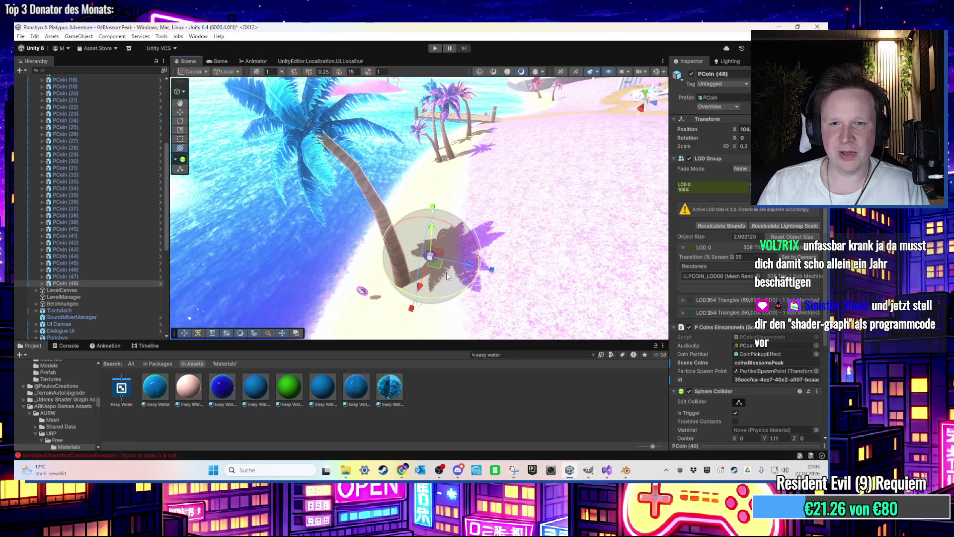
pyautogui.hotkey('ctrl', 'd')
pyautogui.moveTo(437, 266); pyautogui.dragTo(437, 243)
pyautogui.press('f')
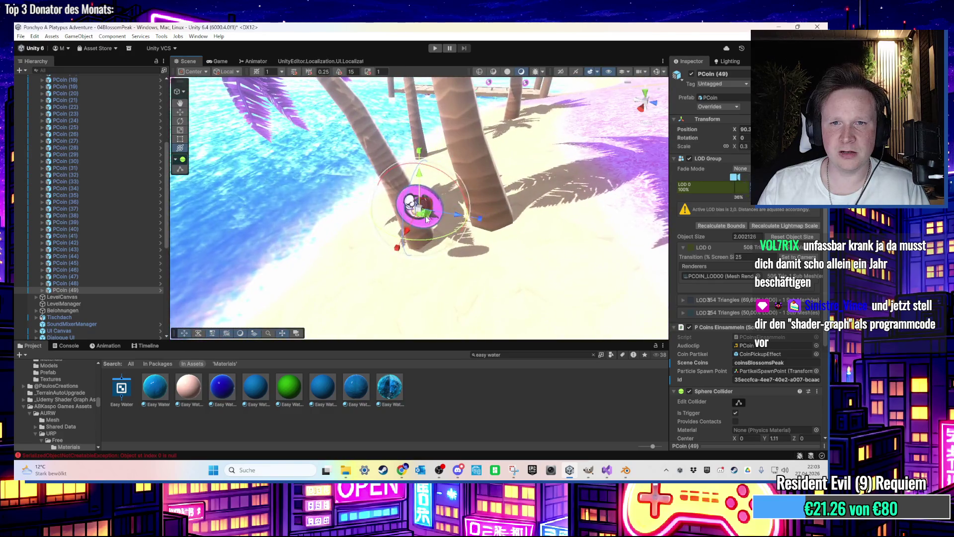
pyautogui.moveTo(434, 151)
pyautogui.mouseDown()
pyautogui.moveTo(511, 254)
pyautogui.moveTo(491, 242)
pyautogui.moveTo(496, 228)
pyautogui.moveTo(536, 268)
pyautogui.moveTo(421, 227)
pyautogui.moveTo(419, 243)
pyautogui.moveTo(344, 235)
pyautogui.moveTo(349, 264)
pyautogui.mouseUp()
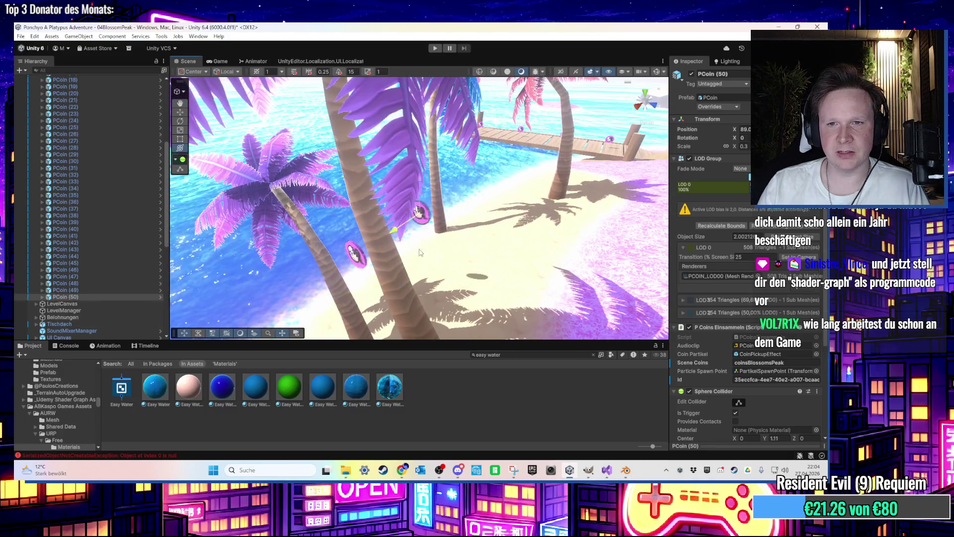
# Step: Duplicate the coin and move the copy from the porch toward the pier
pyautogui.press('f')
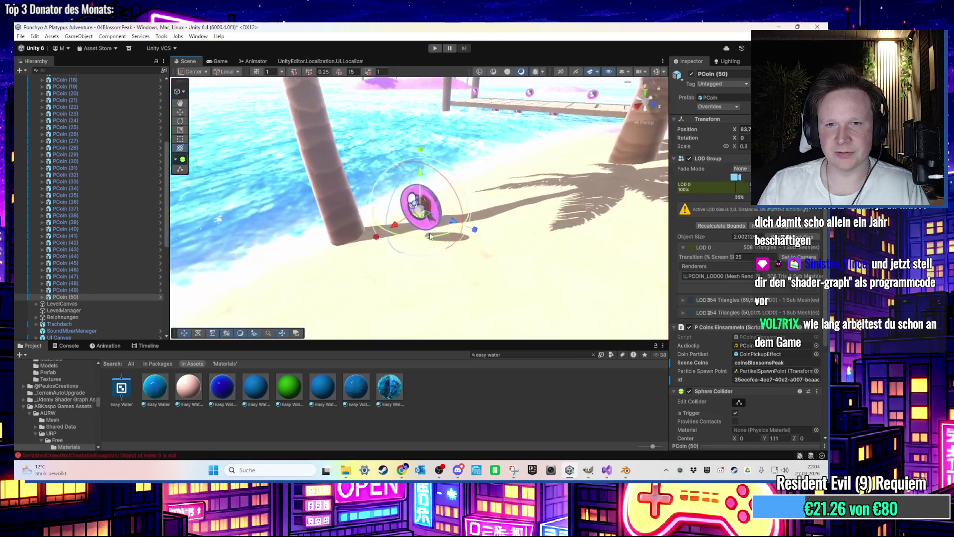
pyautogui.moveTo(515, 187)
pyautogui.mouseDown()
pyautogui.moveTo(471, 229)
pyautogui.moveTo(401, 186)
pyautogui.moveTo(481, 256)
pyautogui.moveTo(459, 249)
pyautogui.moveTo(436, 261)
pyautogui.moveTo(323, 239)
pyautogui.moveTo(373, 301)
pyautogui.moveTo(368, 176)
pyautogui.mouseUp()
pyautogui.hotkey('ctrl', 'd')
pyautogui.moveTo(365, 255)
pyautogui.mouseDown()
pyautogui.moveTo(326, 229)
pyautogui.moveTo(358, 258)
pyautogui.moveTo(571, 259)
pyautogui.moveTo(464, 283)
pyautogui.moveTo(472, 249)
pyautogui.moveTo(501, 228)
pyautogui.moveTo(432, 248)
pyautogui.moveTo(369, 224)
pyautogui.moveTo(352, 250)
pyautogui.moveTo(627, 205)
pyautogui.moveTo(428, 266)
pyautogui.mouseUp()
pyautogui.scroll(3, 330, 227)
# Step: Add another coin copy on the roof edge and check it from the side
pyautogui.hotkey('ctrl', 'd')
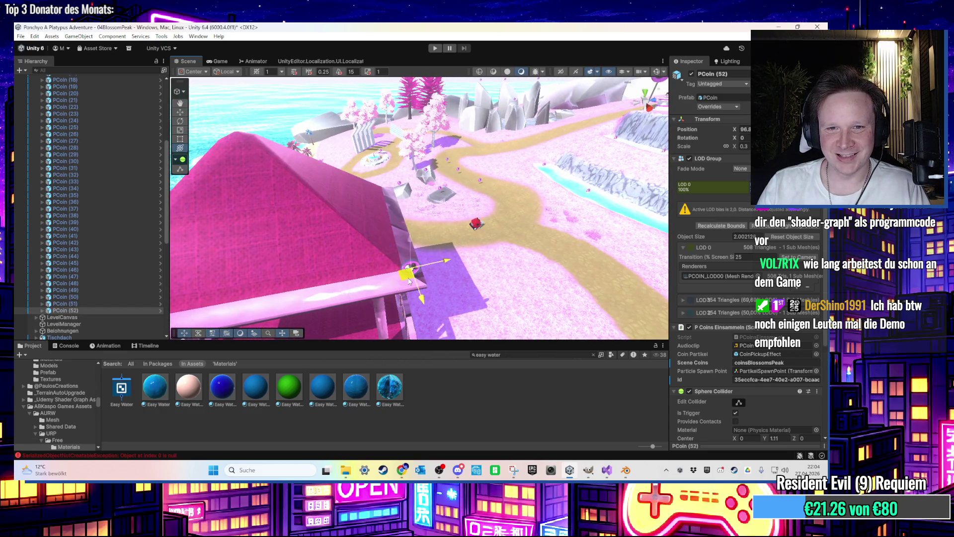
pyautogui.moveTo(368, 263)
pyautogui.mouseDown()
pyautogui.moveTo(396, 228)
pyautogui.moveTo(449, 224)
pyautogui.moveTo(424, 238)
pyautogui.moveTo(377, 237)
pyautogui.moveTo(392, 259)
pyautogui.mouseUp()
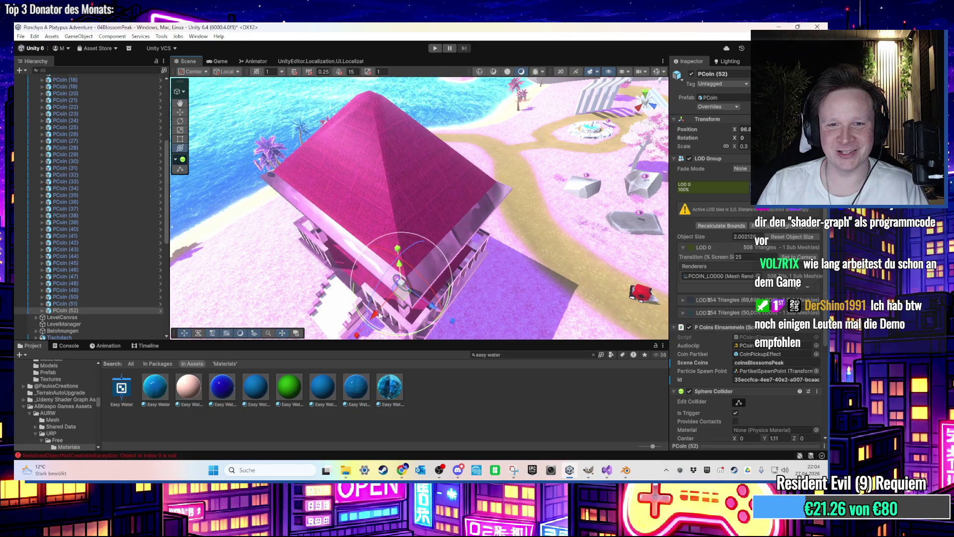
pyautogui.press('f')
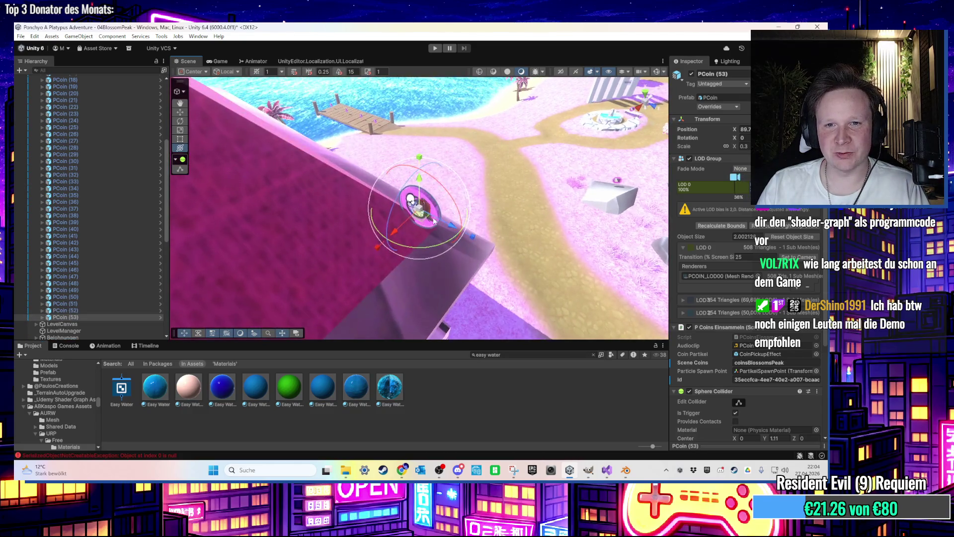
pyautogui.moveTo(476, 230)
pyautogui.mouseDown()
pyautogui.moveTo(386, 172)
pyautogui.moveTo(338, 191)
pyautogui.moveTo(310, 244)
pyautogui.moveTo(533, 304)
pyautogui.moveTo(447, 309)
pyautogui.mouseUp()
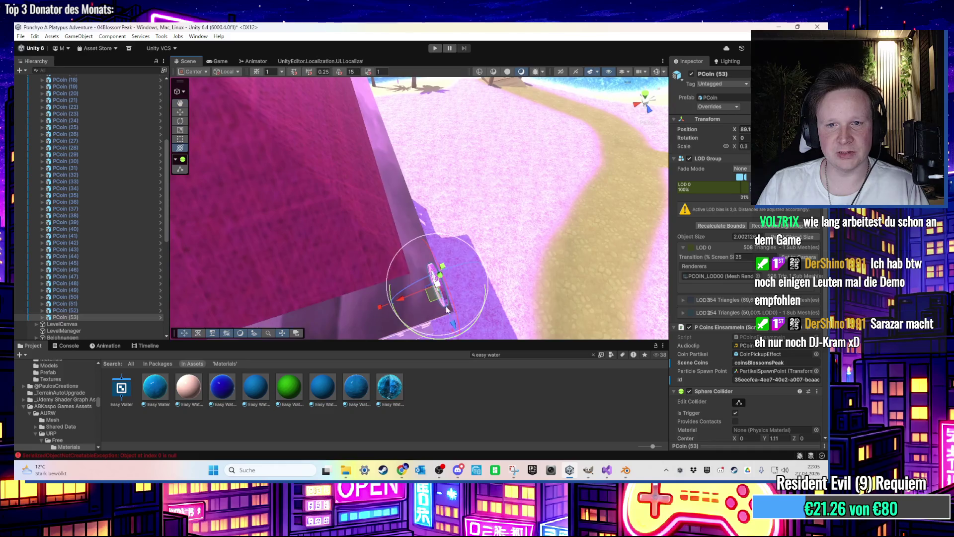
pyautogui.moveTo(396, 147)
pyautogui.mouseDown()
pyautogui.moveTo(403, 259)
pyautogui.moveTo(411, 256)
pyautogui.moveTo(429, 286)
pyautogui.mouseUp()
pyautogui.moveTo(371, 108)
pyautogui.mouseDown()
pyautogui.moveTo(423, 218)
pyautogui.moveTo(527, 243)
pyautogui.moveTo(421, 192)
pyautogui.moveTo(599, 232)
pyautogui.moveTo(476, 190)
pyautogui.moveTo(548, 212)
pyautogui.moveTo(322, 253)
pyautogui.moveTo(499, 250)
pyautogui.moveTo(412, 279)
pyautogui.moveTo(419, 262)
pyautogui.moveTo(291, 233)
pyautogui.moveTo(404, 252)
pyautogui.mouseUp()
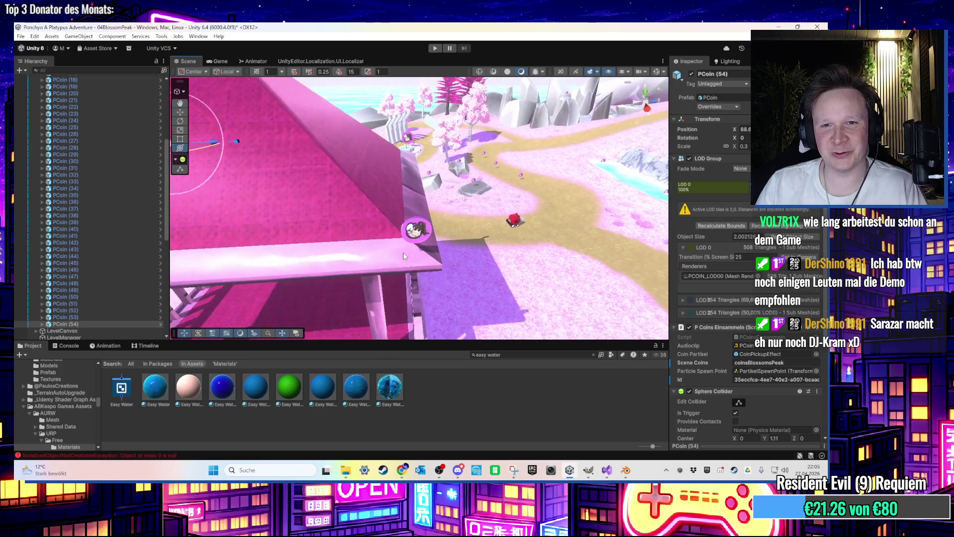
# Step: Duplicate the coin and move the new copy toward the cliff edge
pyautogui.scroll(-3, 404, 255)
pyautogui.moveTo(550, 243)
pyautogui.mouseDown()
pyautogui.moveTo(579, 234)
pyautogui.moveTo(420, 258)
pyautogui.mouseUp()
pyautogui.hotkey('ctrl', 'd')
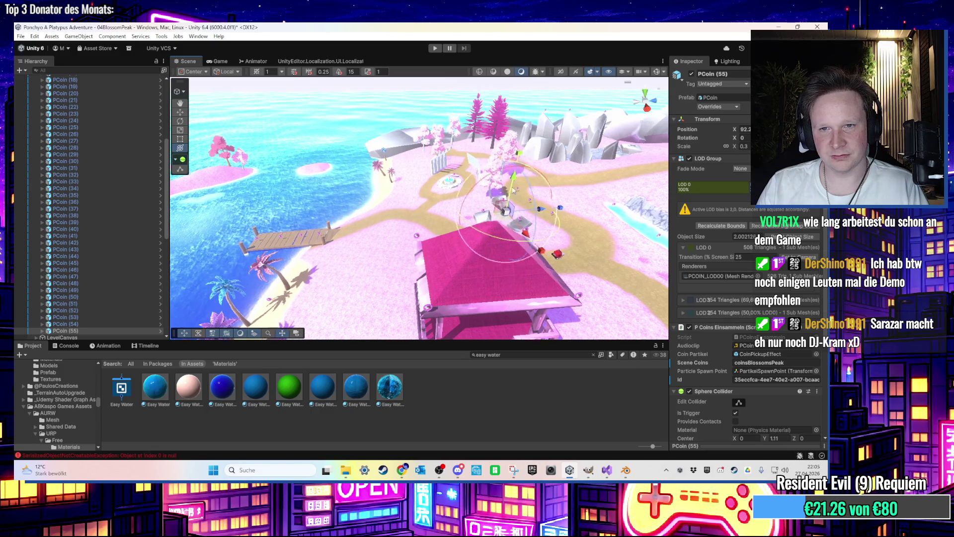
pyautogui.press('f')
pyautogui.moveTo(417, 219)
pyautogui.mouseDown()
pyautogui.moveTo(330, 284)
pyautogui.moveTo(316, 271)
pyautogui.mouseUp()
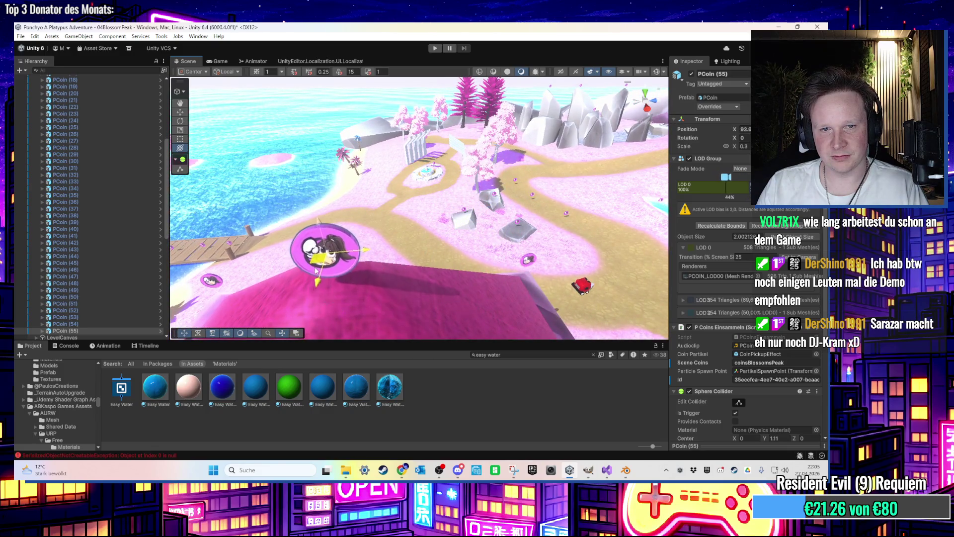
pyautogui.press('f')
pyautogui.moveTo(416, 175)
pyautogui.mouseDown()
pyautogui.moveTo(413, 218)
pyautogui.moveTo(527, 209)
pyautogui.moveTo(435, 143)
pyautogui.moveTo(446, 184)
pyautogui.moveTo(337, 224)
pyautogui.moveTo(541, 244)
pyautogui.moveTo(416, 195)
pyautogui.mouseUp()
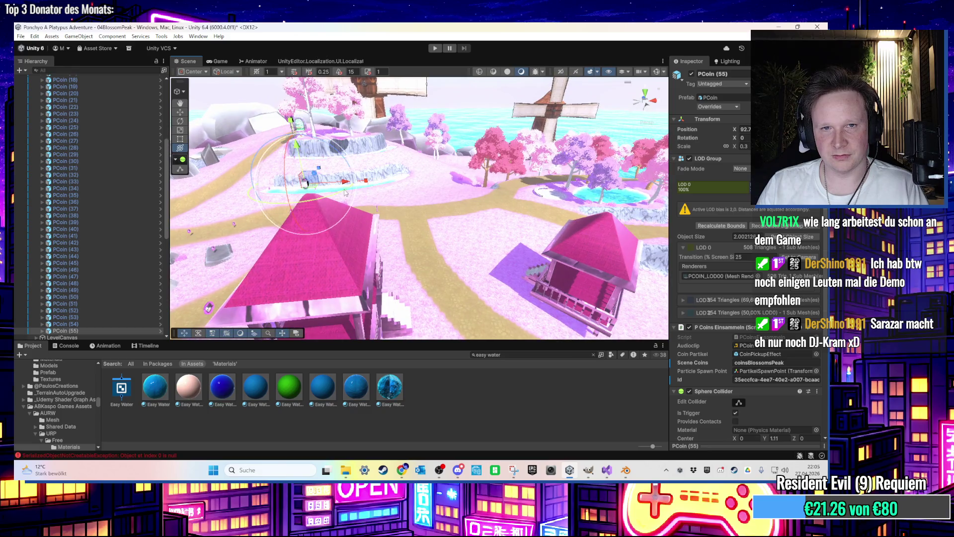
# Step: Add another coin copy and slide it across the pink roof, lower on the slope
pyautogui.click(469, 174)
pyautogui.moveTo(641, 196); pyautogui.dragTo(469, 235)
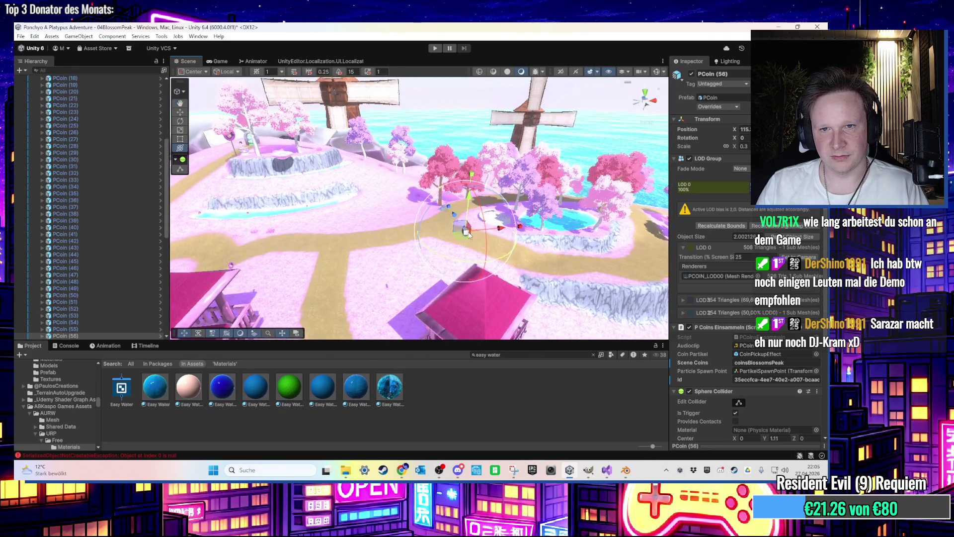
pyautogui.press('f')
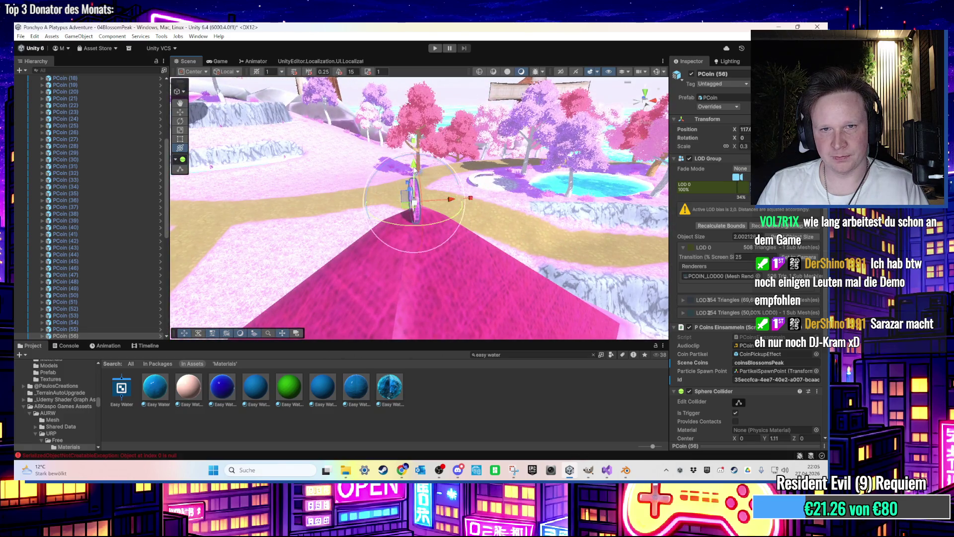
pyautogui.moveTo(408, 177)
pyautogui.mouseDown()
pyautogui.moveTo(480, 217)
pyautogui.moveTo(488, 262)
pyautogui.moveTo(602, 178)
pyautogui.moveTo(529, 171)
pyautogui.moveTo(529, 134)
pyautogui.moveTo(503, 115)
pyautogui.mouseUp()
pyautogui.moveTo(539, 167); pyautogui.dragTo(481, 146)
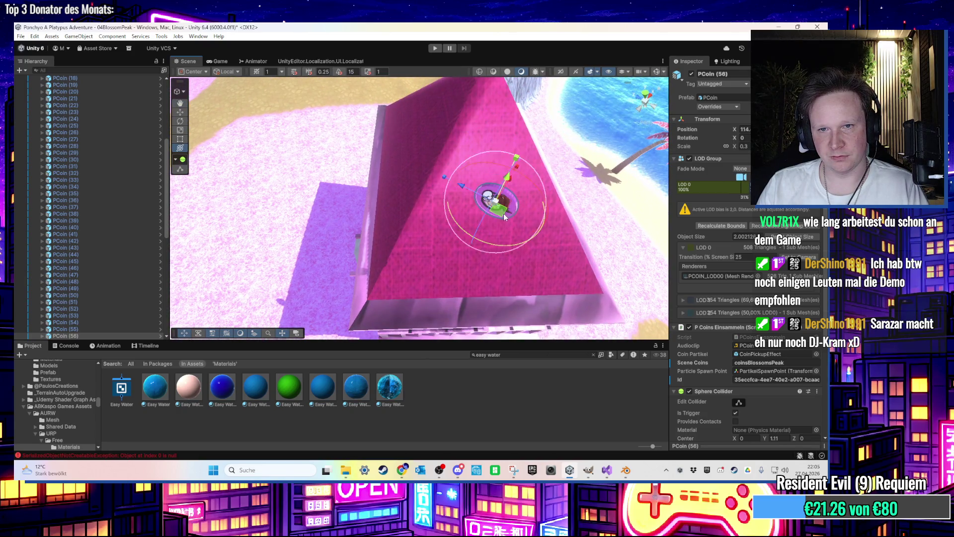
pyautogui.moveTo(493, 297); pyautogui.dragTo(458, 310)
# Step: Place that coin on the roof edge and view it up close
pyautogui.press('f')
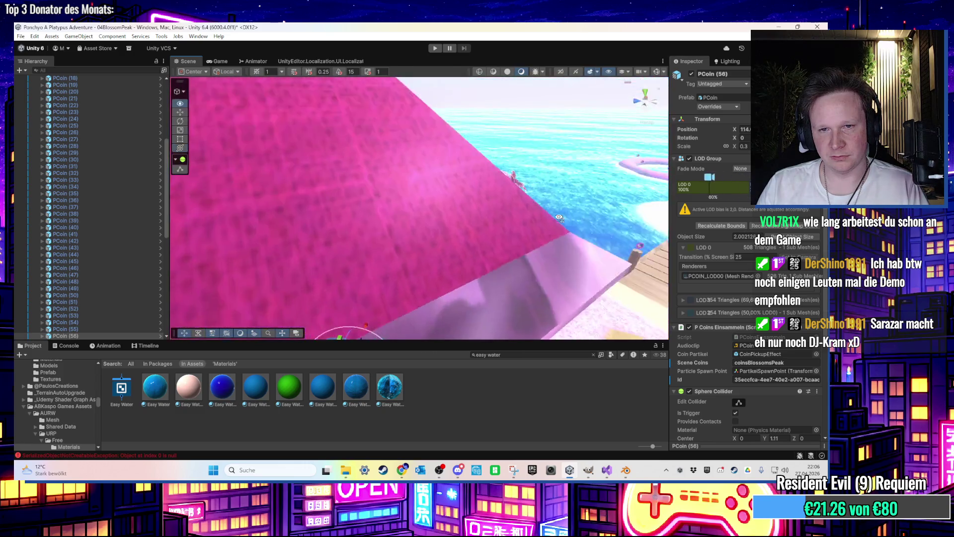
pyautogui.moveTo(463, 205)
pyautogui.mouseDown()
pyautogui.moveTo(447, 211)
pyautogui.moveTo(484, 228)
pyautogui.mouseUp()
pyautogui.scroll(-5, 485, 229)
pyautogui.scroll(3, 481, 279)
pyautogui.moveTo(481, 279); pyautogui.dragTo(504, 276)
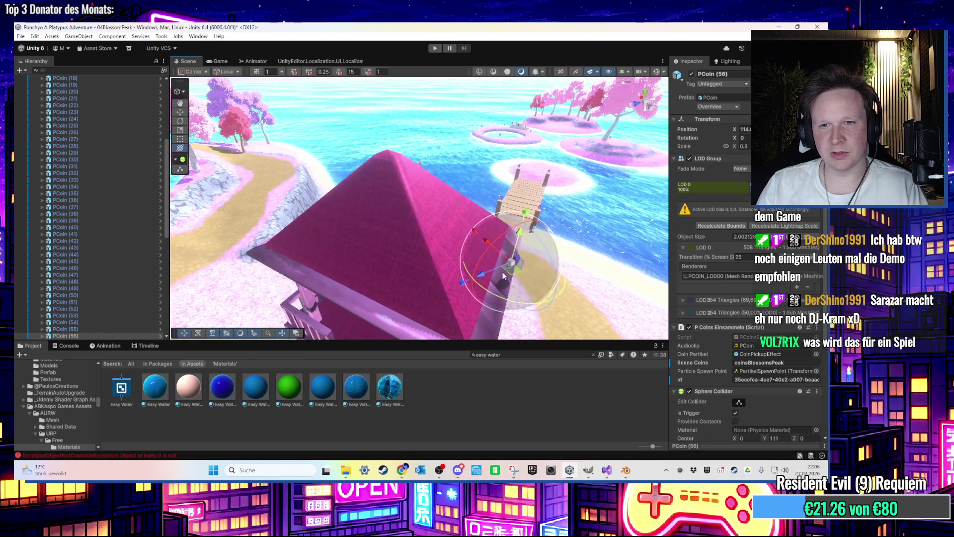
# Step: Duplicate the coin again and check its placement beneath the roof edge
pyautogui.hotkey('ctrl', 'd')
pyautogui.moveTo(309, 220)
pyautogui.mouseDown()
pyautogui.moveTo(487, 296)
pyautogui.moveTo(476, 249)
pyautogui.mouseUp()
pyautogui.press('f')
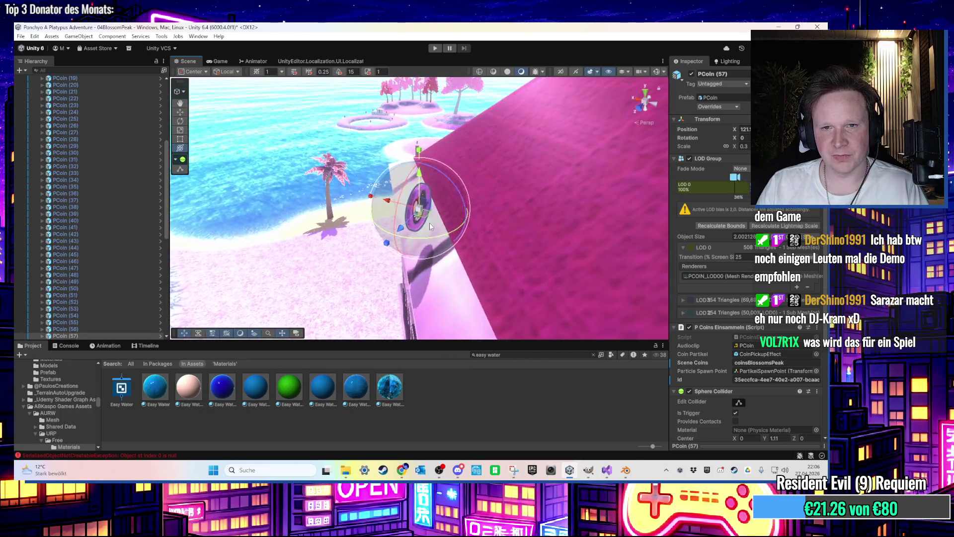
pyautogui.moveTo(432, 227)
pyautogui.mouseDown()
pyautogui.moveTo(452, 171)
pyautogui.moveTo(428, 156)
pyautogui.moveTo(455, 173)
pyautogui.moveTo(473, 221)
pyautogui.moveTo(384, 175)
pyautogui.moveTo(449, 238)
pyautogui.mouseUp()
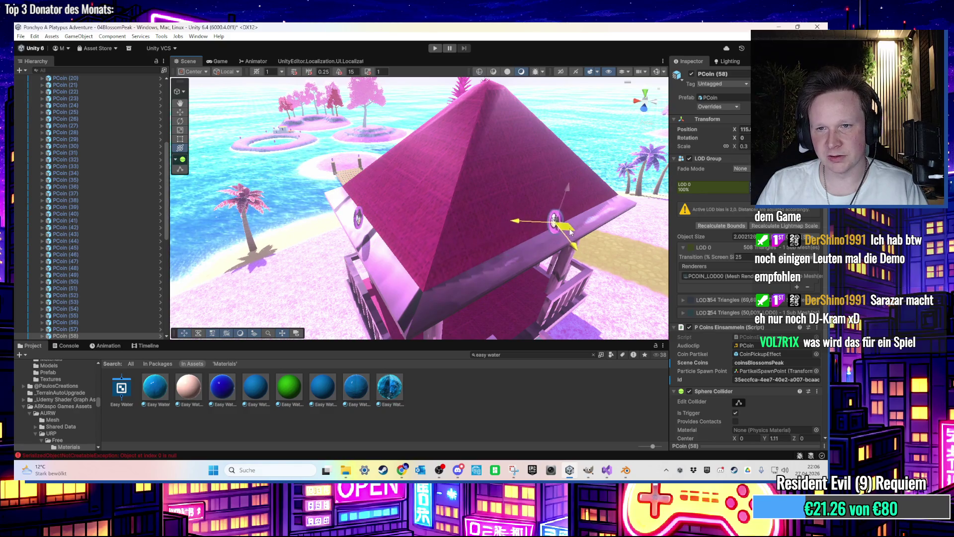
pyautogui.press('f')
pyautogui.moveTo(565, 225)
pyautogui.mouseDown()
pyautogui.moveTo(432, 222)
pyautogui.moveTo(536, 197)
pyautogui.moveTo(567, 109)
pyautogui.moveTo(564, 87)
pyautogui.moveTo(557, 115)
pyautogui.moveTo(566, 204)
pyautogui.moveTo(512, 234)
pyautogui.moveTo(474, 280)
pyautogui.mouseUp()
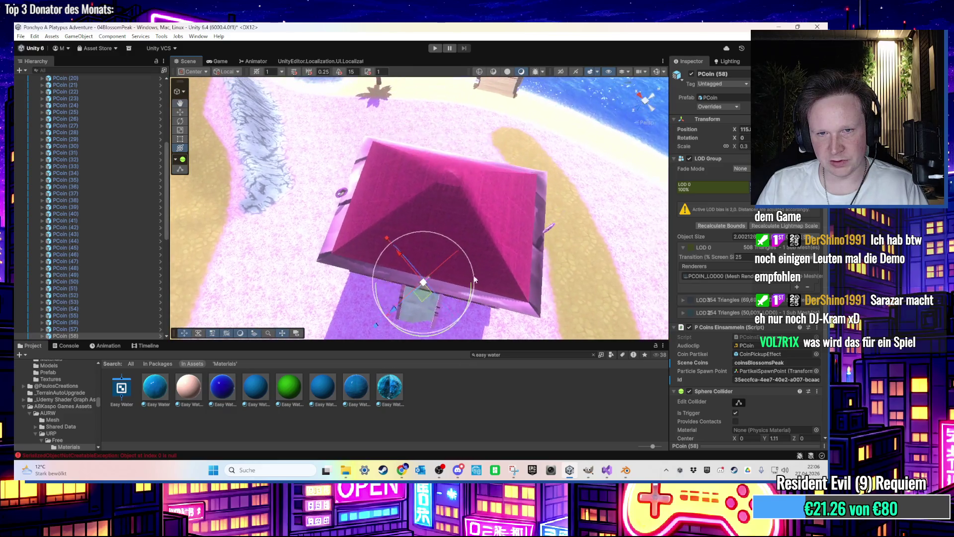
# Step: Make one more coin copy up to PCoin (59), switching to the rotate tool
pyautogui.hotkey('ctrl', 'd')
pyautogui.press('e')
pyautogui.press('f')
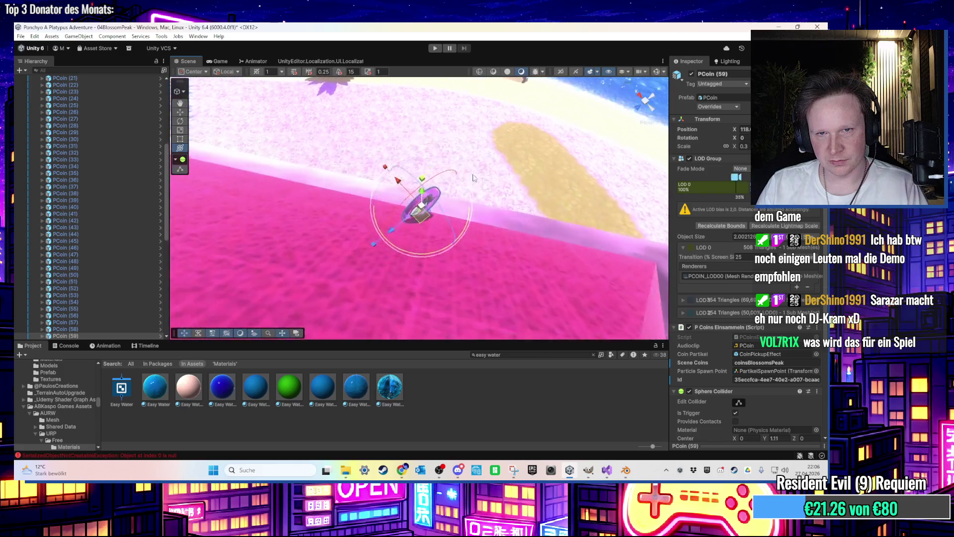
pyautogui.moveTo(447, 169)
pyautogui.mouseDown()
pyautogui.moveTo(413, 146)
pyautogui.moveTo(338, 159)
pyautogui.mouseUp()
# Step: Start Play mode and drag the Hierarchy, Project and Inspector splitters to enlarge the Game view
pyautogui.click(435, 48)
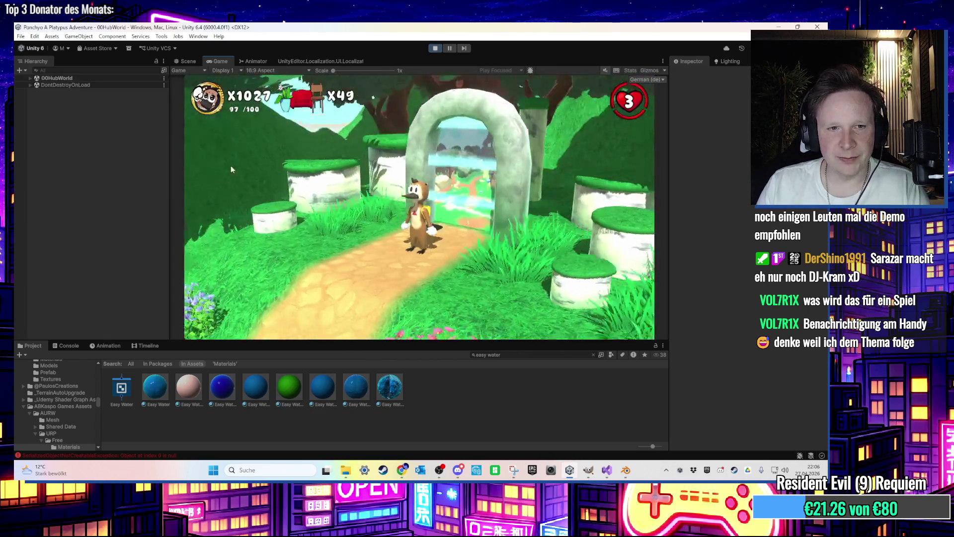
pyautogui.moveTo(170, 211); pyautogui.dragTo(68, 213)
pyautogui.moveTo(396, 342); pyautogui.dragTo(400, 378)
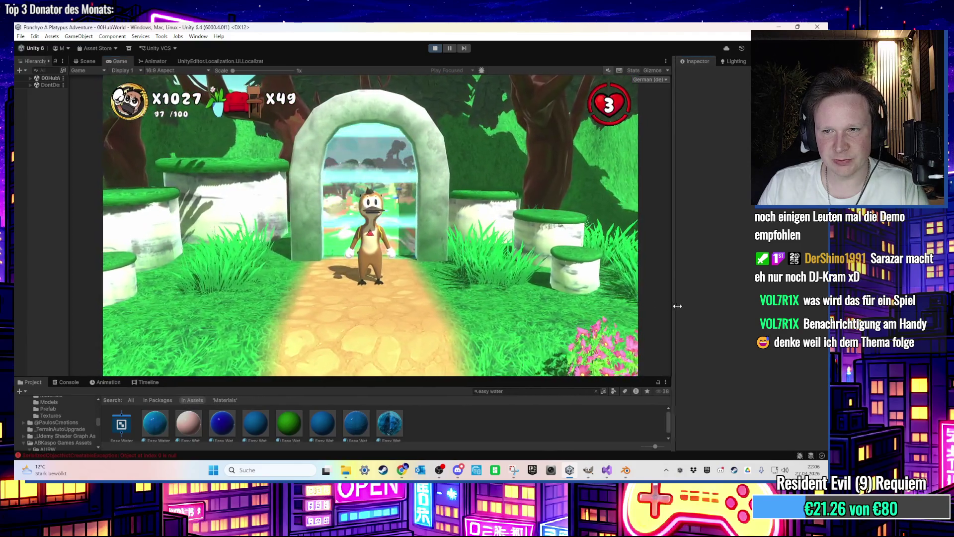
pyautogui.moveTo(669, 303); pyautogui.dragTo(760, 303)
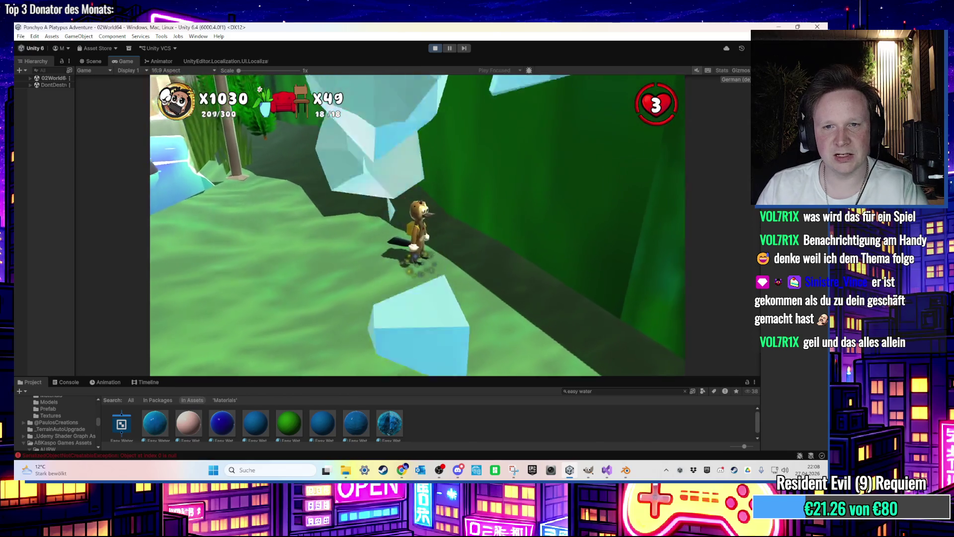
# Step: Play-test the level, running the character along the beach onto the wooden posts
pyautogui.press('super')
pyautogui.press('super')
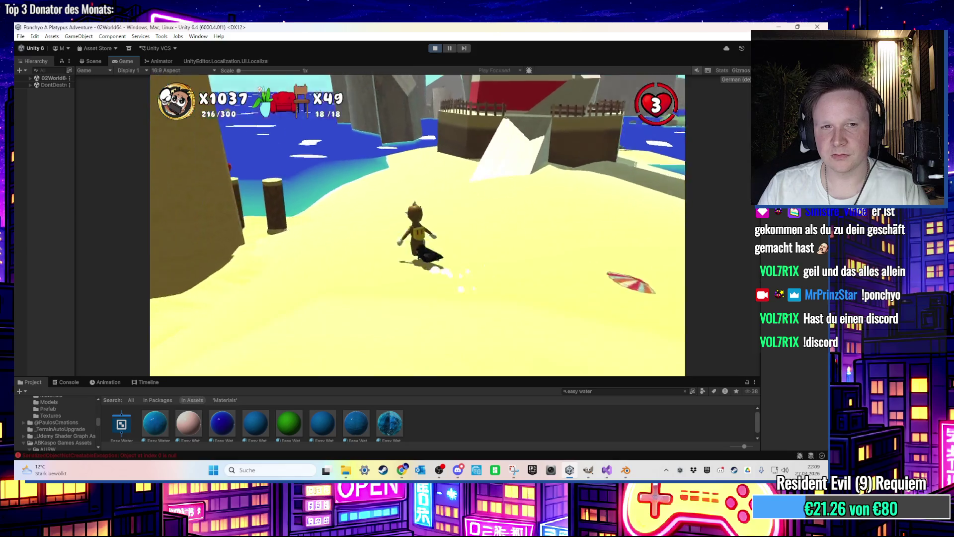
pyautogui.press('space')
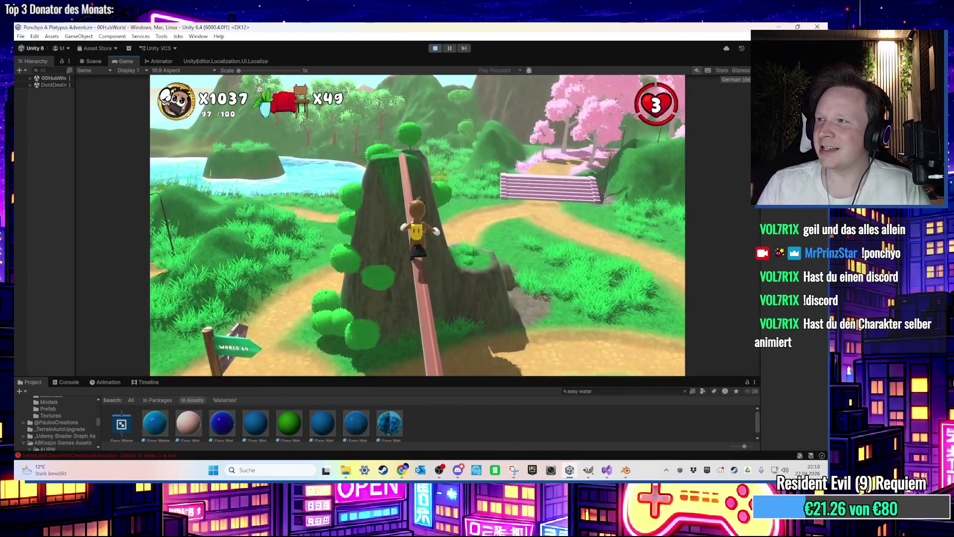
# Step: Run the platypus over the rock, across the grassy hill and tall grass onto the bridge
pyautogui.press('w')
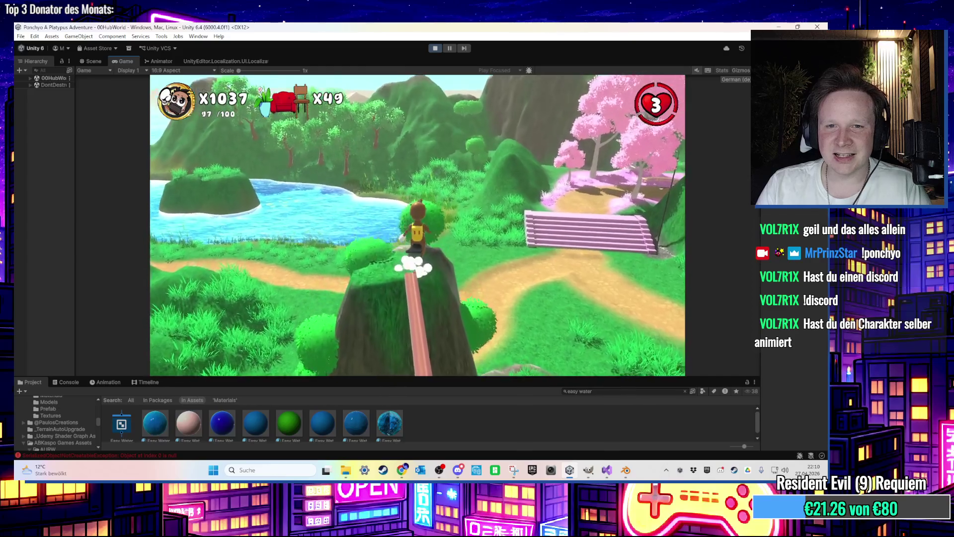
pyautogui.press('w')
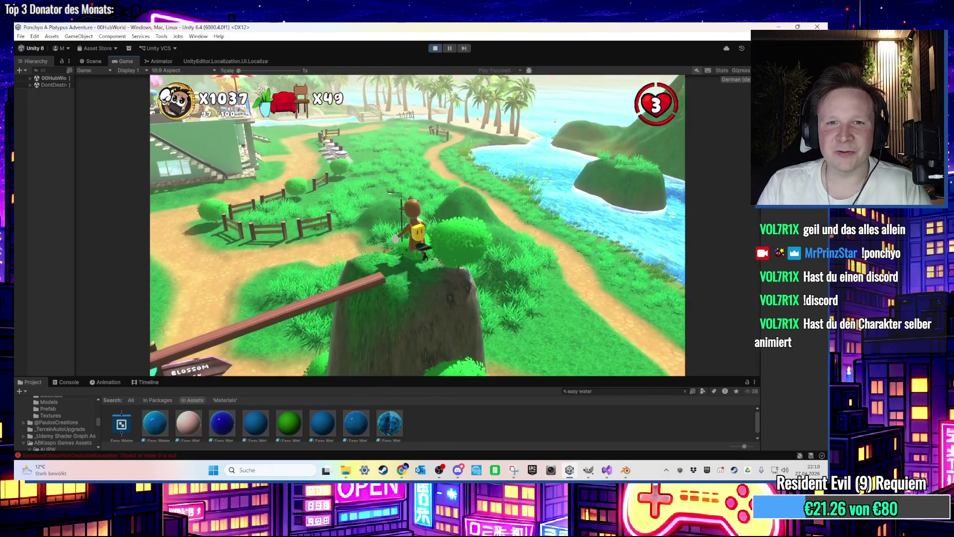
pyautogui.press('w')
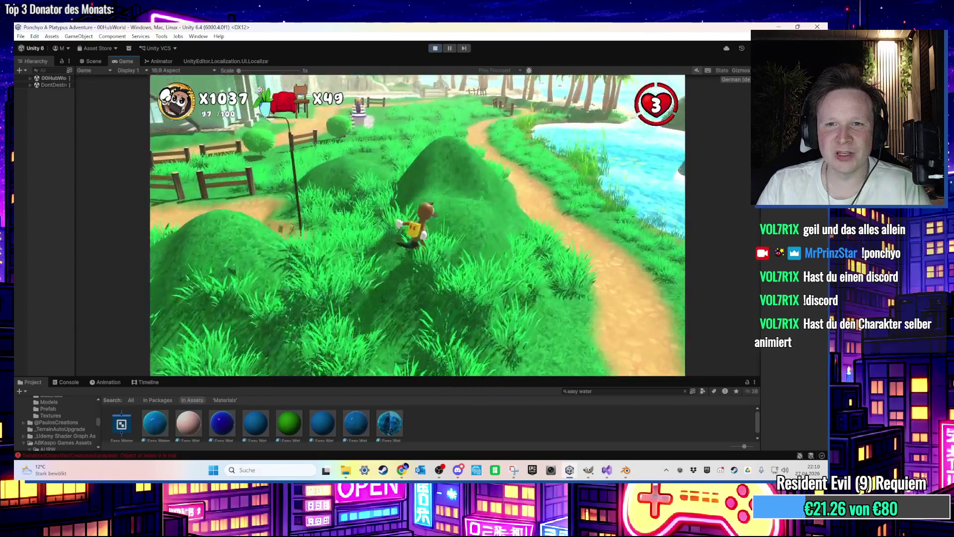
pyautogui.press('w')
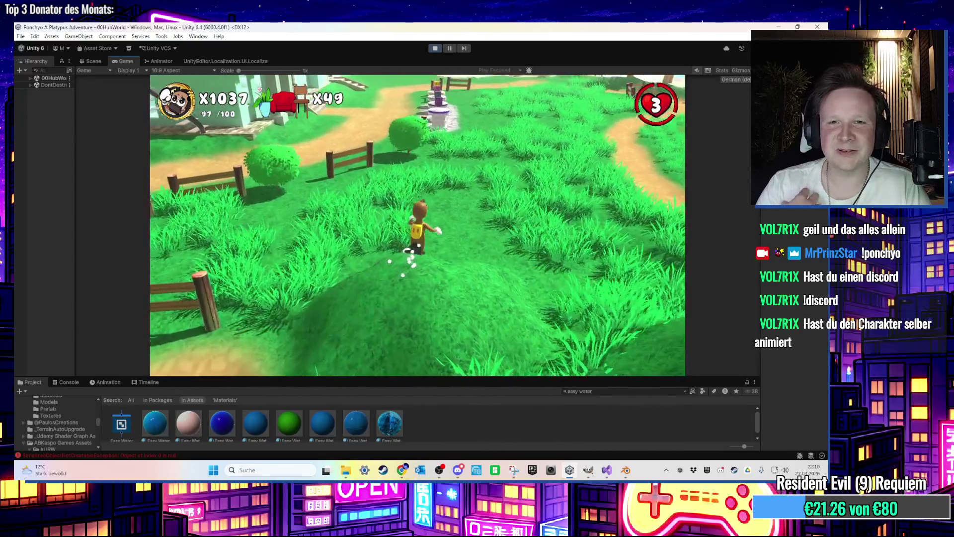
pyautogui.press('w')
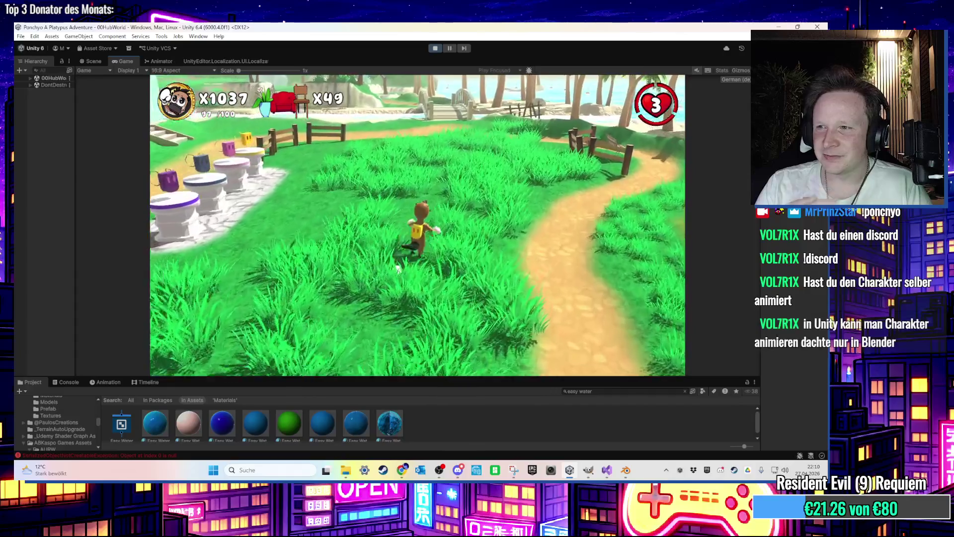
pyautogui.press('w')
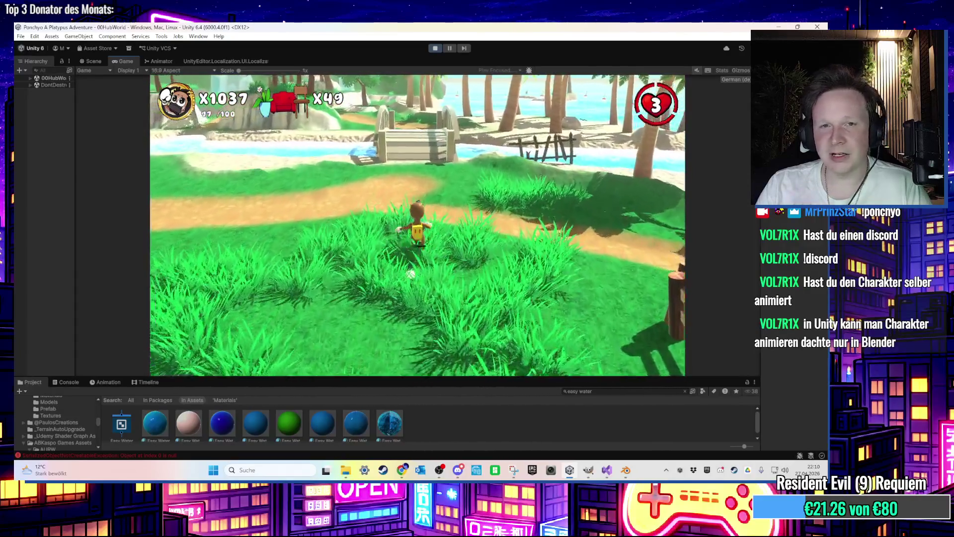
pyautogui.press('w')
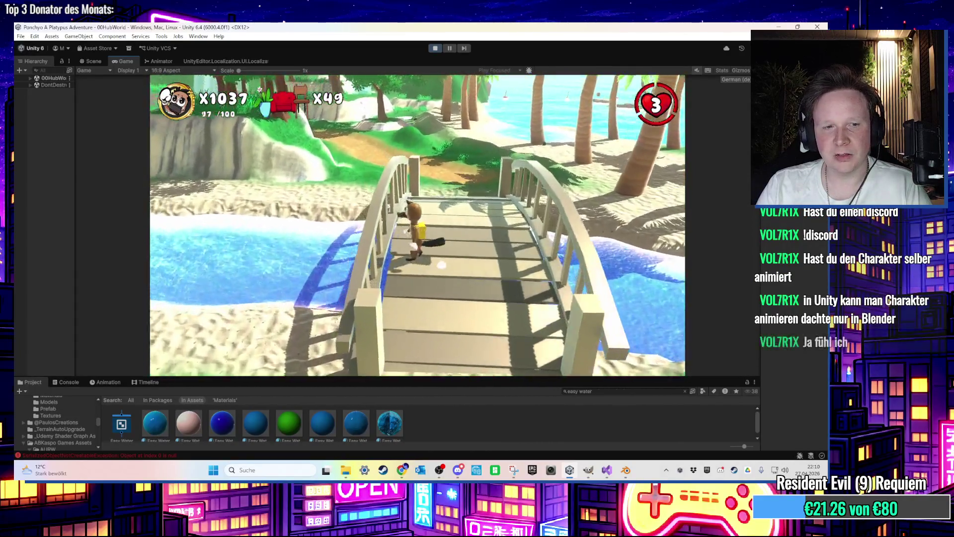
pyautogui.press('super')
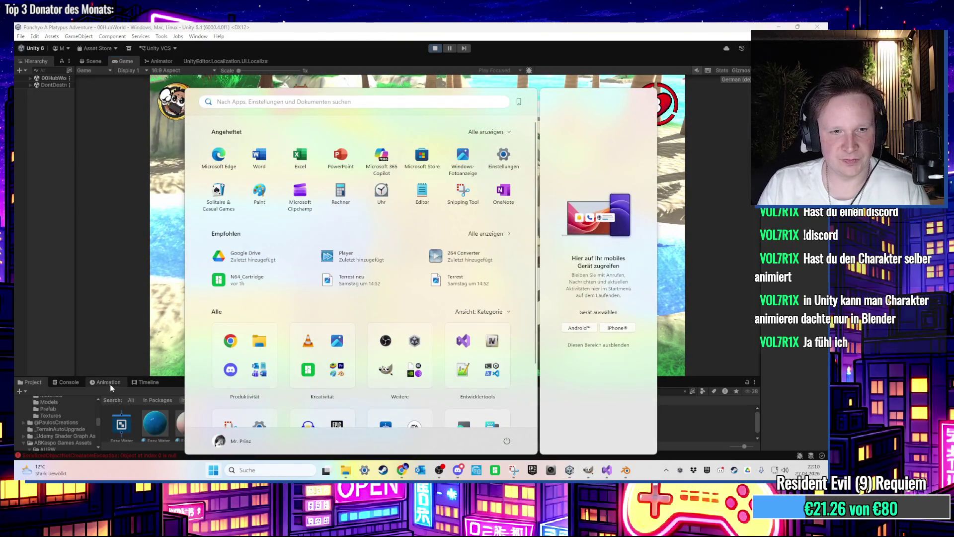
# Step: Stop Play mode, select and frame Ponchyo in the Scene view, and enlarge the animation panel
pyautogui.click(110, 383)
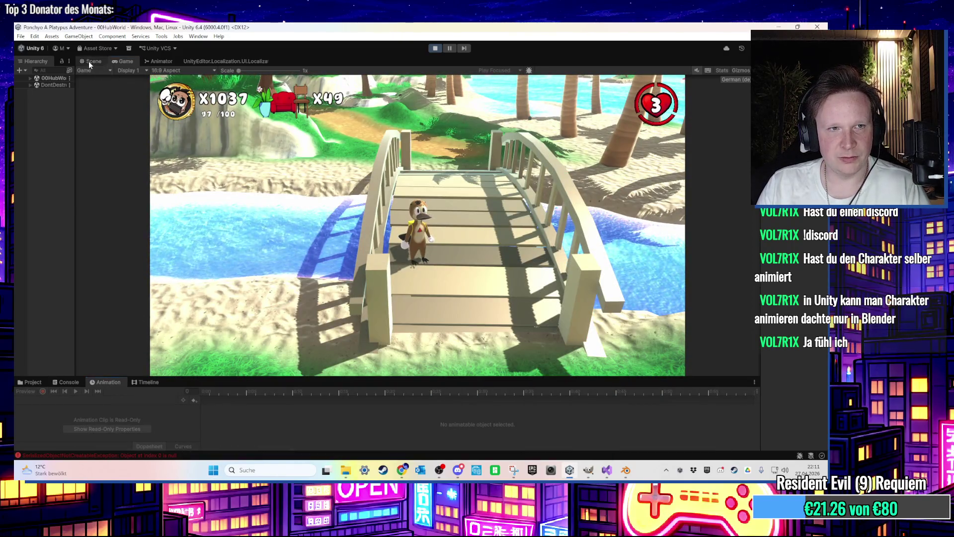
pyautogui.click(91, 61)
pyautogui.click(433, 49)
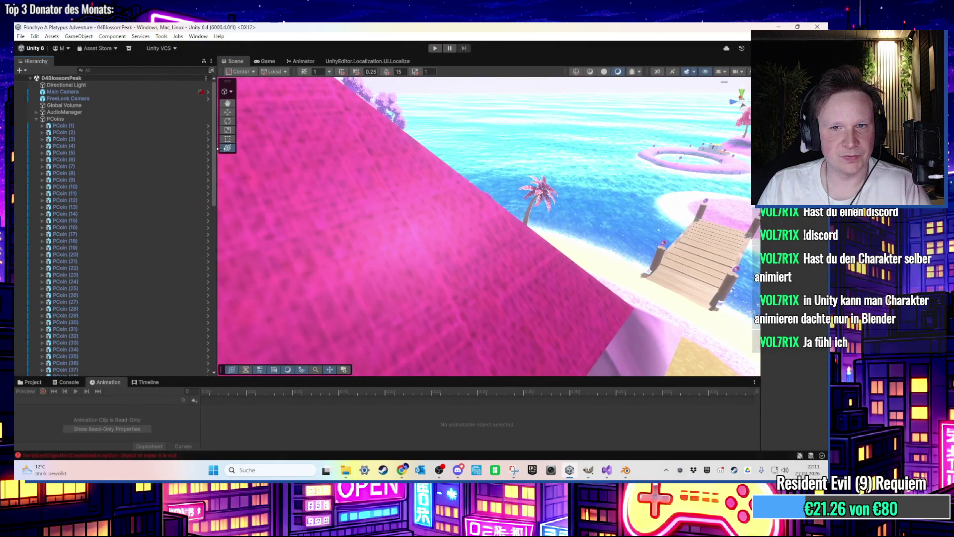
pyautogui.moveTo(219, 148); pyautogui.dragTo(228, 148)
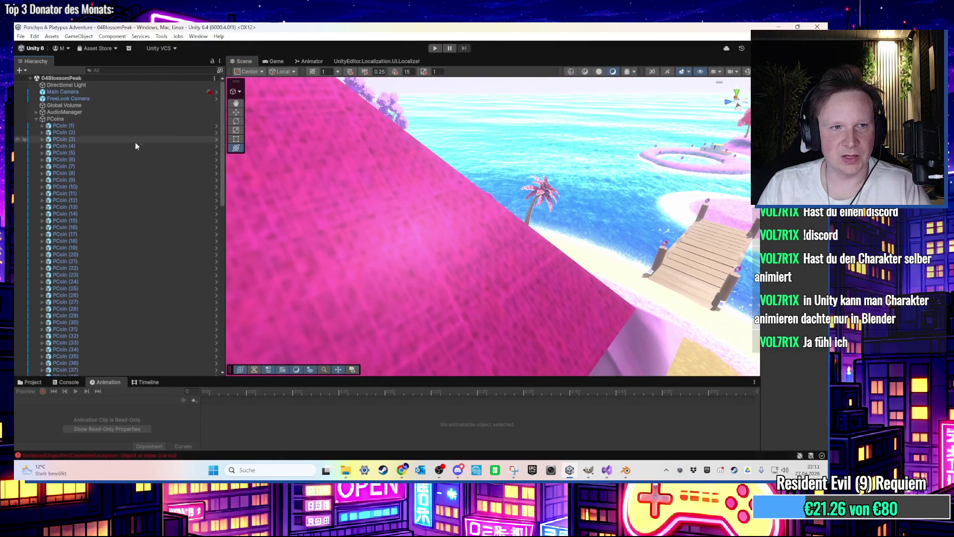
pyautogui.click(36, 119)
pyautogui.click(74, 174)
pyautogui.press('f')
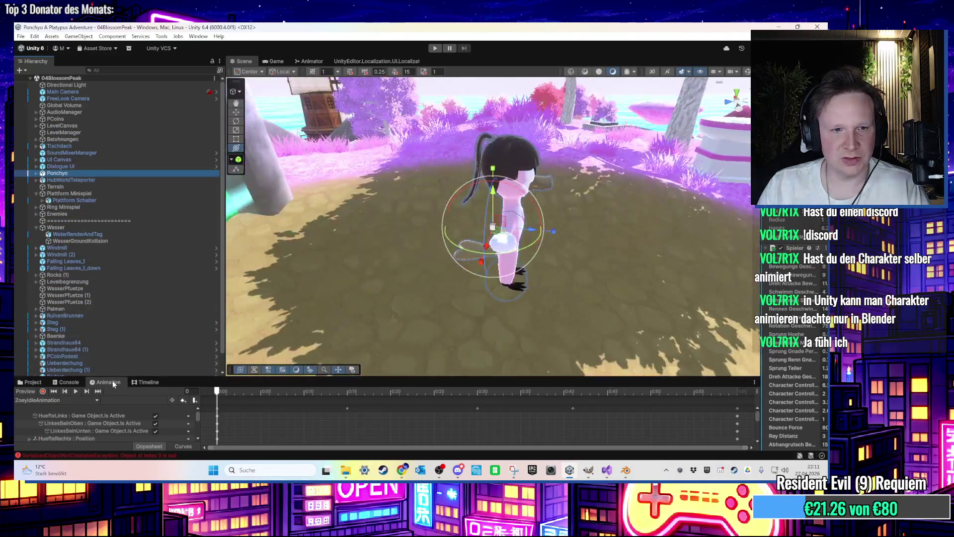
pyautogui.moveTo(268, 378); pyautogui.dragTo(268, 302)
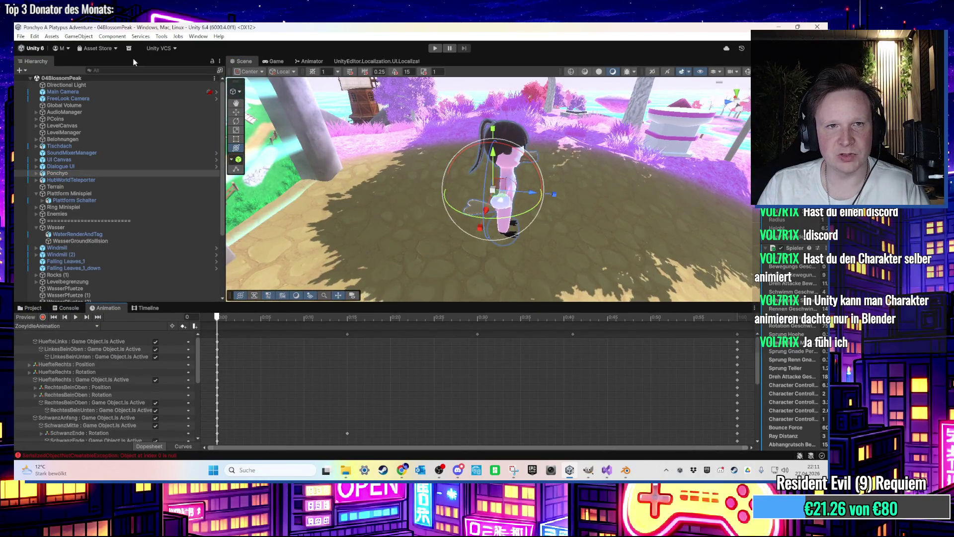
# Step: Open the Animation window and scrub Ponchyo's idle animation through frames 16, 10 and 53
pyautogui.click(196, 37)
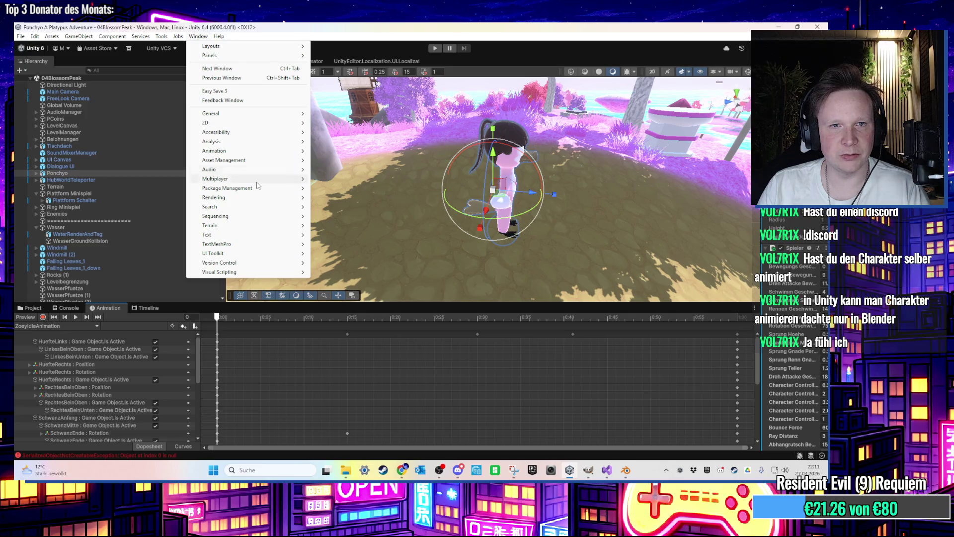
pyautogui.moveTo(253, 151)
pyautogui.click(336, 150)
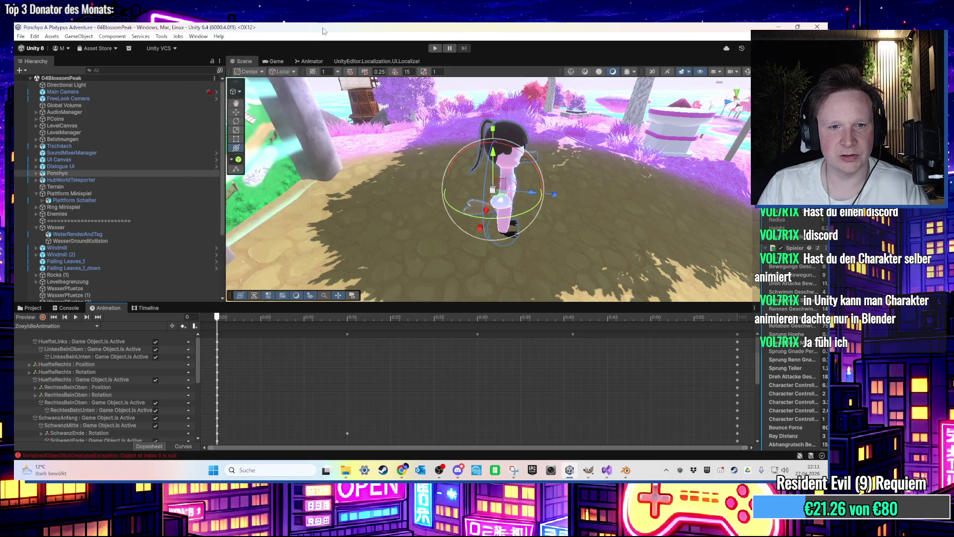
pyautogui.moveTo(223, 318)
pyautogui.mouseDown()
pyautogui.moveTo(356, 318)
pyautogui.moveTo(304, 318)
pyautogui.mouseUp()
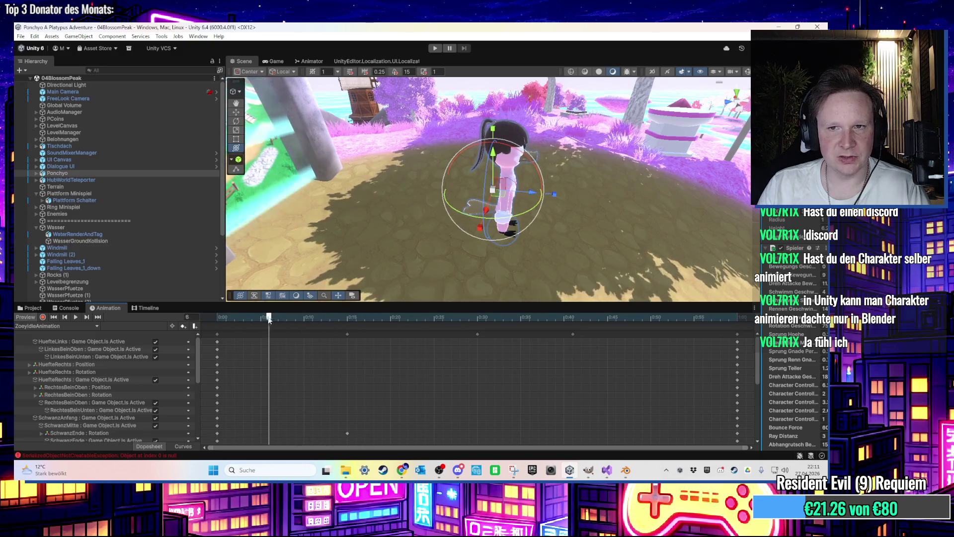
pyautogui.moveTo(434, 190)
pyautogui.mouseDown()
pyautogui.moveTo(369, 148)
pyautogui.moveTo(278, 169)
pyautogui.mouseUp()
pyautogui.click(210, 321)
pyautogui.moveTo(209, 321)
pyautogui.mouseDown()
pyautogui.moveTo(726, 361)
pyautogui.moveTo(433, 330)
pyautogui.moveTo(297, 338)
pyautogui.moveTo(665, 367)
pyautogui.moveTo(217, 350)
pyautogui.mouseUp()
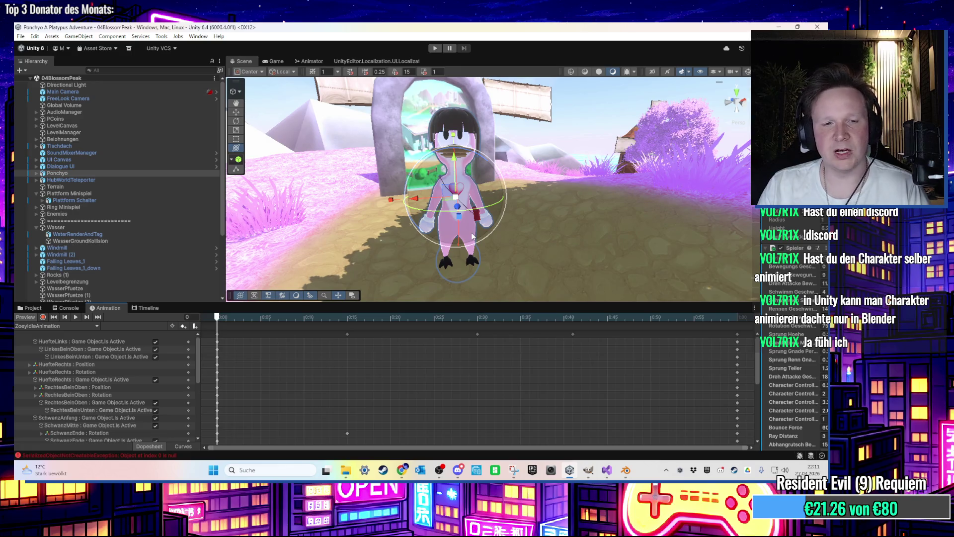
# Step: Toggle the animation between Curves and Dopesheet views and orbit around the character
pyautogui.click(183, 446)
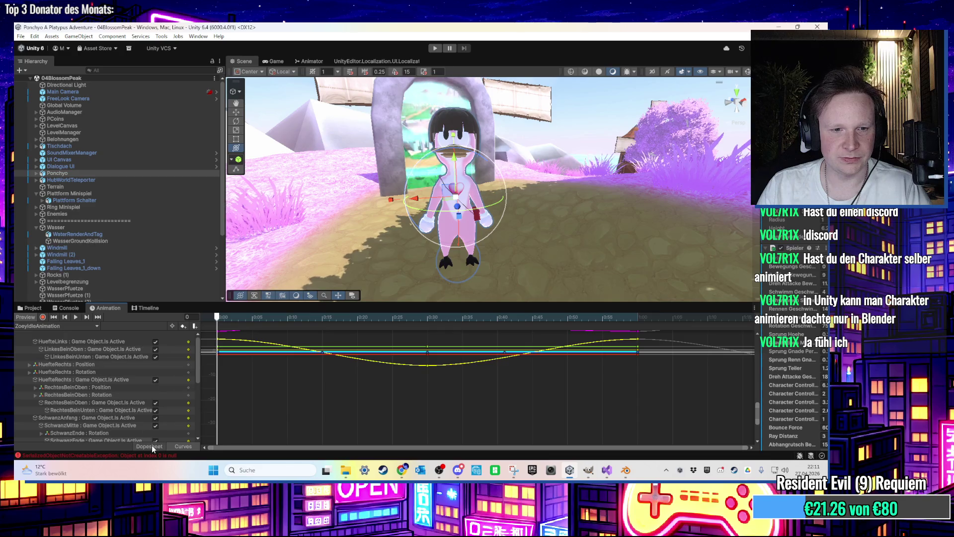
pyautogui.click(149, 446)
pyautogui.moveTo(447, 224)
pyautogui.mouseDown()
pyautogui.moveTo(522, 129)
pyautogui.moveTo(568, 103)
pyautogui.moveTo(599, 187)
pyautogui.moveTo(583, 199)
pyautogui.moveTo(605, 188)
pyautogui.moveTo(499, 211)
pyautogui.mouseUp()
pyautogui.click(32, 308)
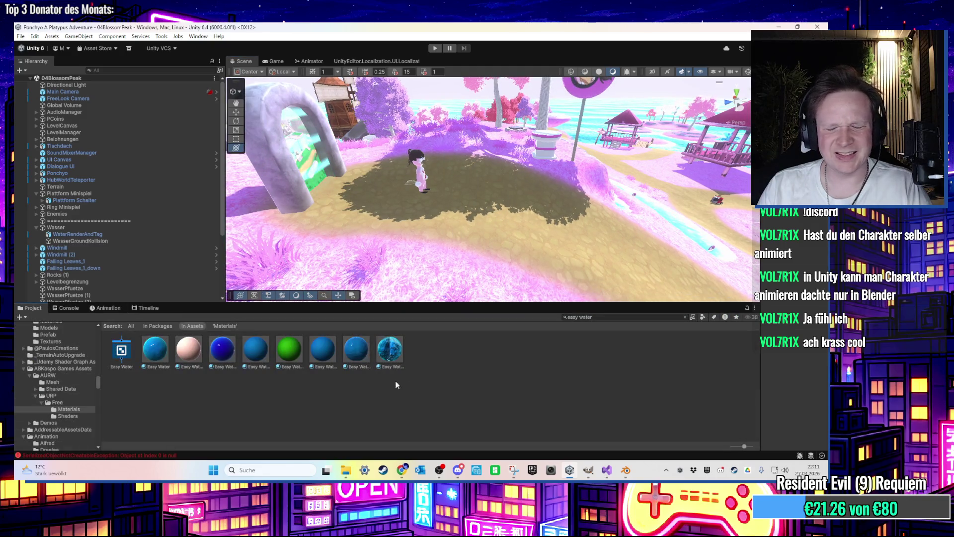
pyautogui.moveTo(348, 238)
pyautogui.mouseDown()
pyautogui.moveTo(336, 220)
pyautogui.moveTo(605, 155)
pyautogui.moveTo(429, 155)
pyautogui.moveTo(511, 114)
pyautogui.mouseUp()
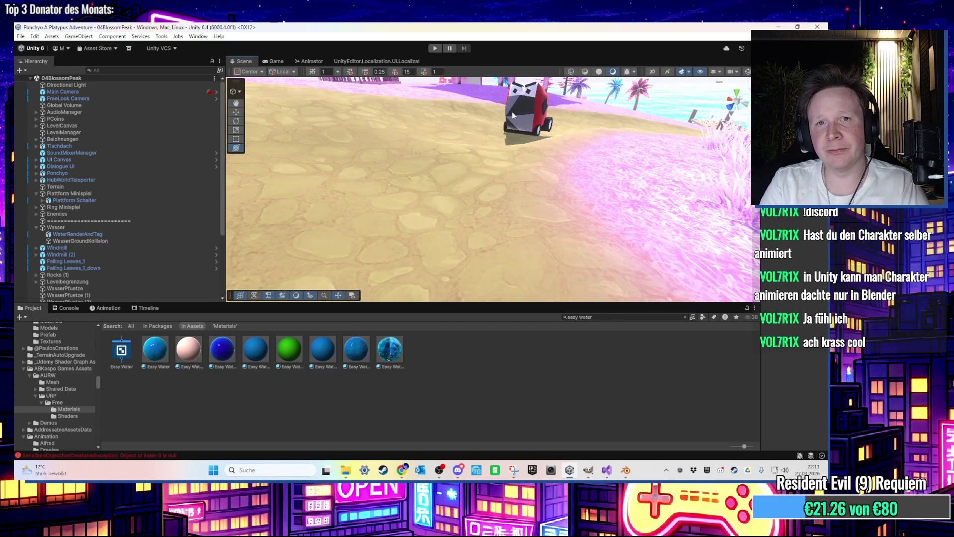
pyautogui.moveTo(225, 233); pyautogui.dragTo(136, 233)
pyautogui.moveTo(359, 304); pyautogui.dragTo(423, 369)
pyautogui.scroll(-3, 502, 258)
pyautogui.moveTo(756, 273)
pyautogui.mouseDown()
pyautogui.moveTo(673, 273)
pyautogui.moveTo(721, 273)
pyautogui.mouseUp()
pyautogui.scroll(-5, 539, 199)
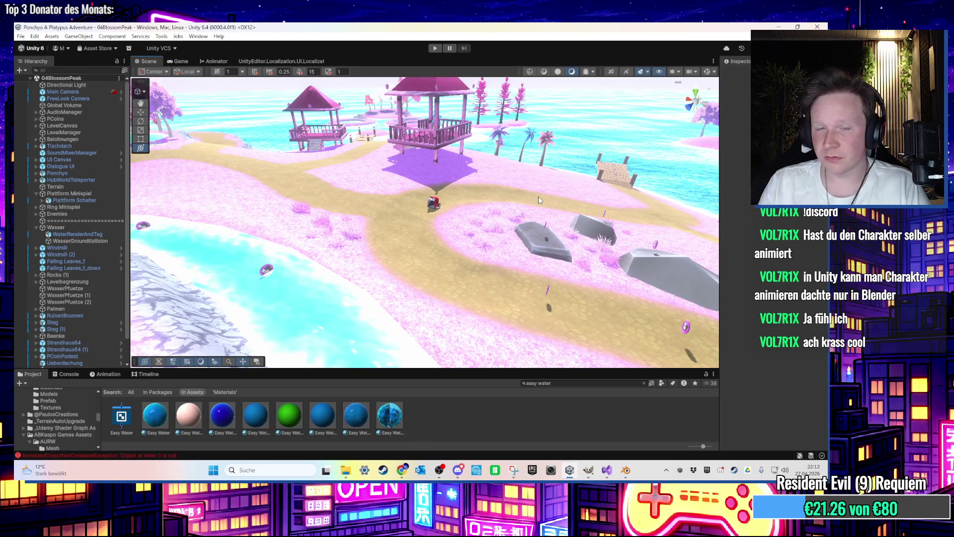
pyautogui.moveTo(490, 190)
pyautogui.mouseDown()
pyautogui.moveTo(412, 200)
pyautogui.moveTo(433, 217)
pyautogui.moveTo(445, 214)
pyautogui.moveTo(406, 201)
pyautogui.moveTo(322, 201)
pyautogui.moveTo(346, 186)
pyautogui.moveTo(373, 202)
pyautogui.mouseUp()
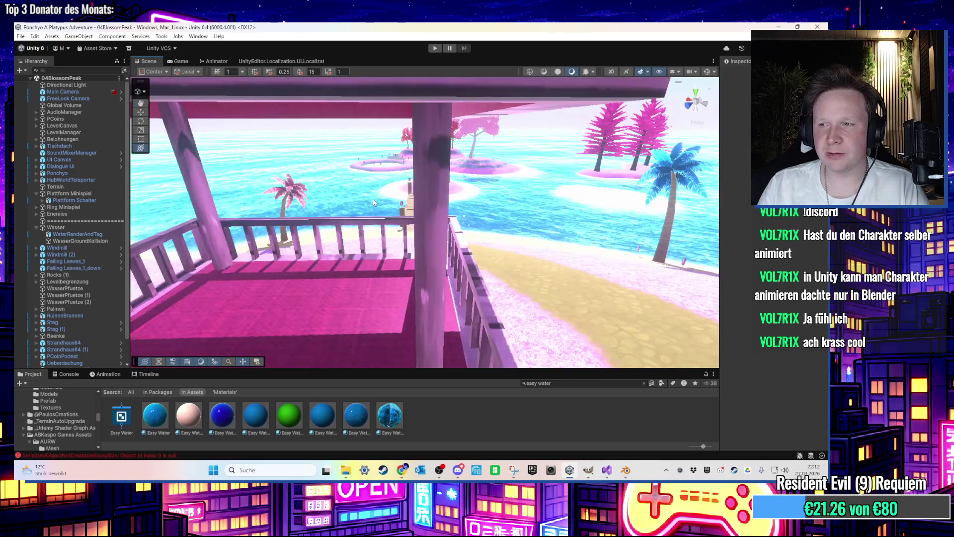
pyautogui.scroll(-5, 374, 199)
pyautogui.scroll(2, 375, 200)
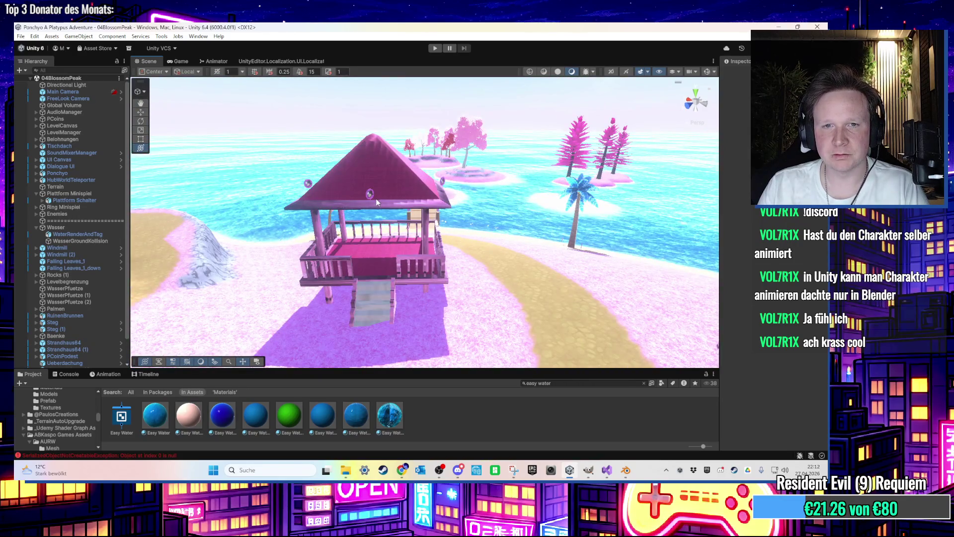
pyautogui.scroll(-3, 376, 200)
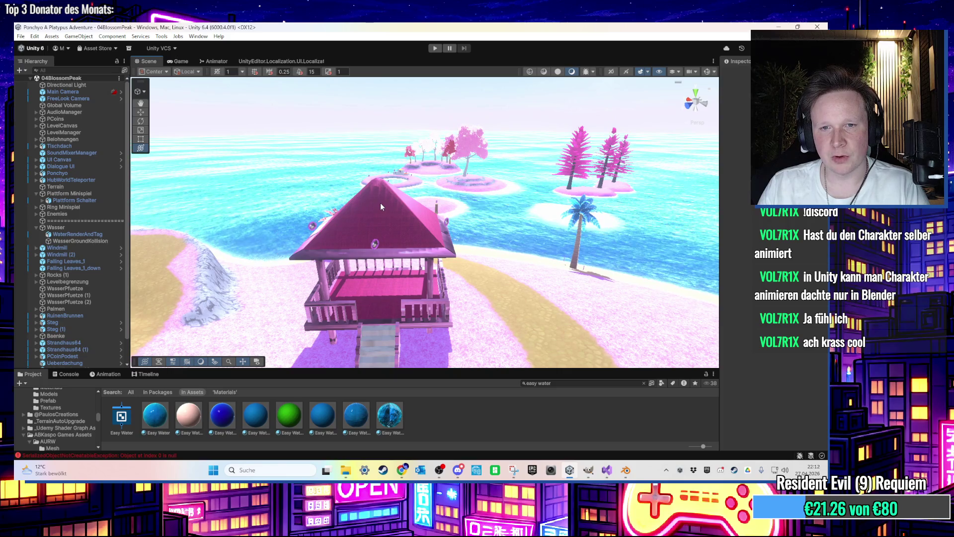
pyautogui.click(419, 251)
pyautogui.click(448, 254)
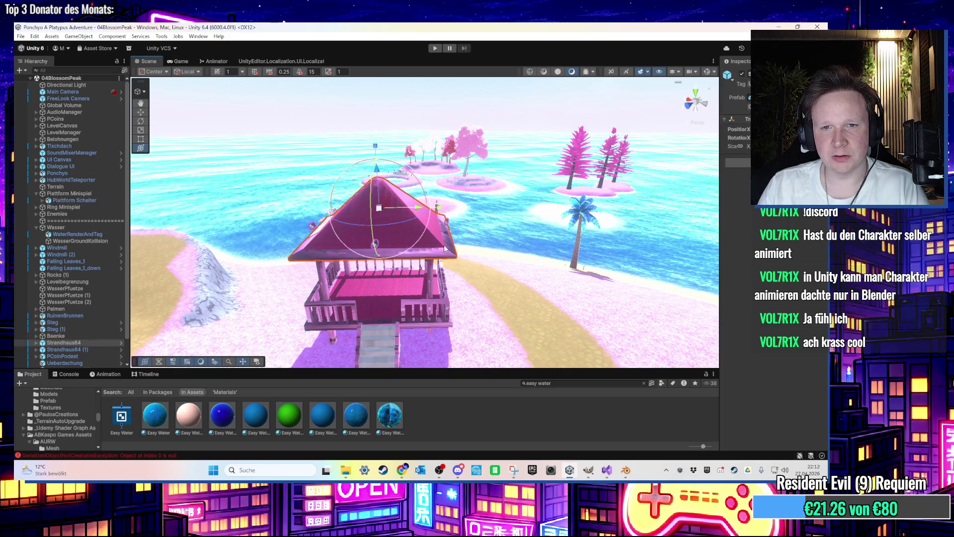
pyautogui.click(453, 233)
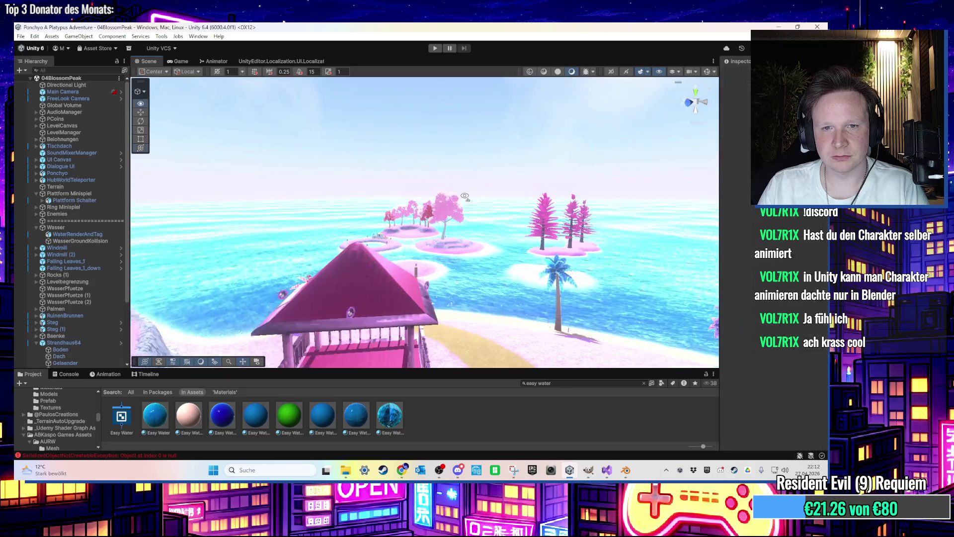
pyautogui.moveTo(457, 233); pyautogui.dragTo(534, 262)
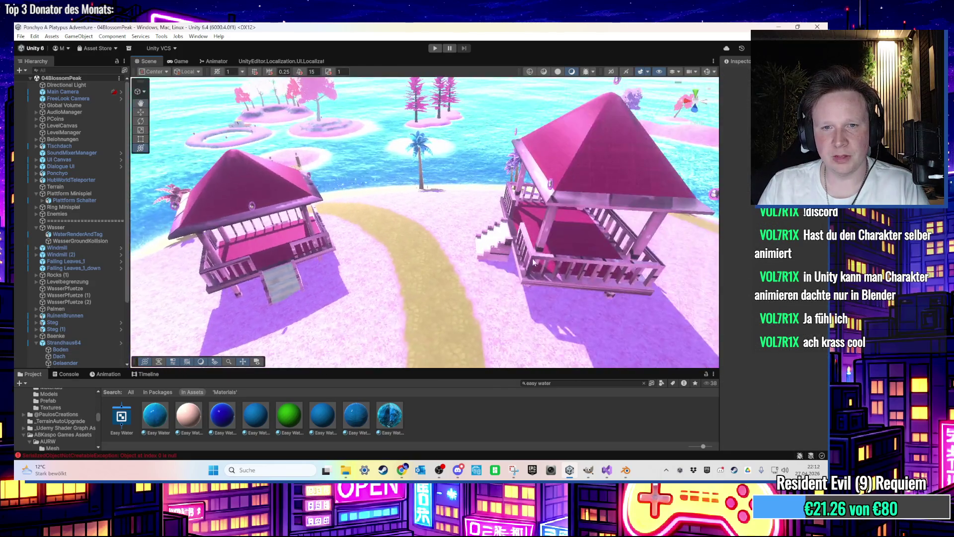
pyautogui.scroll(5, 412, 236)
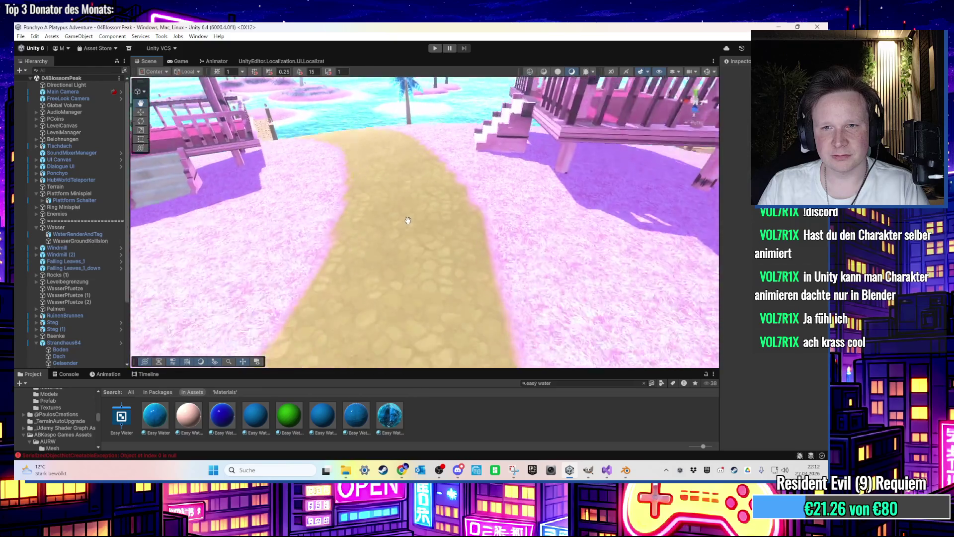
pyautogui.moveTo(406, 218)
pyautogui.mouseDown()
pyautogui.moveTo(396, 169)
pyautogui.moveTo(366, 236)
pyautogui.mouseUp()
pyautogui.scroll(-5, 396, 169)
pyautogui.scroll(-3, 366, 235)
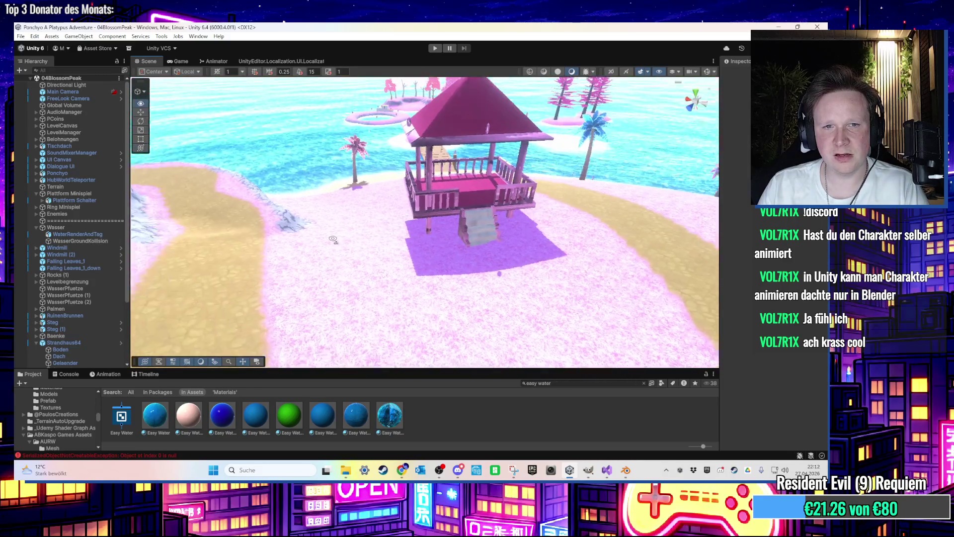
pyautogui.click(360, 249)
pyautogui.scroll(3, 360, 248)
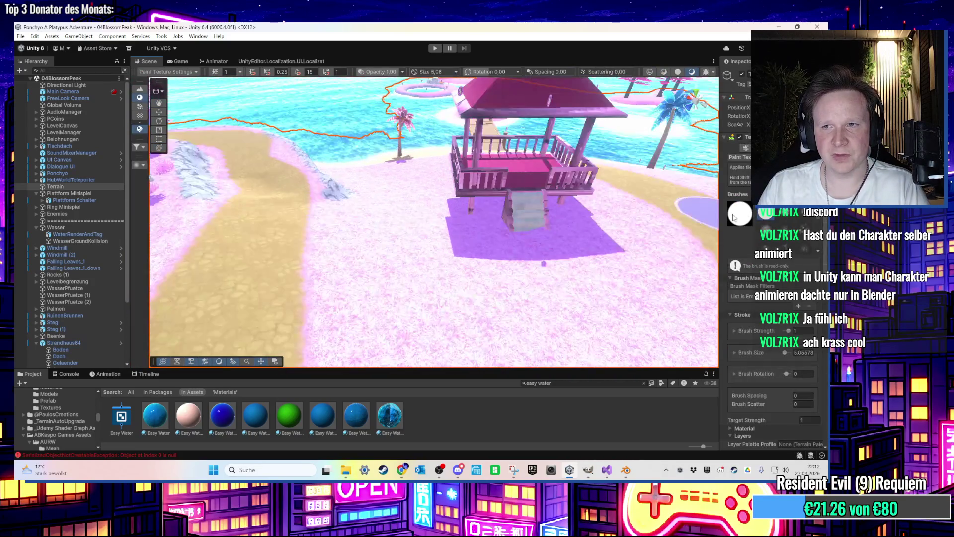
pyautogui.moveTo(720, 185); pyautogui.dragTo(639, 185)
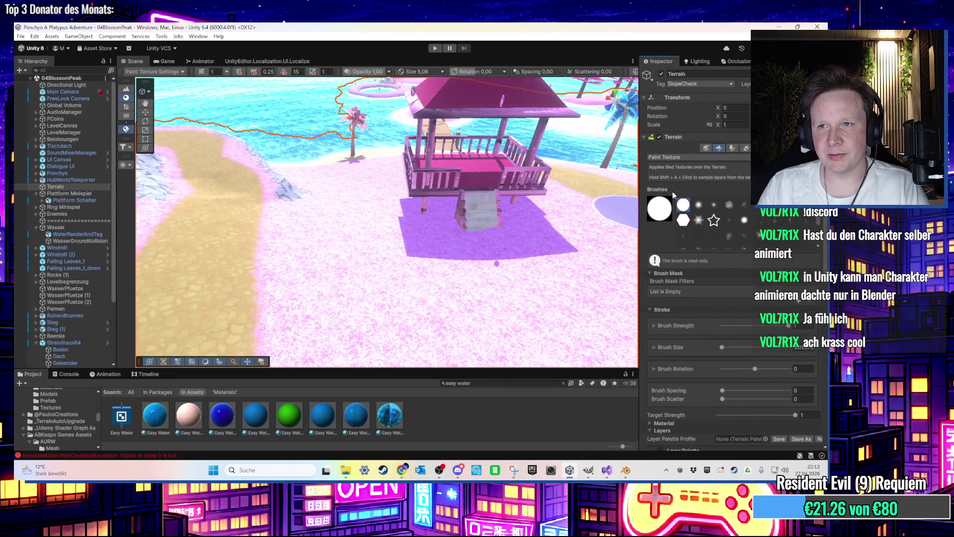
pyautogui.click(733, 148)
pyautogui.click(759, 246)
pyautogui.scroll(-2, 397, 298)
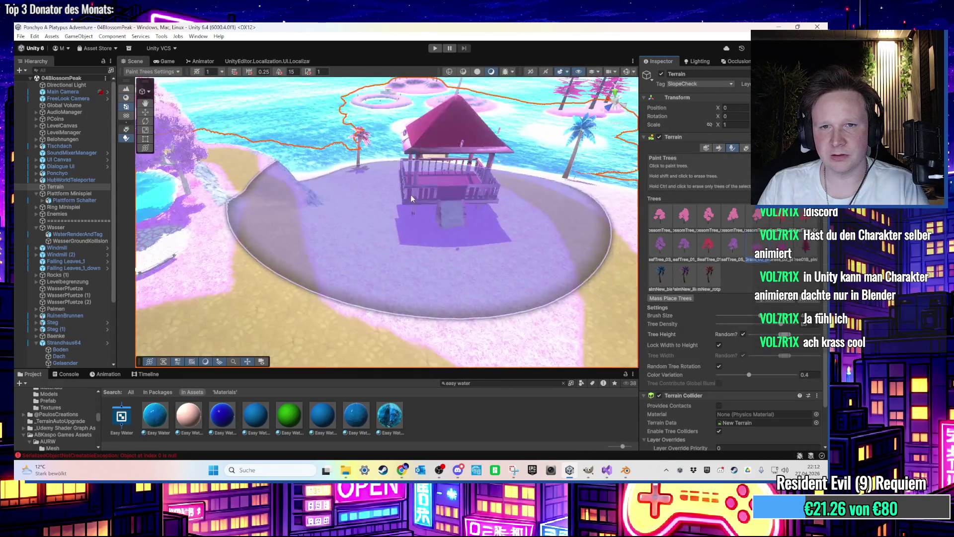
pyautogui.moveTo(751, 326); pyautogui.dragTo(738, 326)
pyautogui.scroll(2, 505, 306)
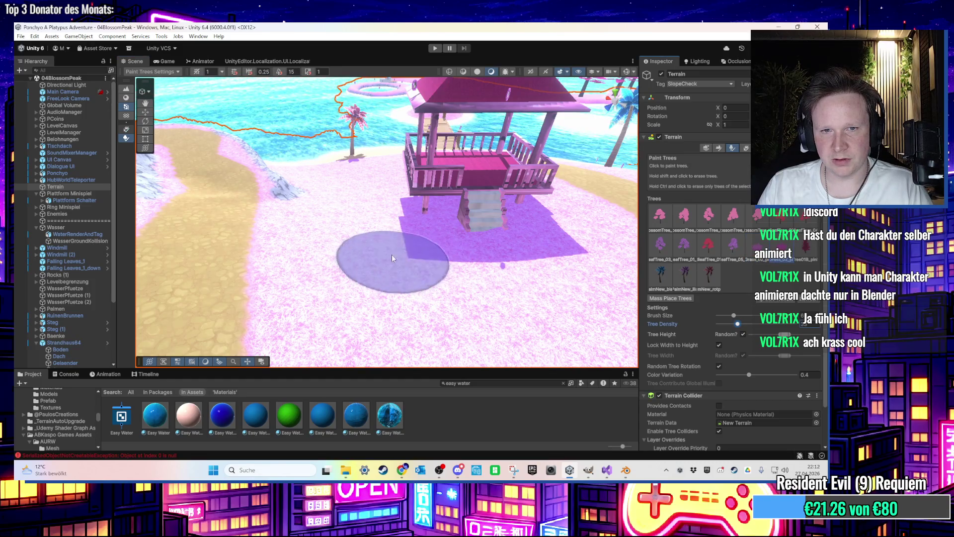
pyautogui.click(335, 225)
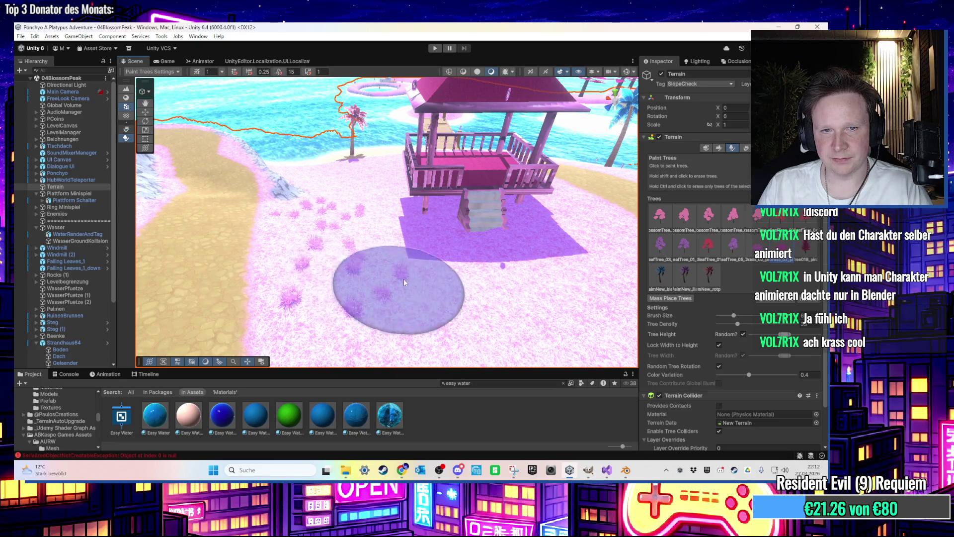
pyautogui.scroll(-3, 403, 279)
pyautogui.moveTo(432, 273)
pyautogui.mouseDown()
pyautogui.moveTo(396, 236)
pyautogui.moveTo(400, 289)
pyautogui.moveTo(335, 265)
pyautogui.moveTo(487, 258)
pyautogui.moveTo(494, 223)
pyautogui.mouseUp()
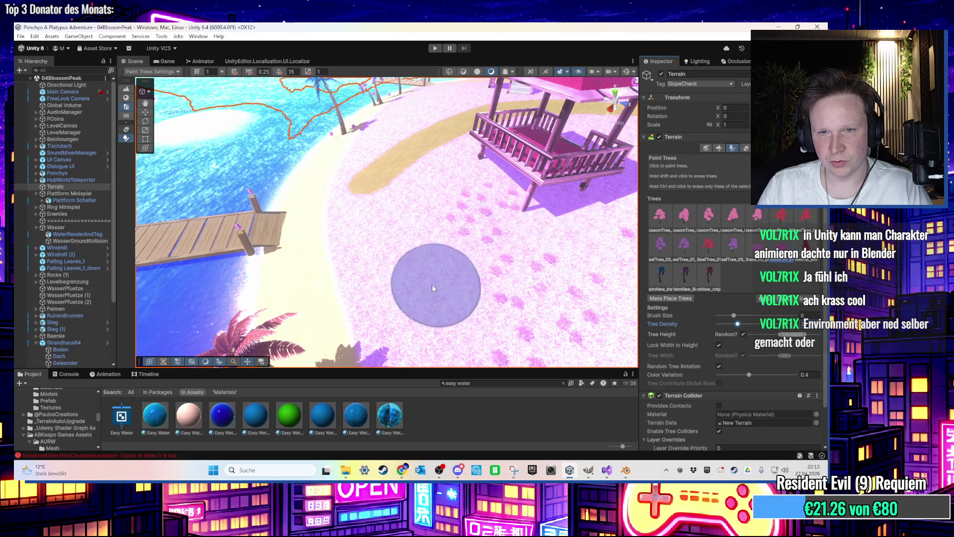
pyautogui.moveTo(425, 266); pyautogui.dragTo(426, 253)
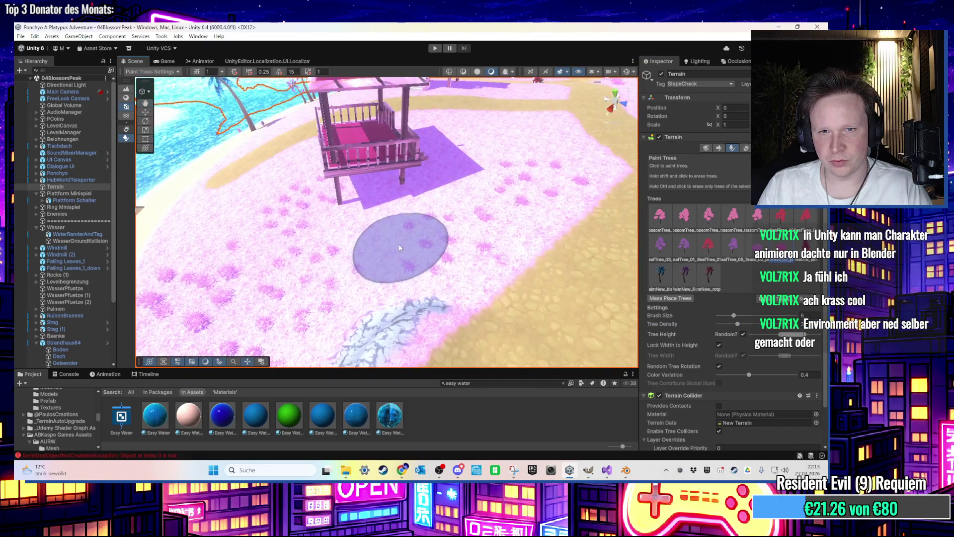
pyautogui.hotkey('ctrl', 'z')
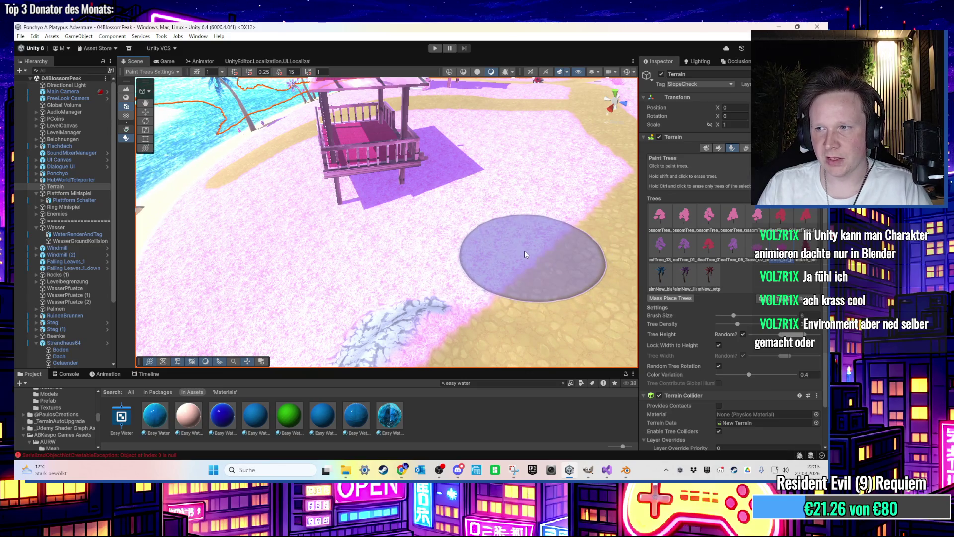
pyautogui.scroll(-5, 491, 231)
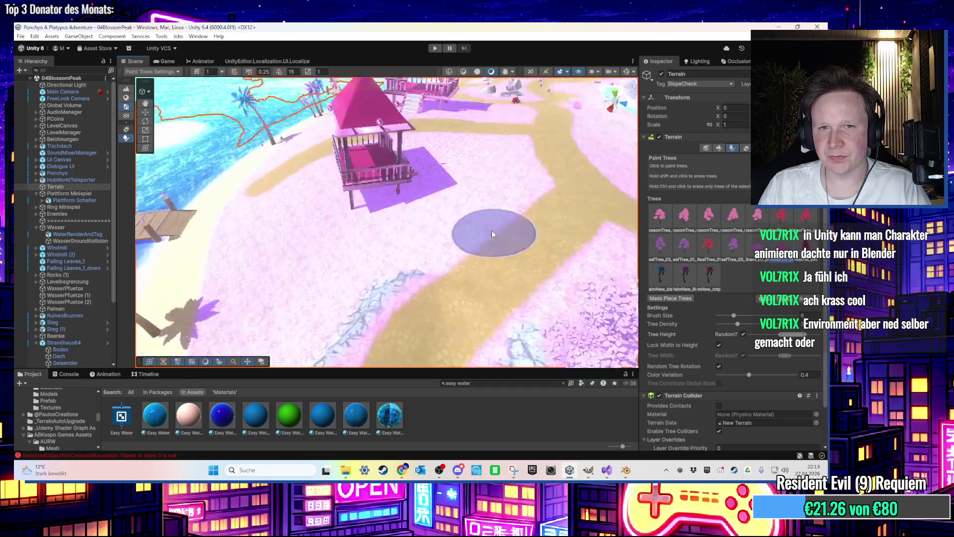
pyautogui.scroll(5, 490, 230)
pyautogui.moveTo(491, 231); pyautogui.dragTo(405, 333)
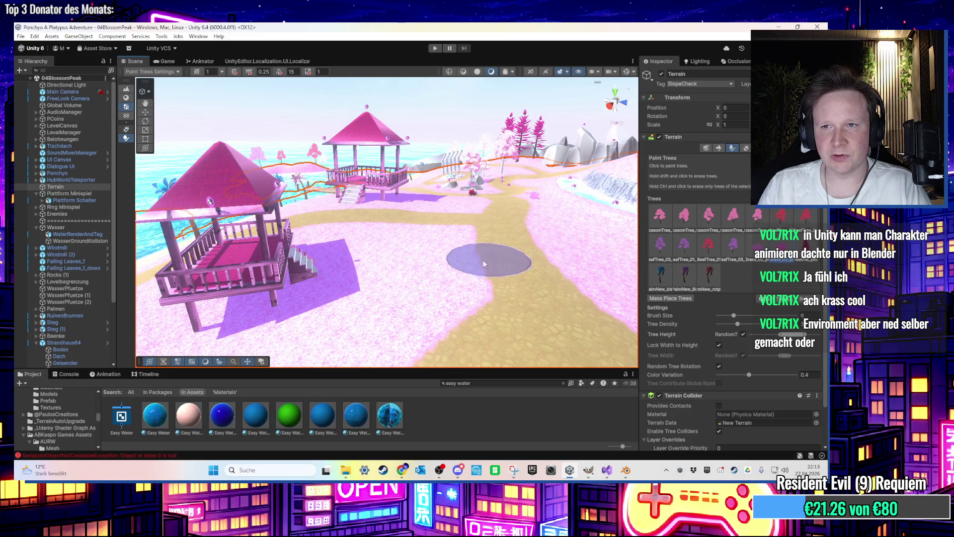
pyautogui.click(716, 148)
pyautogui.click(698, 158)
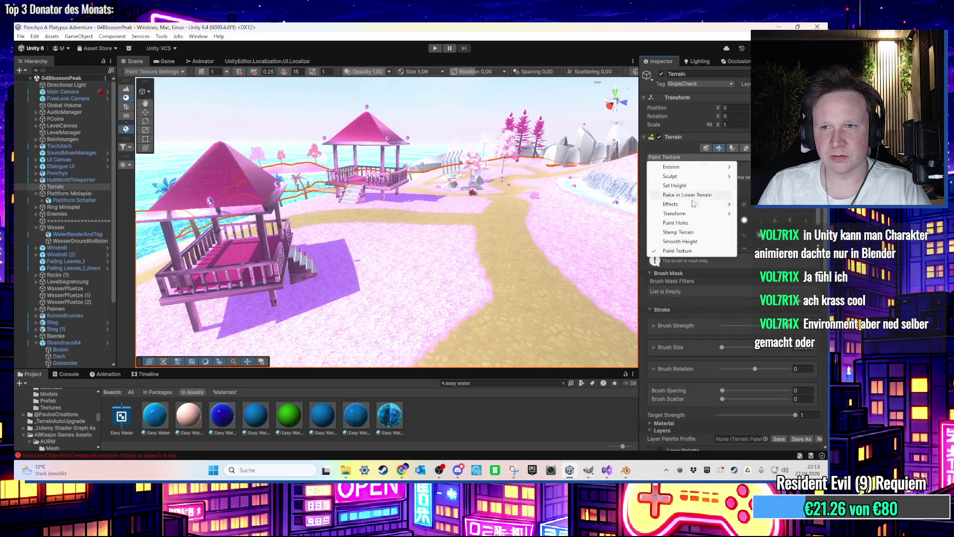
pyautogui.click(695, 195)
pyautogui.moveTo(469, 240); pyautogui.dragTo(456, 216)
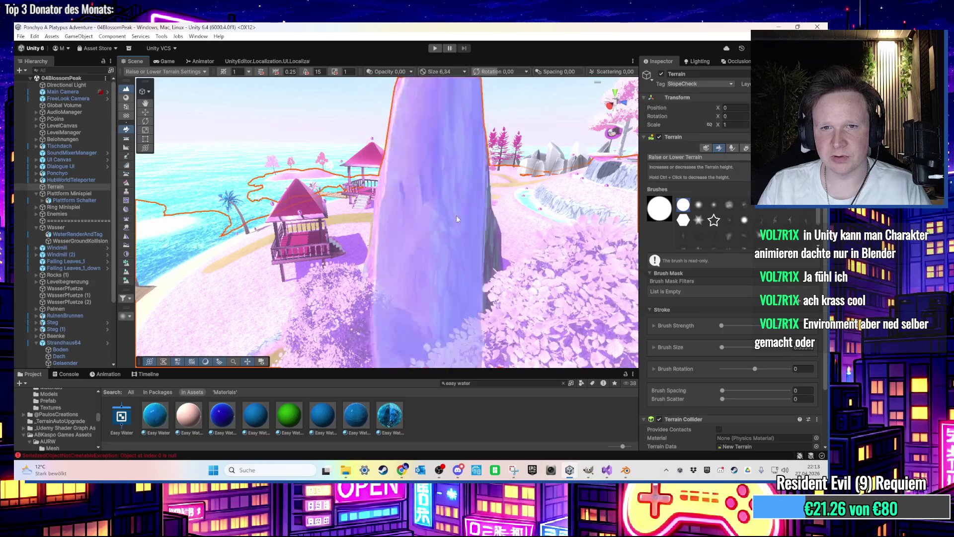
pyautogui.scroll(-3, 457, 216)
pyautogui.hotkey('ctrl', 'z')
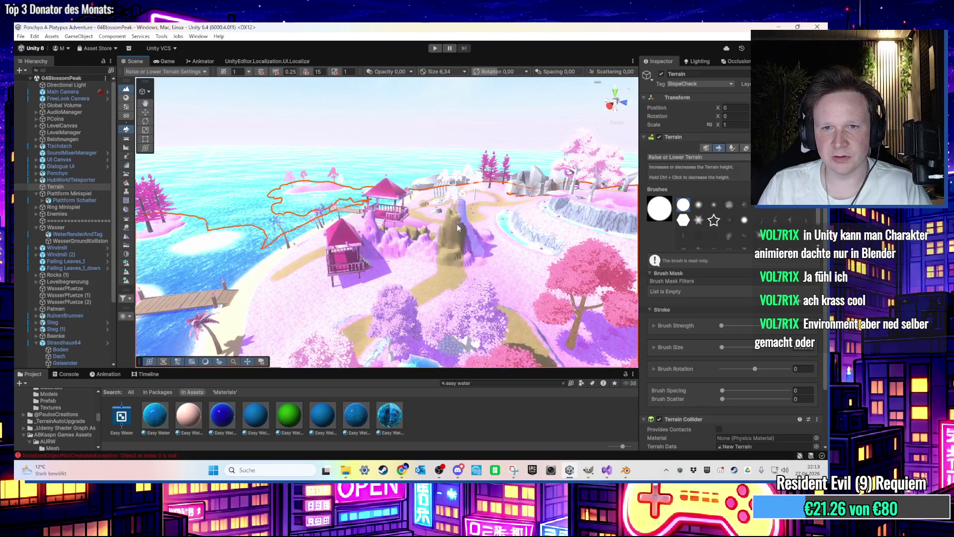
pyautogui.hotkey('ctrl', 'z')
pyautogui.scroll(3, 452, 239)
pyautogui.scroll(10, 449, 265)
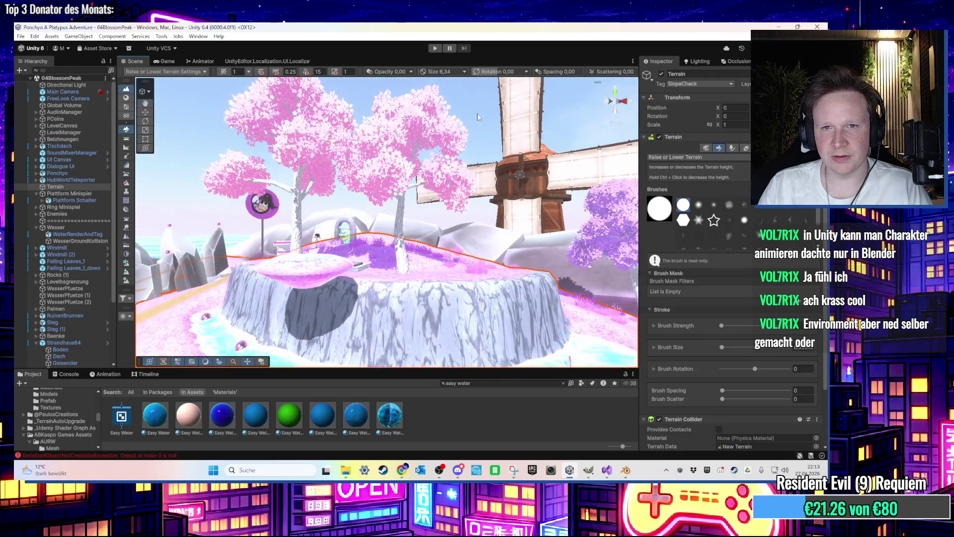
pyautogui.click(478, 117)
pyautogui.scroll(-10, 432, 224)
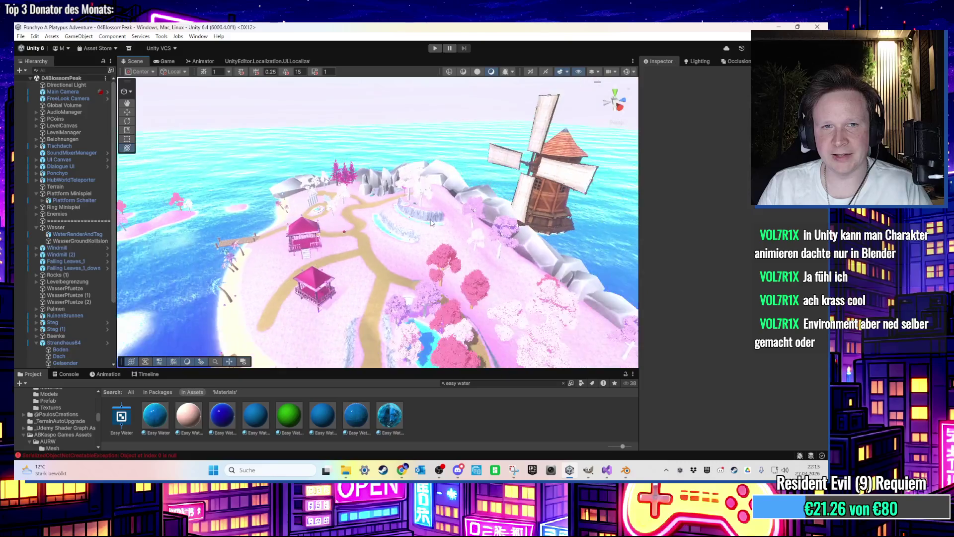
# Step: Clear the 'easy water' search and open the 02World64 scene from the Scenes folder
pyautogui.scroll(-5, 432, 223)
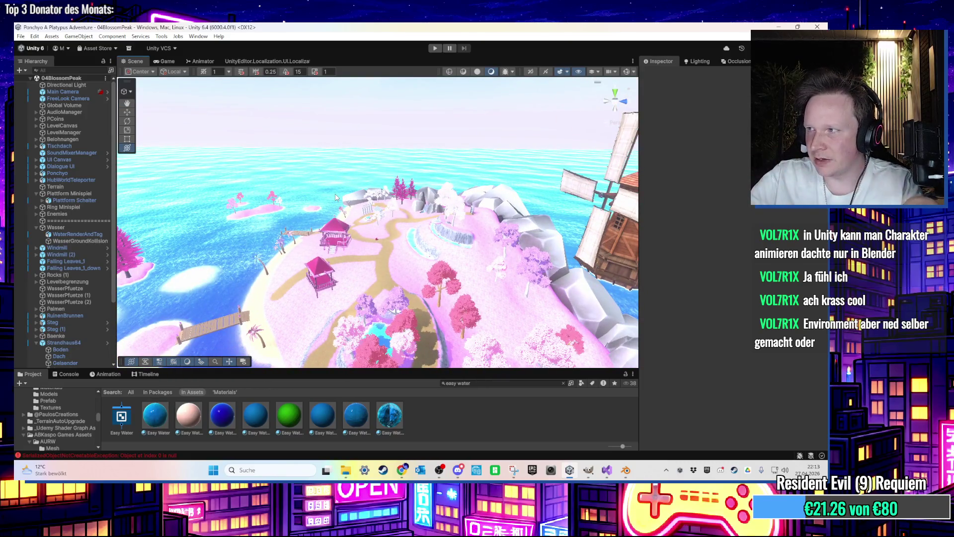
pyautogui.moveTo(334, 199)
pyautogui.mouseDown()
pyautogui.moveTo(379, 207)
pyautogui.moveTo(411, 315)
pyautogui.mouseUp()
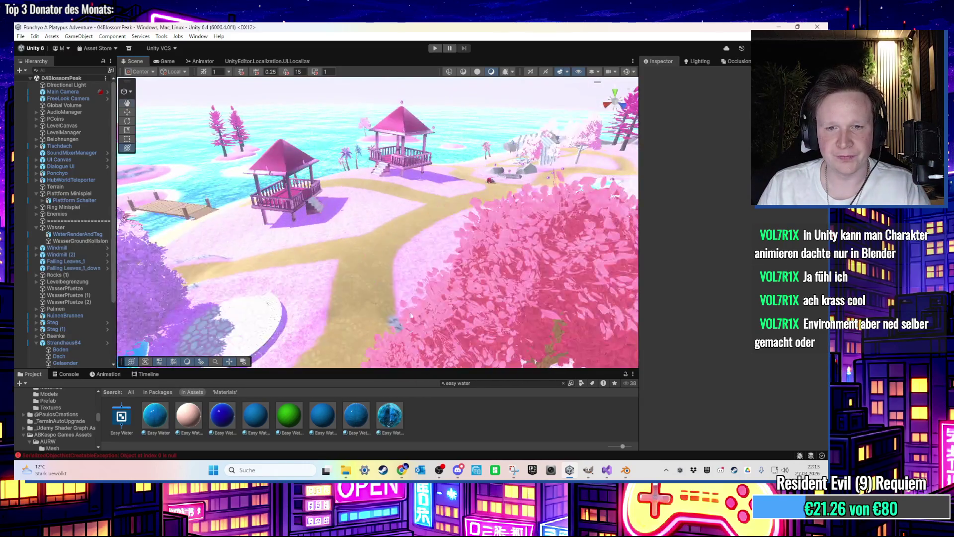
pyautogui.press('BackSpace')
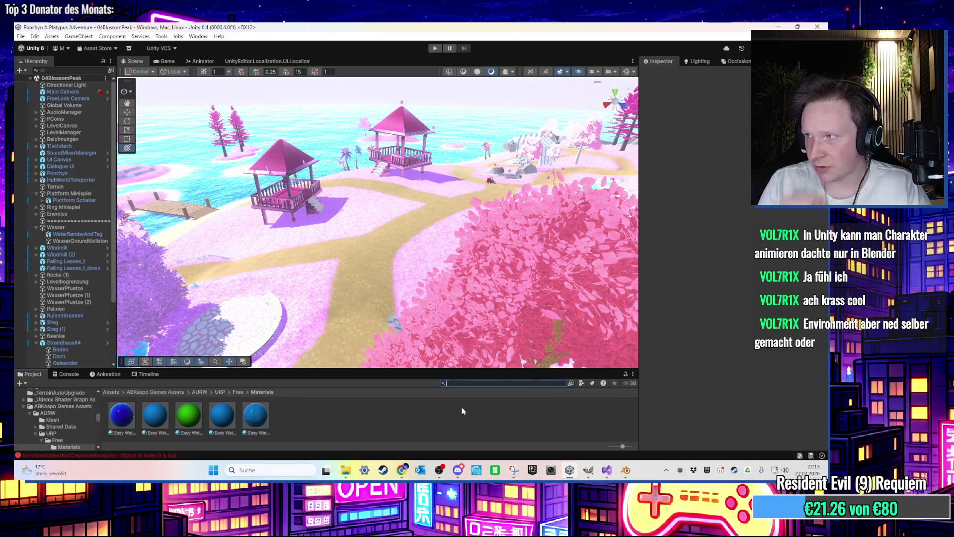
pyautogui.scroll(10, 99, 417)
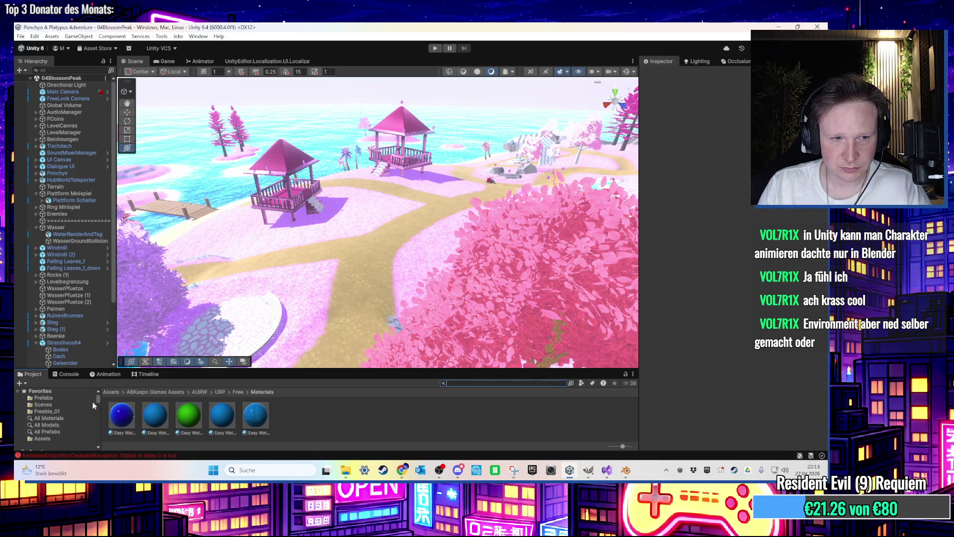
pyautogui.click(71, 405)
pyautogui.click(506, 418)
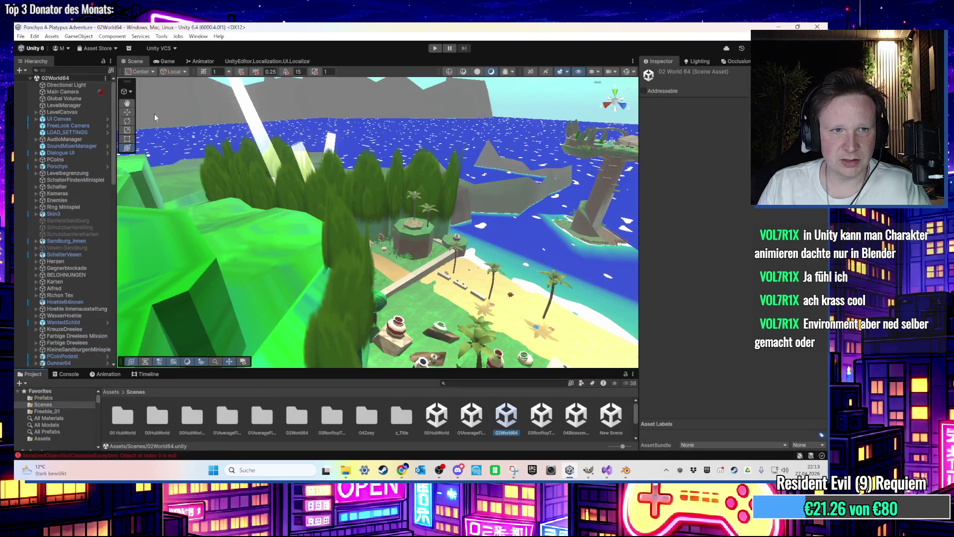
# Step: Orbit down to the beach and inspect the Bogen64 (2) arch and grassy ground plane
pyautogui.click(127, 112)
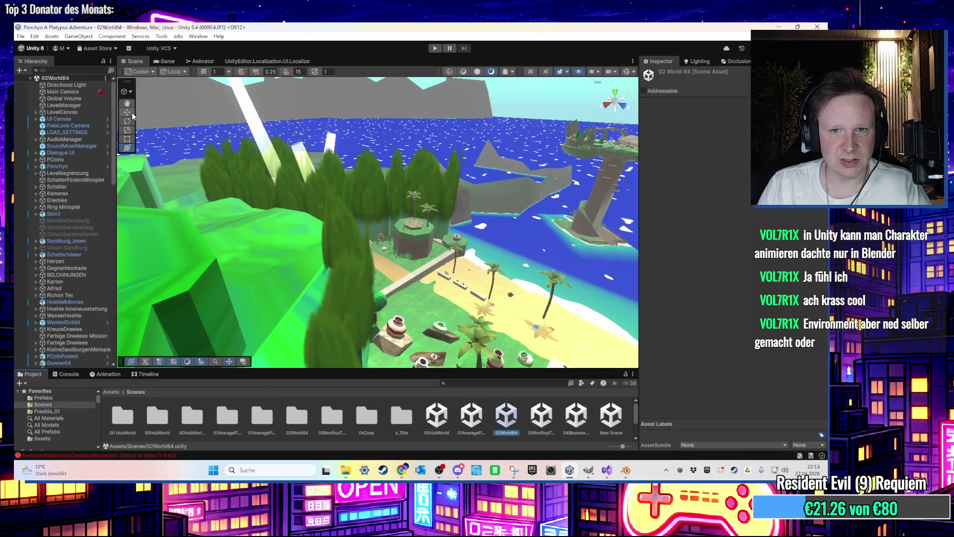
pyautogui.moveTo(335, 172)
pyautogui.mouseDown()
pyautogui.moveTo(424, 210)
pyautogui.moveTo(351, 156)
pyautogui.moveTo(343, 215)
pyautogui.moveTo(393, 225)
pyautogui.moveTo(299, 210)
pyautogui.moveTo(488, 257)
pyautogui.moveTo(271, 219)
pyautogui.mouseUp()
pyautogui.click(392, 225)
pyautogui.click(300, 215)
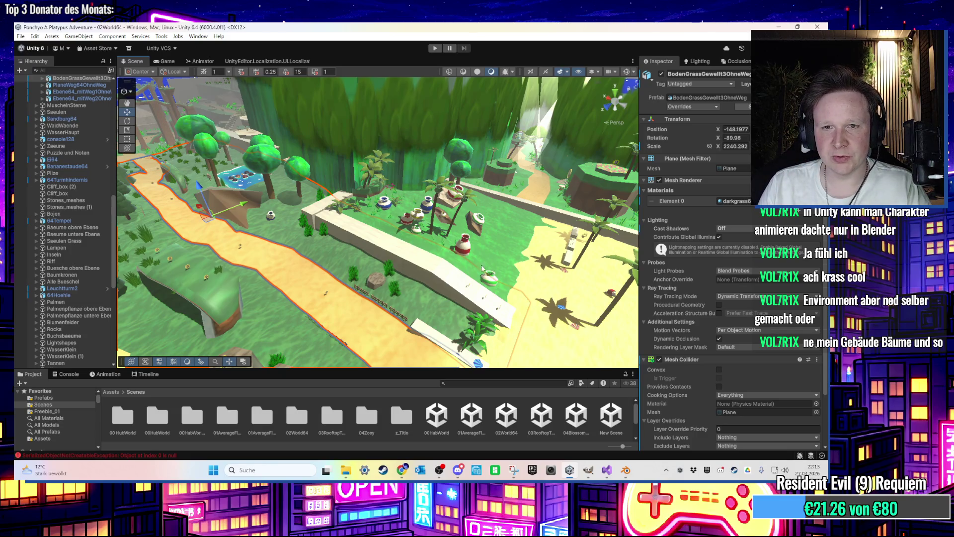
pyautogui.scroll(-3, 481, 268)
pyautogui.scroll(-3, 435, 198)
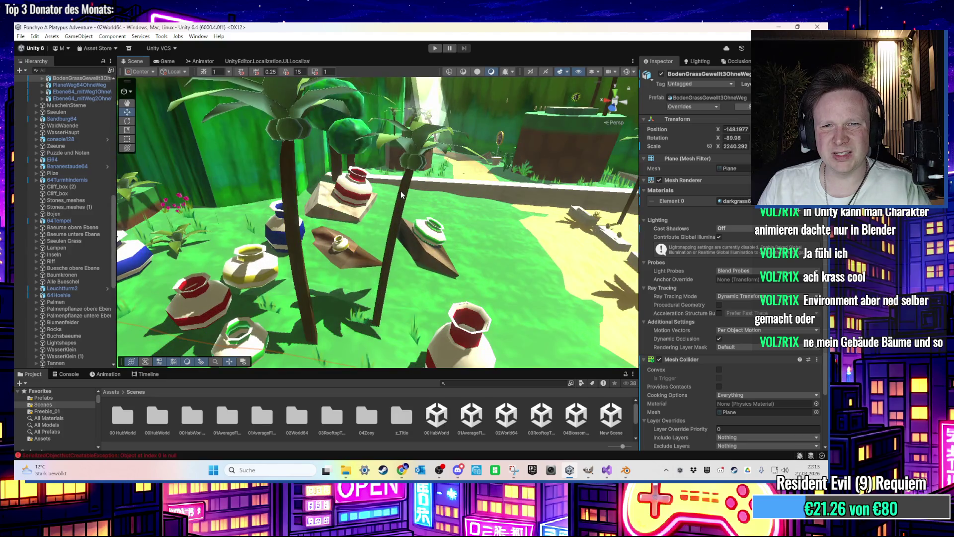
pyautogui.scroll(-2, 402, 194)
# Step: Inspect a garden palm and the 64Baum (20) tree, then turn toward the striped lighthouse
pyautogui.click(429, 181)
pyautogui.scroll(-3, 428, 181)
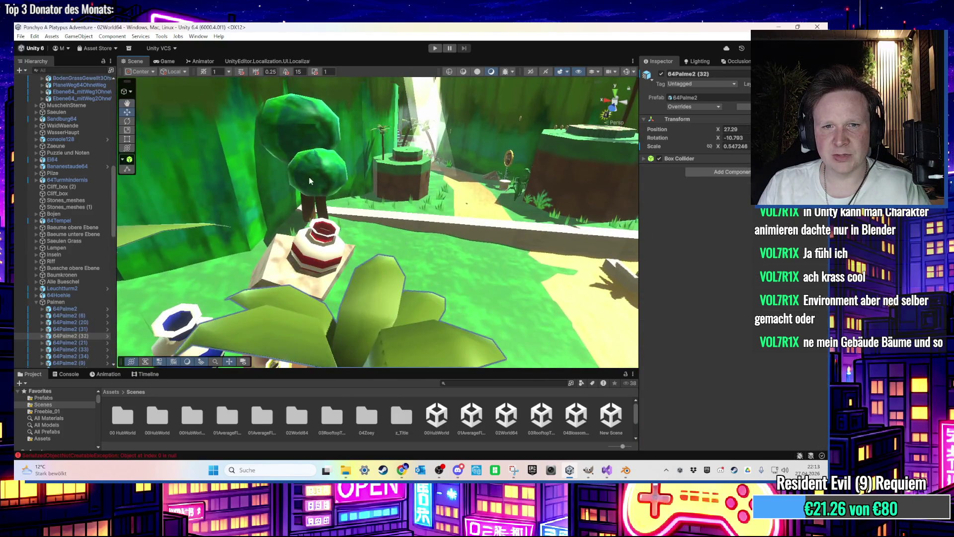
pyautogui.scroll(2, 309, 181)
pyautogui.click(324, 174)
pyautogui.scroll(-10, 444, 199)
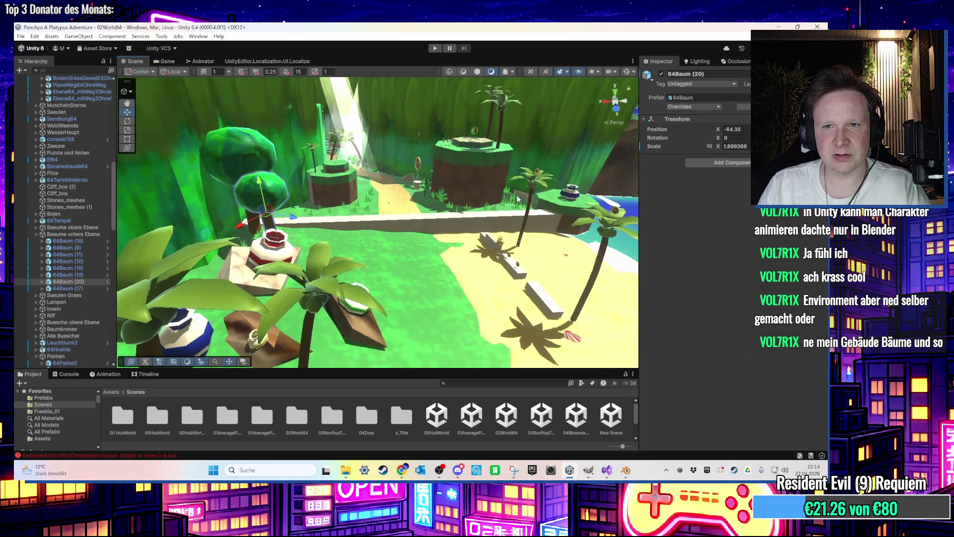
pyautogui.moveTo(451, 212)
pyautogui.mouseDown()
pyautogui.moveTo(415, 198)
pyautogui.moveTo(388, 206)
pyautogui.mouseUp()
pyautogui.click(541, 417)
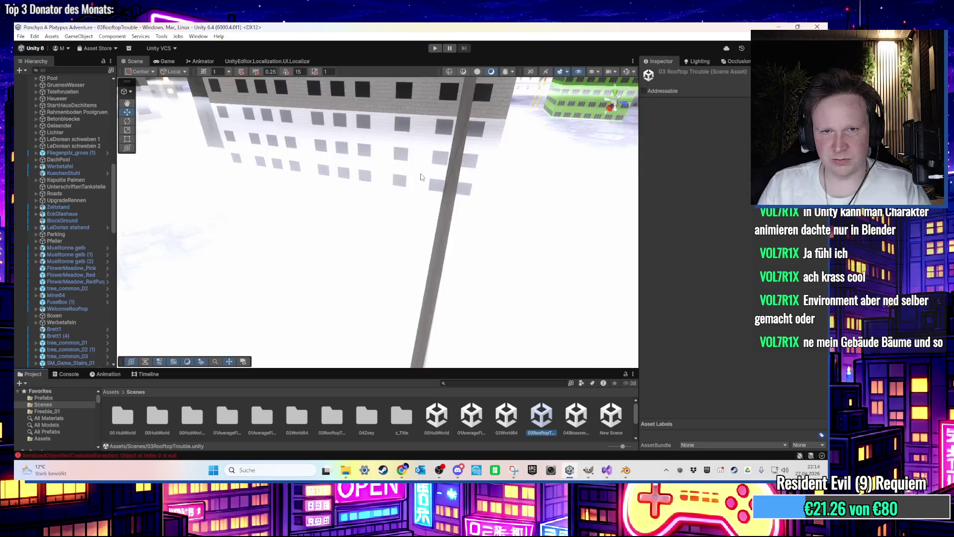
# Step: Survey the rooftop city, selecting the Tree&Plants_4 tree, Ueberdachung canopy and yellow dumpster
pyautogui.moveTo(420, 176)
pyautogui.mouseDown()
pyautogui.moveTo(480, 253)
pyautogui.moveTo(473, 270)
pyautogui.moveTo(327, 228)
pyautogui.moveTo(354, 220)
pyautogui.moveTo(398, 231)
pyautogui.moveTo(383, 246)
pyautogui.moveTo(397, 257)
pyautogui.moveTo(398, 239)
pyautogui.moveTo(434, 215)
pyautogui.moveTo(347, 224)
pyautogui.moveTo(373, 235)
pyautogui.moveTo(347, 219)
pyautogui.moveTo(412, 275)
pyautogui.moveTo(423, 258)
pyautogui.moveTo(569, 207)
pyautogui.moveTo(491, 199)
pyautogui.mouseUp()
pyautogui.click(398, 238)
pyautogui.click(422, 258)
pyautogui.click(289, 261)
pyautogui.moveTo(288, 262)
pyautogui.mouseDown()
pyautogui.moveTo(518, 225)
pyautogui.moveTo(337, 198)
pyautogui.moveTo(350, 178)
pyautogui.moveTo(281, 228)
pyautogui.moveTo(379, 252)
pyautogui.moveTo(378, 271)
pyautogui.moveTo(341, 315)
pyautogui.moveTo(371, 217)
pyautogui.moveTo(550, 213)
pyautogui.moveTo(426, 213)
pyautogui.moveTo(458, 199)
pyautogui.moveTo(428, 252)
pyautogui.moveTo(589, 287)
pyautogui.moveTo(562, 275)
pyautogui.moveTo(583, 273)
pyautogui.moveTo(422, 223)
pyautogui.moveTo(397, 232)
pyautogui.moveTo(337, 141)
pyautogui.moveTo(386, 312)
pyautogui.moveTo(388, 303)
pyautogui.moveTo(503, 415)
pyautogui.mouseUp()
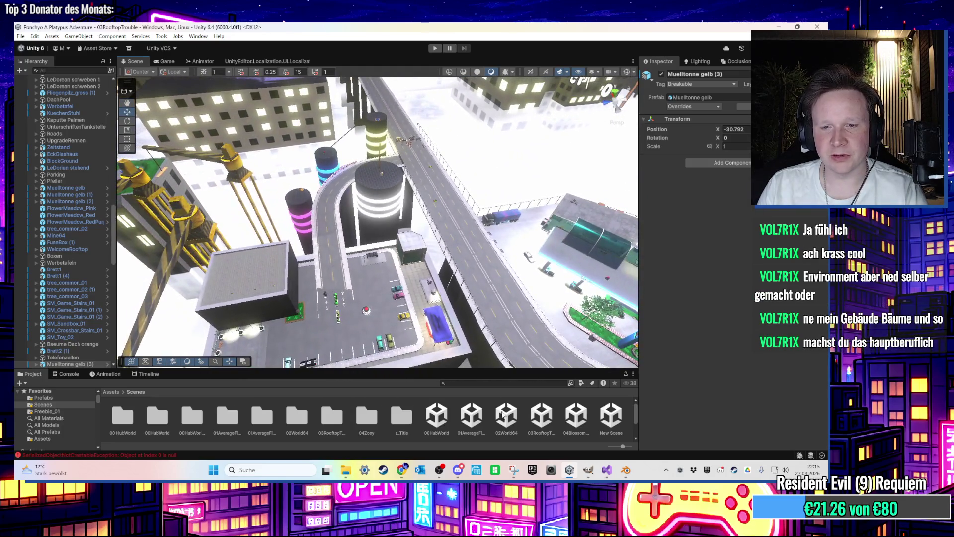
# Step: Reopen the 04BlossomPeak scene and pull back to an overhead view of the island
pyautogui.doubleClick(571, 422)
pyautogui.moveTo(408, 269)
pyautogui.mouseDown()
pyautogui.moveTo(356, 232)
pyautogui.moveTo(341, 257)
pyautogui.moveTo(449, 222)
pyautogui.moveTo(374, 269)
pyautogui.moveTo(365, 200)
pyautogui.mouseUp()
pyautogui.scroll(-2, 364, 201)
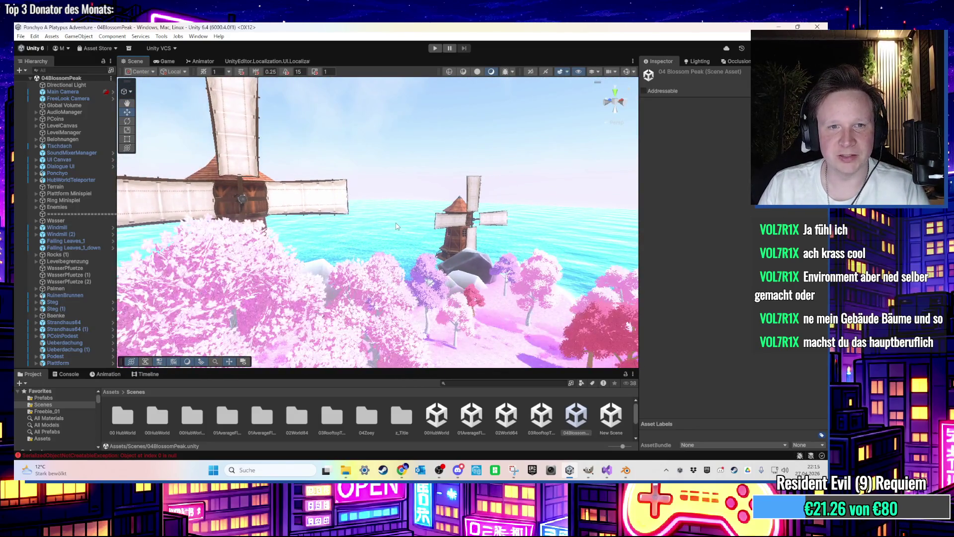
pyautogui.scroll(10, 395, 223)
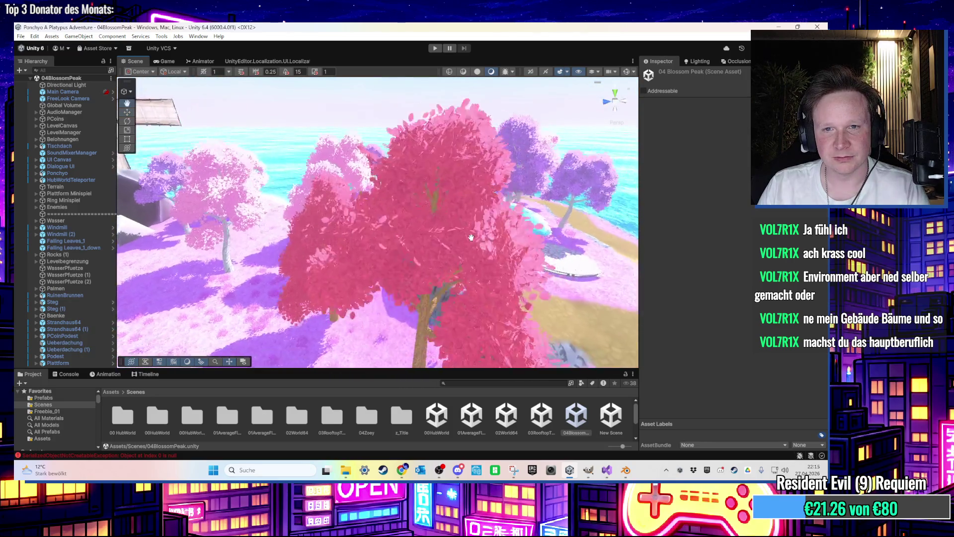
pyautogui.scroll(10, 450, 226)
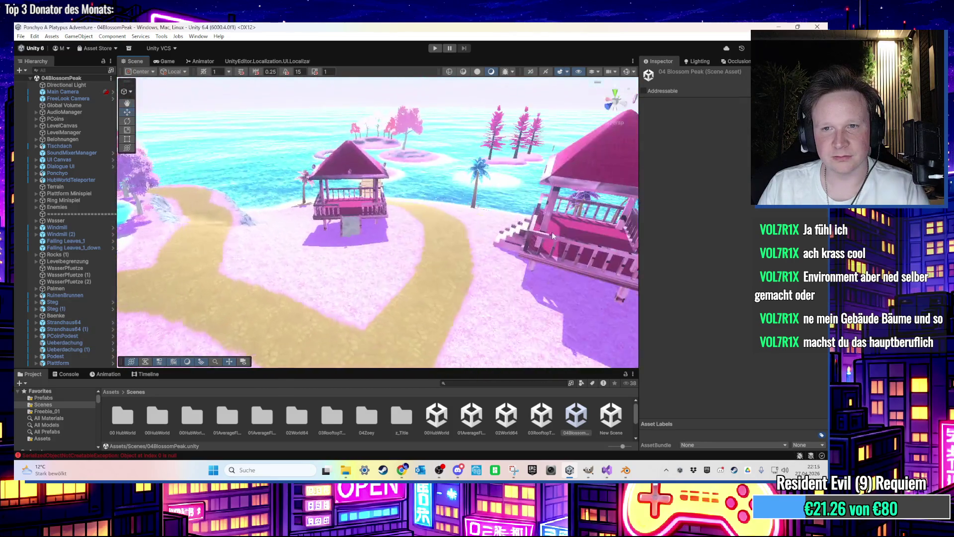
# Step: Orbit past the gazebo, fly up over the huts, and select the floating rock platform
pyautogui.moveTo(476, 230)
pyautogui.mouseDown()
pyautogui.moveTo(537, 216)
pyautogui.moveTo(243, 210)
pyautogui.moveTo(308, 199)
pyautogui.moveTo(339, 203)
pyautogui.moveTo(249, 245)
pyautogui.moveTo(287, 199)
pyautogui.mouseUp()
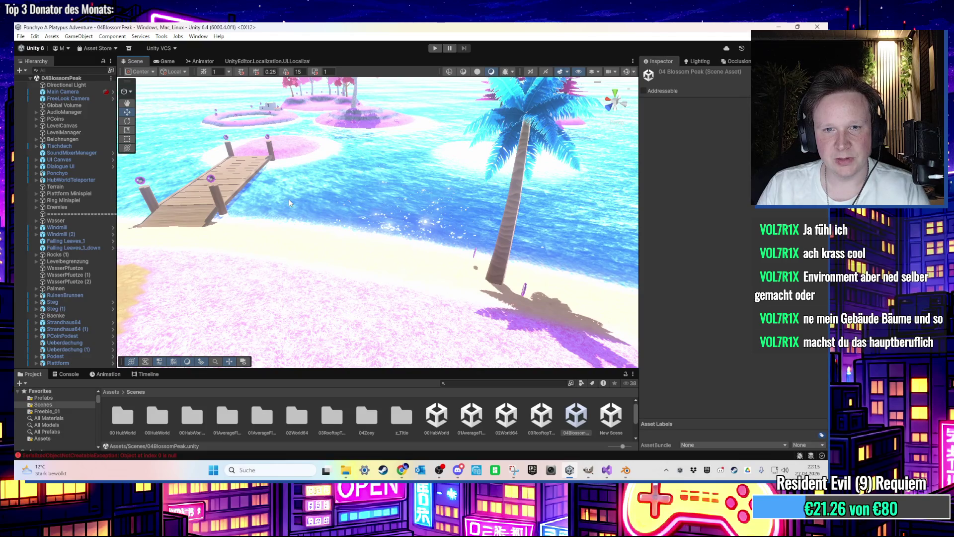
pyautogui.moveTo(290, 199)
pyautogui.mouseDown()
pyautogui.moveTo(381, 214)
pyautogui.moveTo(398, 180)
pyautogui.moveTo(383, 177)
pyautogui.mouseUp()
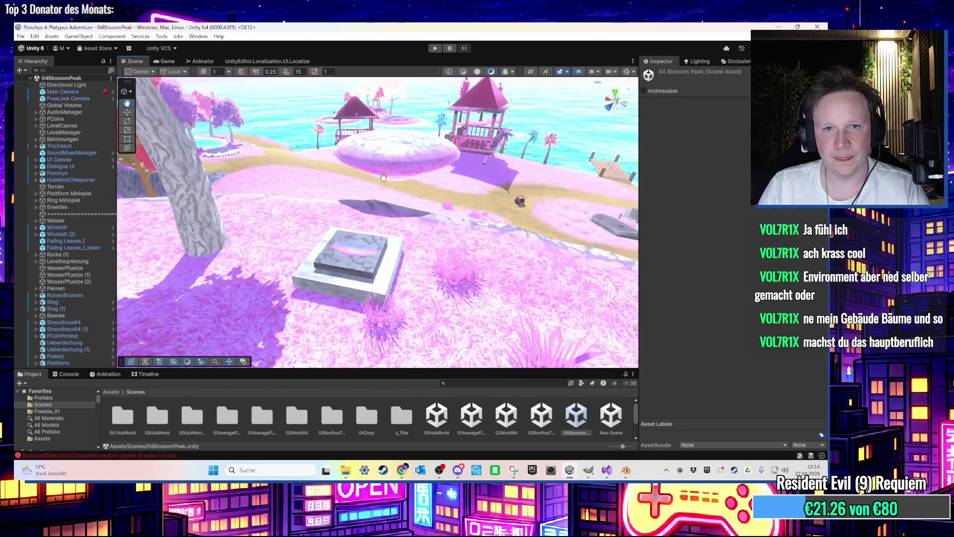
pyautogui.scroll(-5, 389, 179)
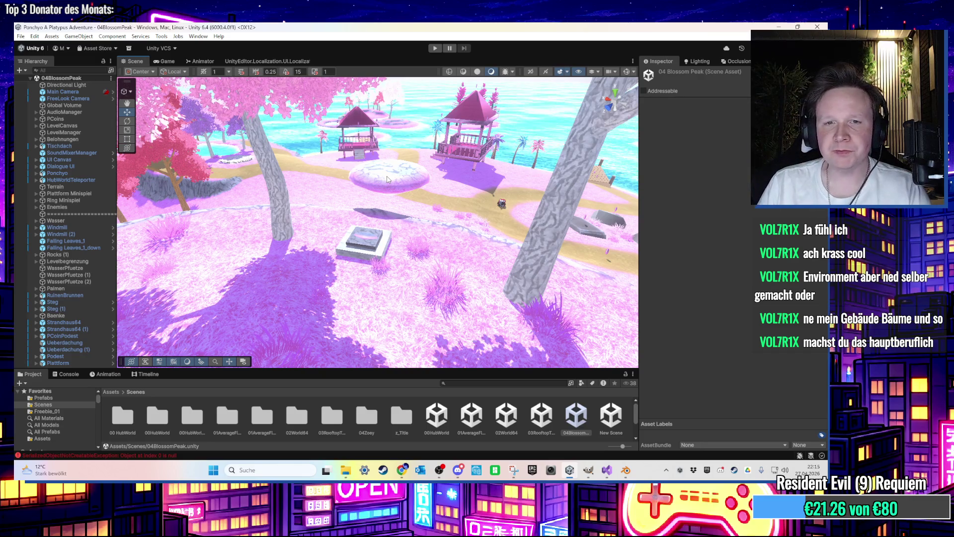
pyautogui.scroll(3, 388, 180)
pyautogui.scroll(-3, 386, 193)
pyautogui.click(390, 184)
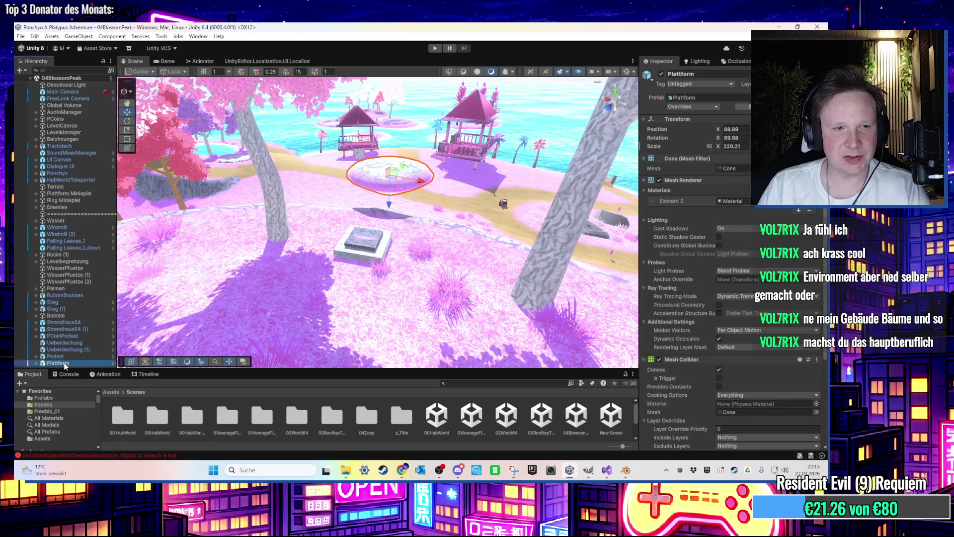
# Step: Make Plattform a child of Plattform Minispiel and expand Plattform Schalter in the Hierarchy
pyautogui.moveTo(76, 210); pyautogui.dragTo(79, 192)
pyautogui.click(69, 201)
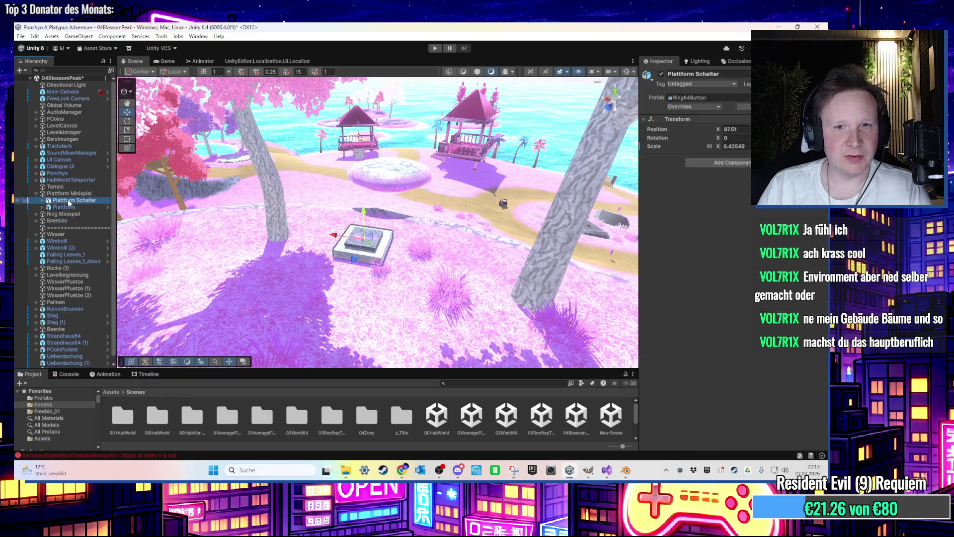
pyautogui.press('Right')
# Step: Remove the Ring Minispiel Schalter script component from SchalterTrigger
pyautogui.click(78, 214)
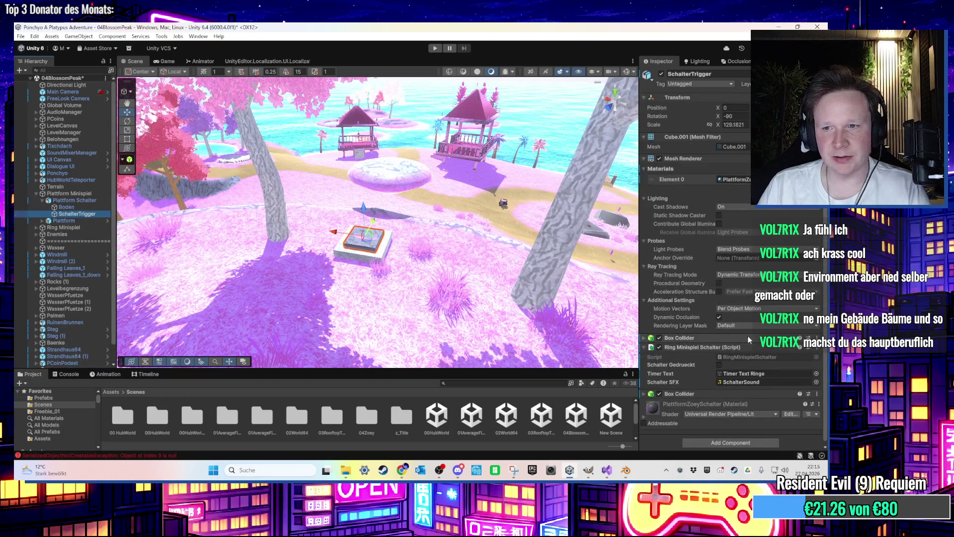
pyautogui.click(817, 352)
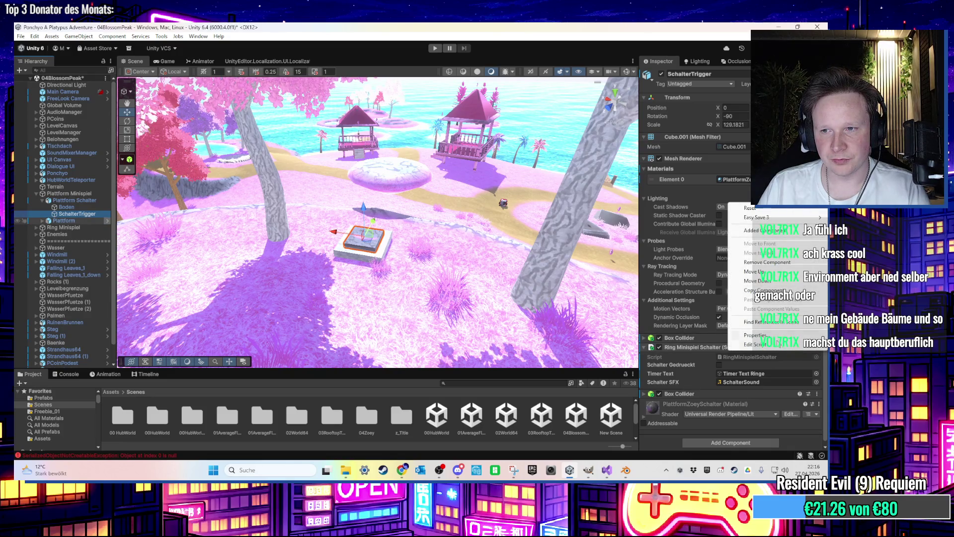
pyautogui.click(778, 345)
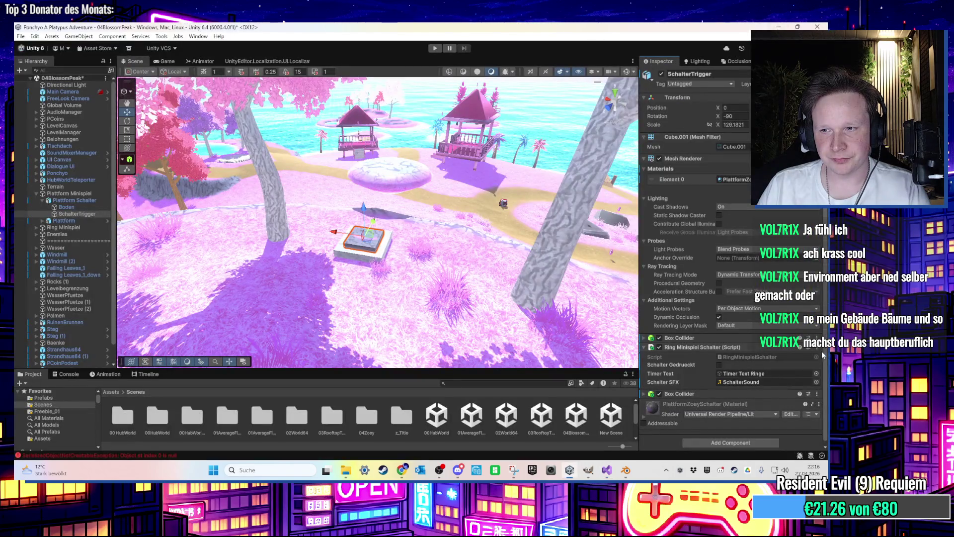
pyautogui.click(819, 347)
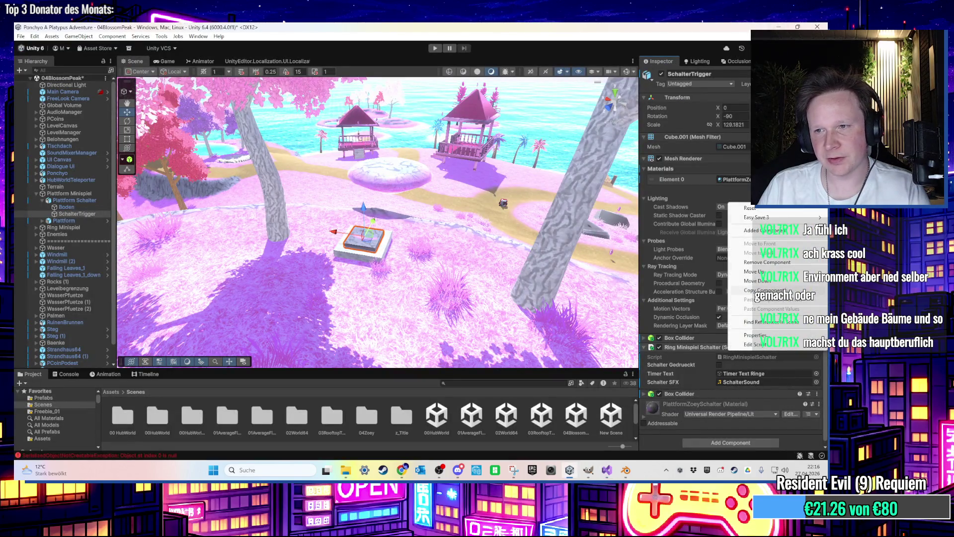
pyautogui.click(760, 261)
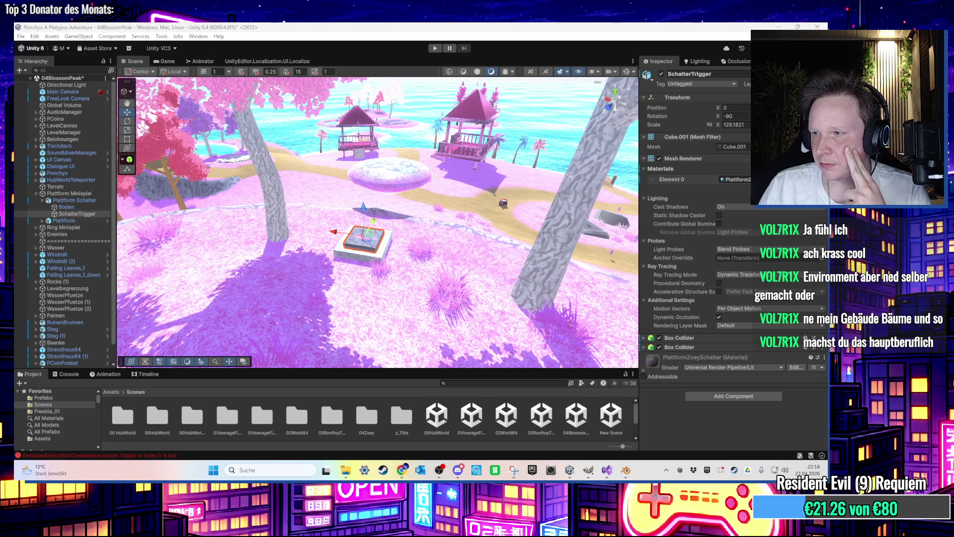
pyautogui.hotkey('alt', 'Tab')
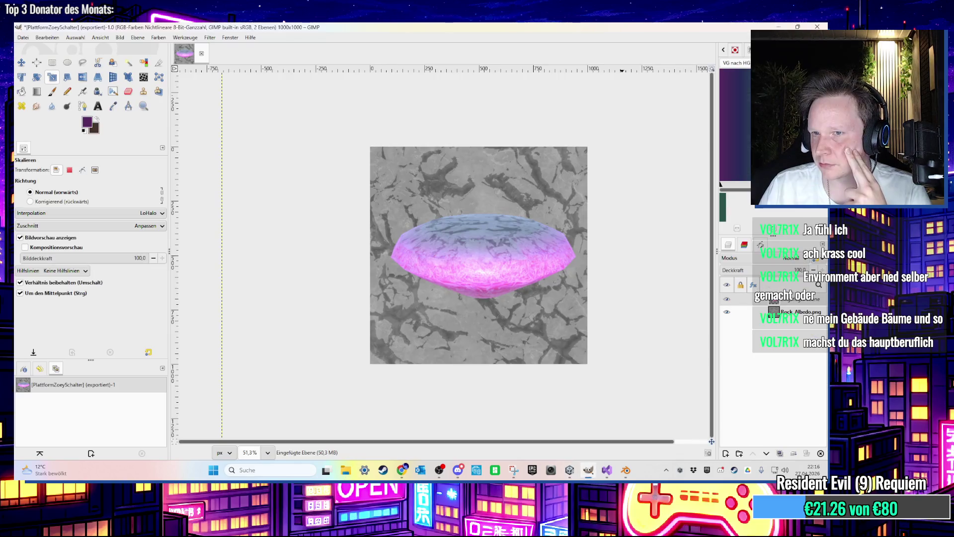
# Step: Close the PlatformZoeySchalter texture in GIMP, discarding its unsaved changes
pyautogui.click(812, 26)
pyautogui.click(423, 307)
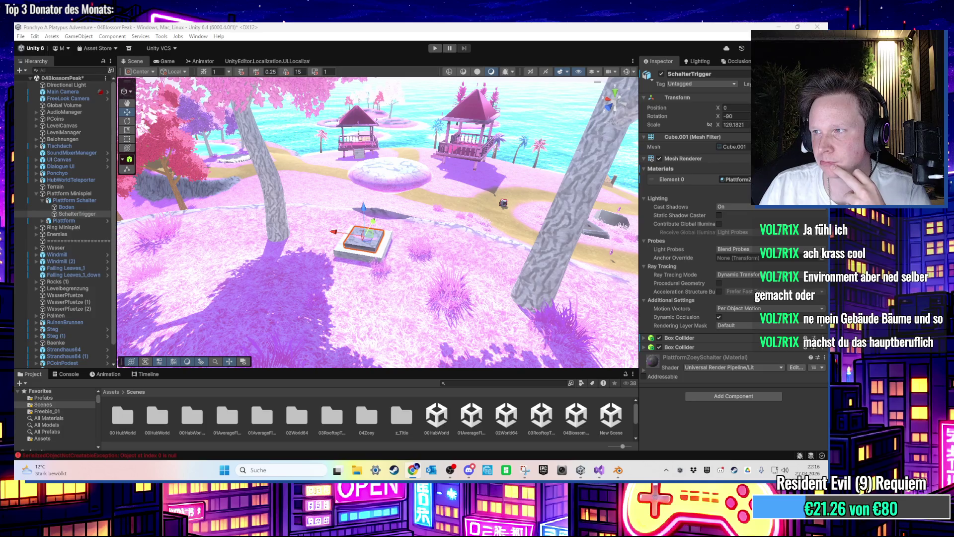
# Step: Back in Unity, select the round floating Plattform and enlarge the Project panel
pyautogui.hotkey('alt', 'Tab')
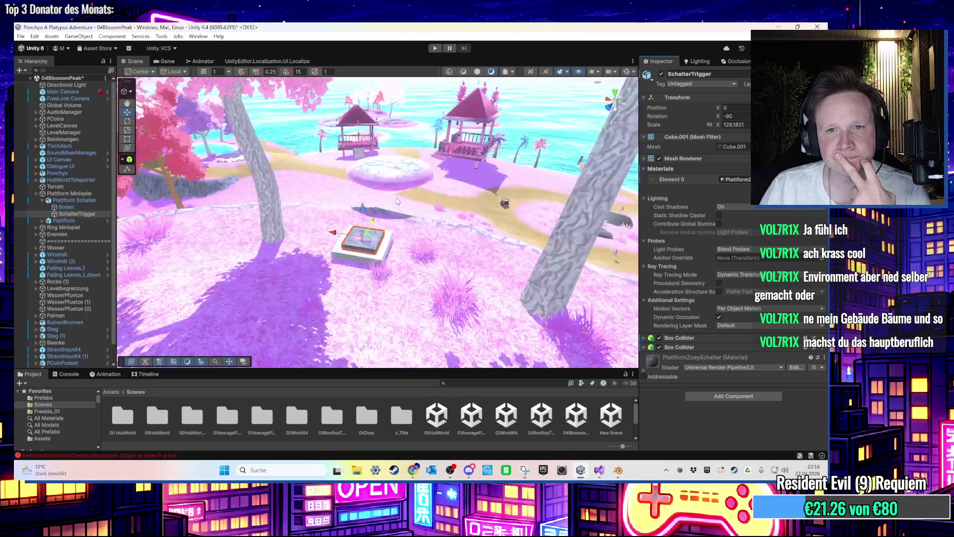
pyautogui.click(376, 204)
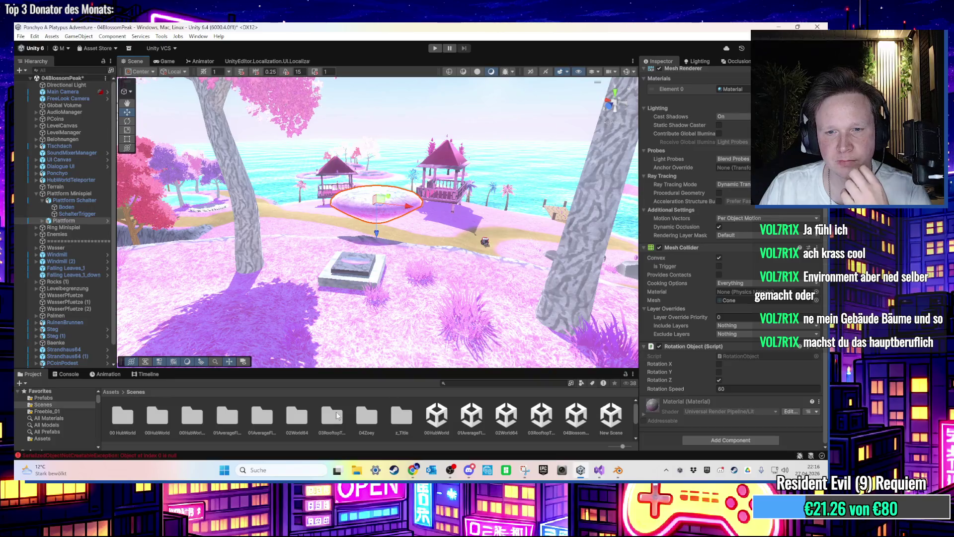
pyautogui.moveTo(261, 371); pyautogui.dragTo(275, 317)
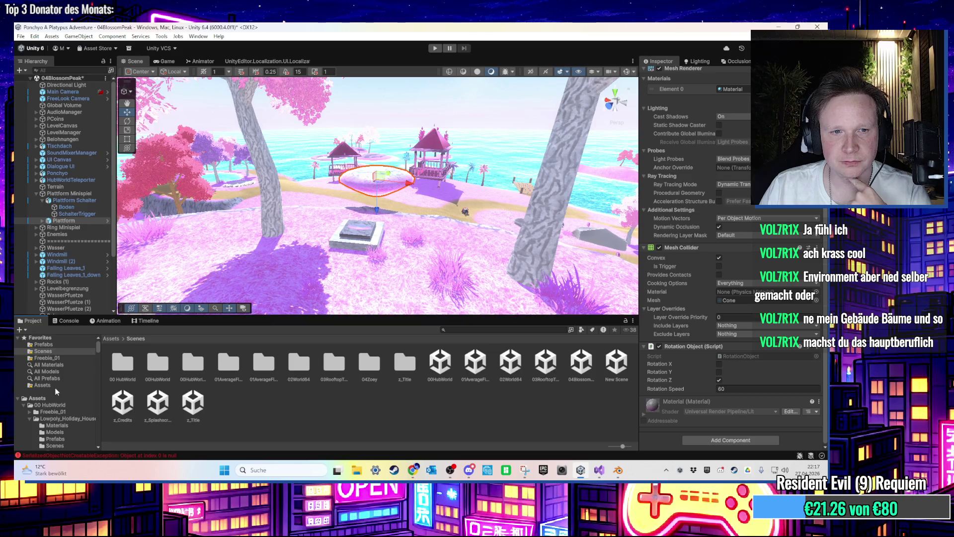
# Step: Browse from Assets into Scripts > Level and bring up the folder's asset context menu
pyautogui.click(110, 339)
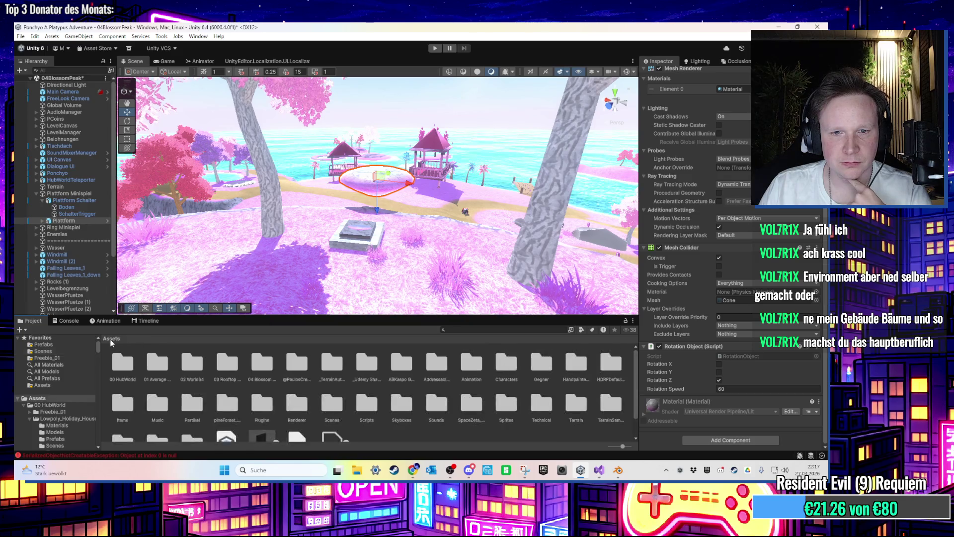
pyautogui.click(445, 404)
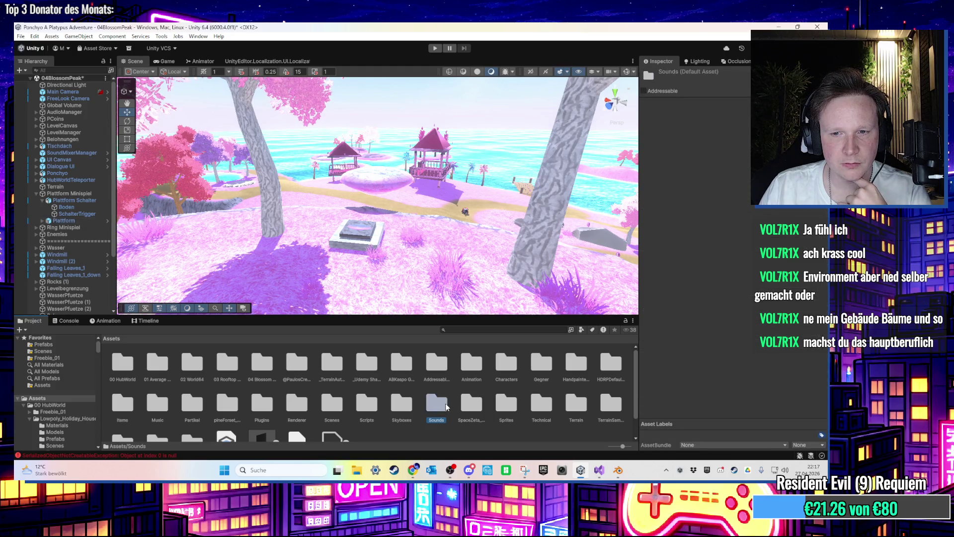
pyautogui.doubleClick(363, 408)
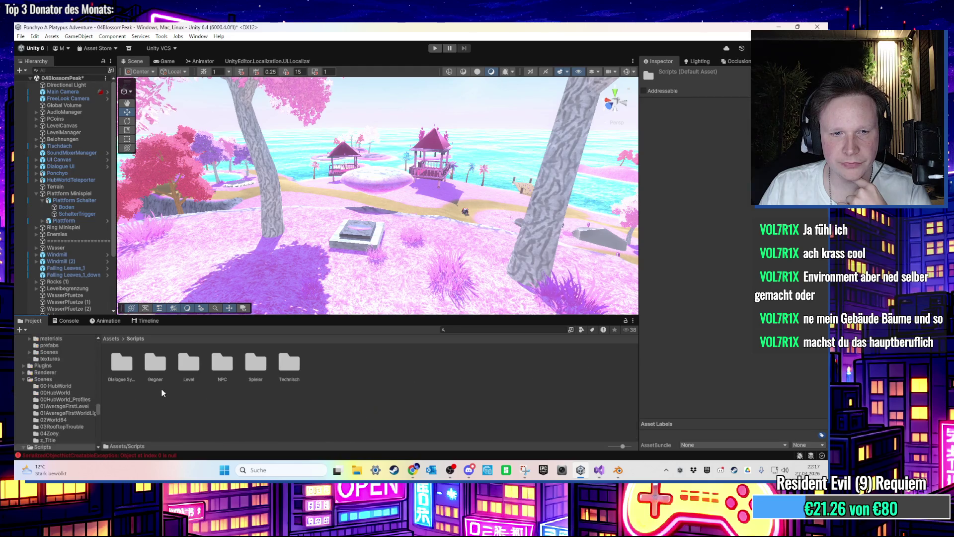
pyautogui.doubleClick(201, 371)
pyautogui.scroll(-2, 348, 397)
pyautogui.rightClick(413, 428)
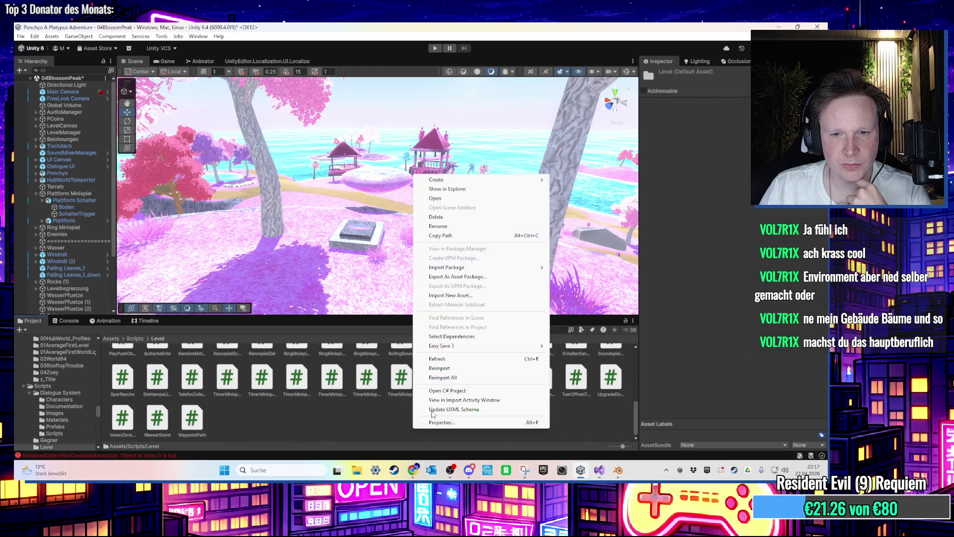
# Step: Create a MonoBehaviour script named PlatformMinispiel in the Level folder and open it in Visual Studio
pyautogui.moveTo(452, 179)
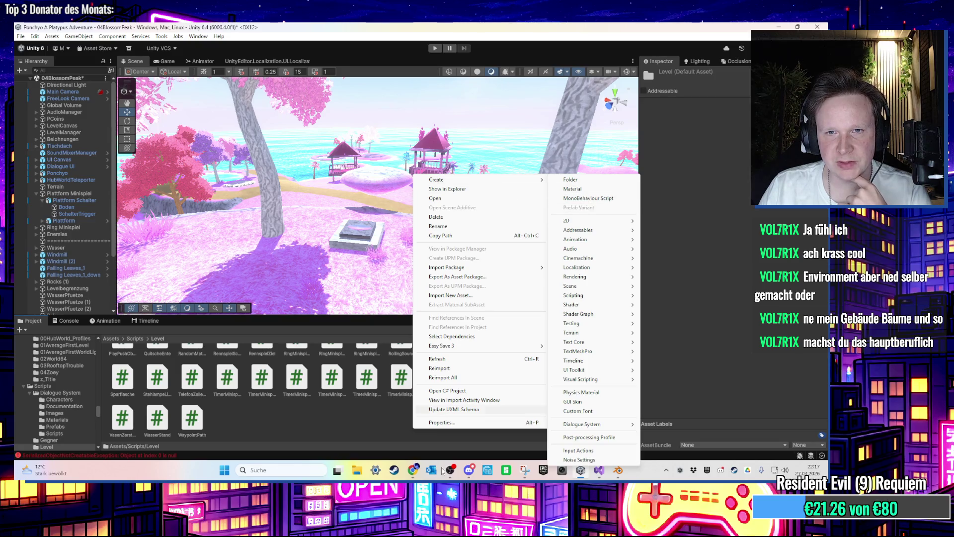
pyautogui.click(588, 198)
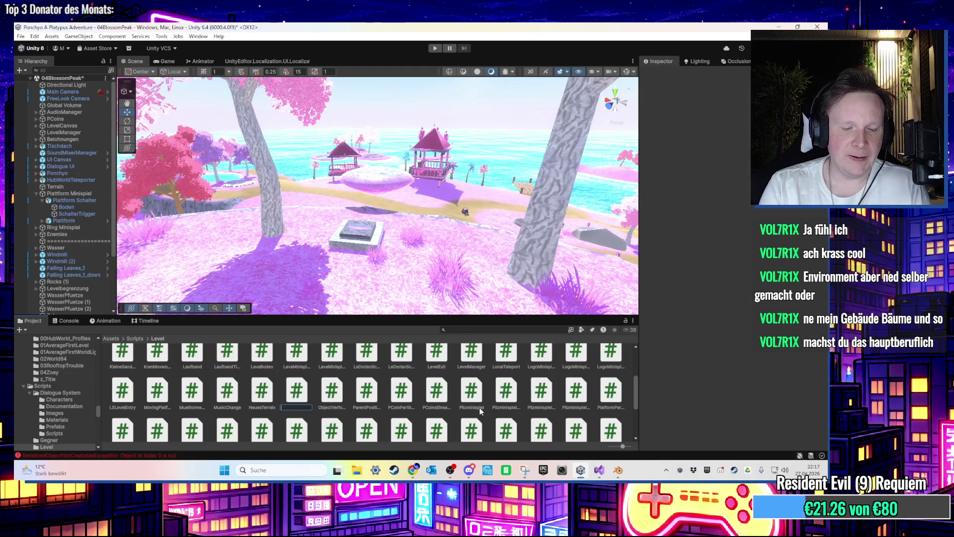
pyautogui.write('PlatformMinispiel')
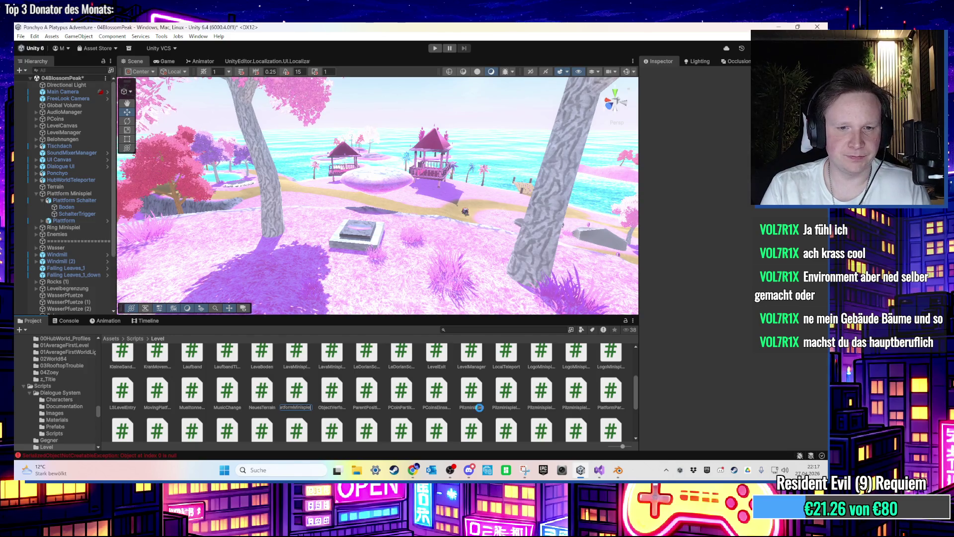
pyautogui.hotkey('alt', 'Tab')
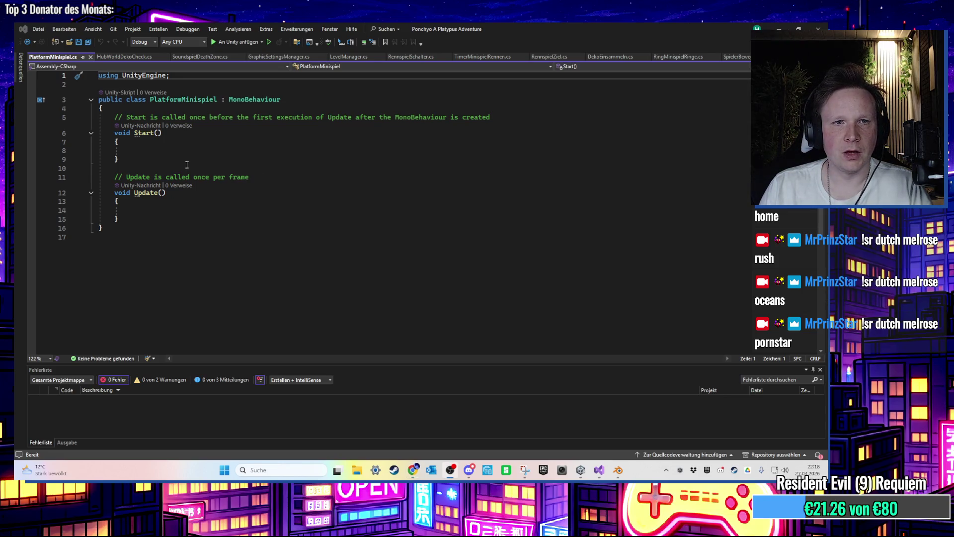
# Step: Rename the class in PlatformMinispiel.cs to PlatformMinispielSchalter and save the file
pyautogui.click(220, 178)
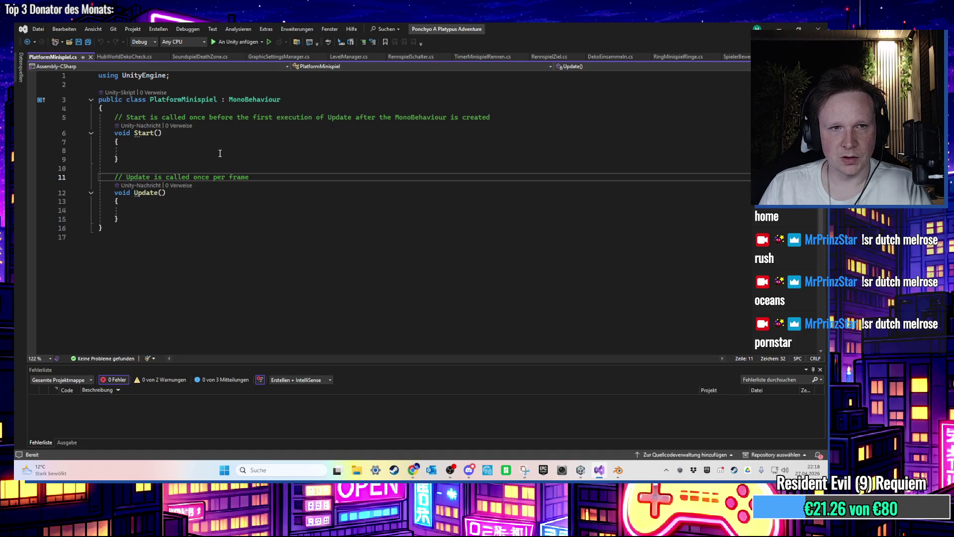
pyautogui.click(218, 101)
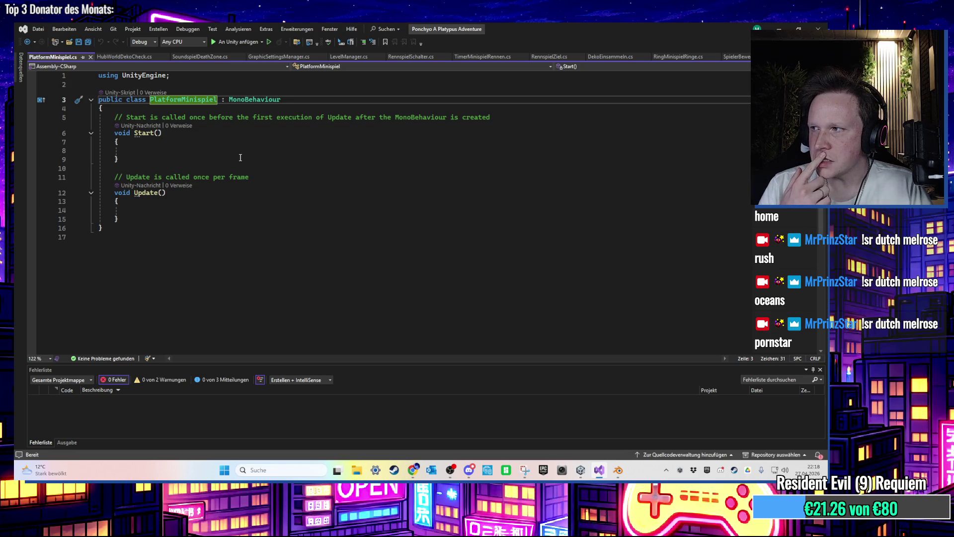
pyautogui.write('Schalter')
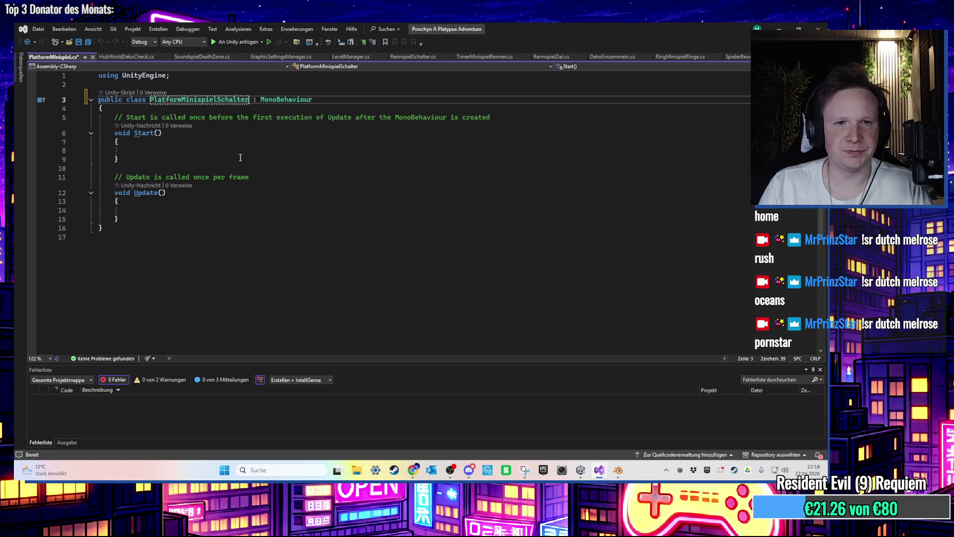
pyautogui.hotkey('ctrl', 's')
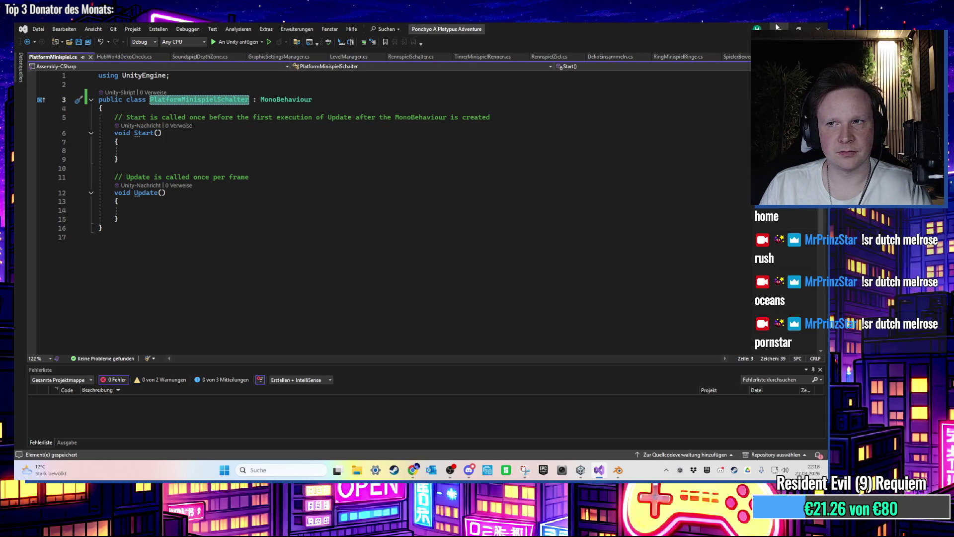
pyautogui.click(778, 28)
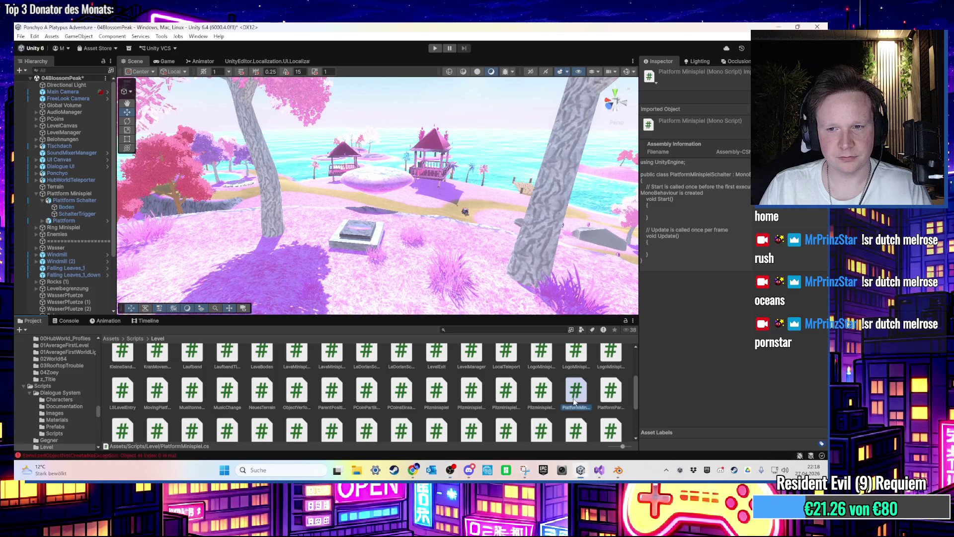
# Step: Rename the script asset to PlatformMinispielSchalter and close the broken file-not-found document
pyautogui.rightClick(574, 402)
pyautogui.click(605, 196)
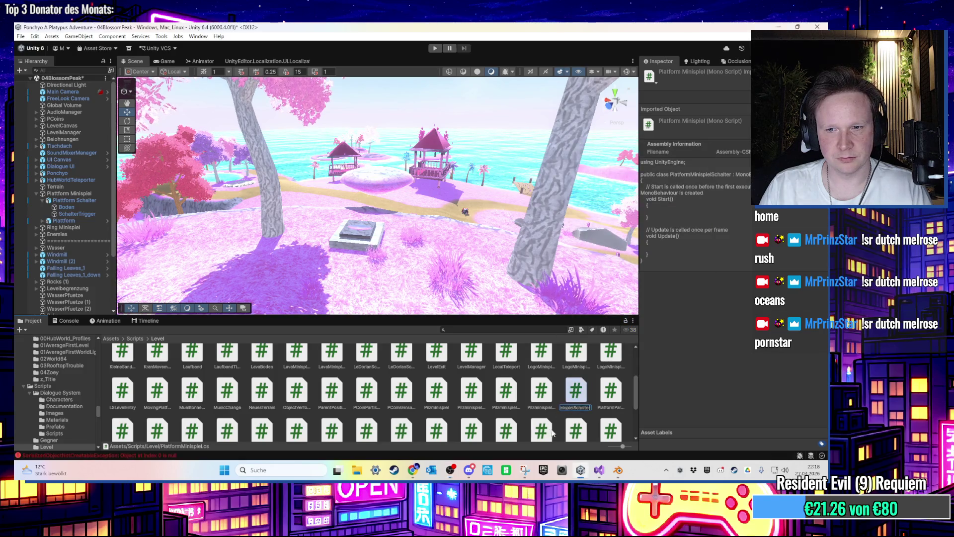
pyautogui.doubleClick(566, 397)
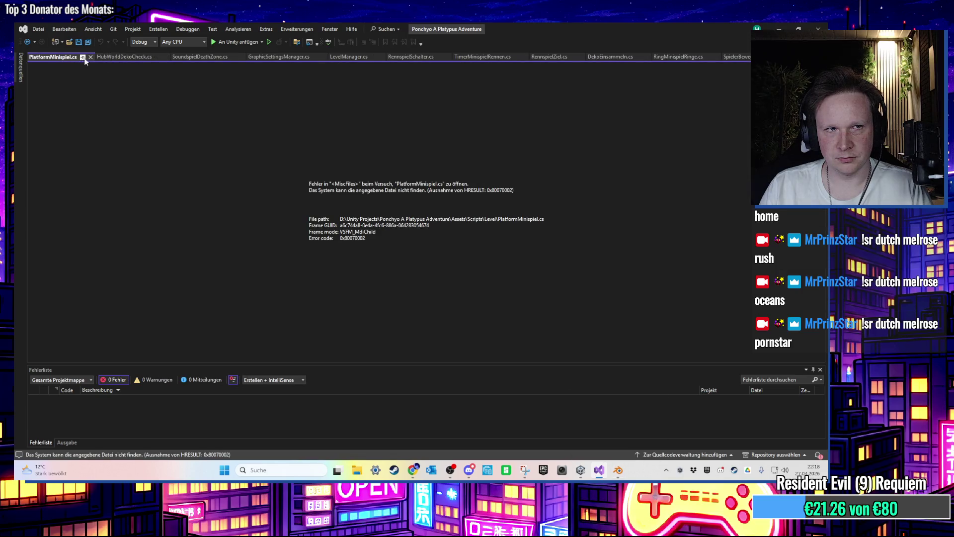
pyautogui.click(91, 57)
pyautogui.click(777, 28)
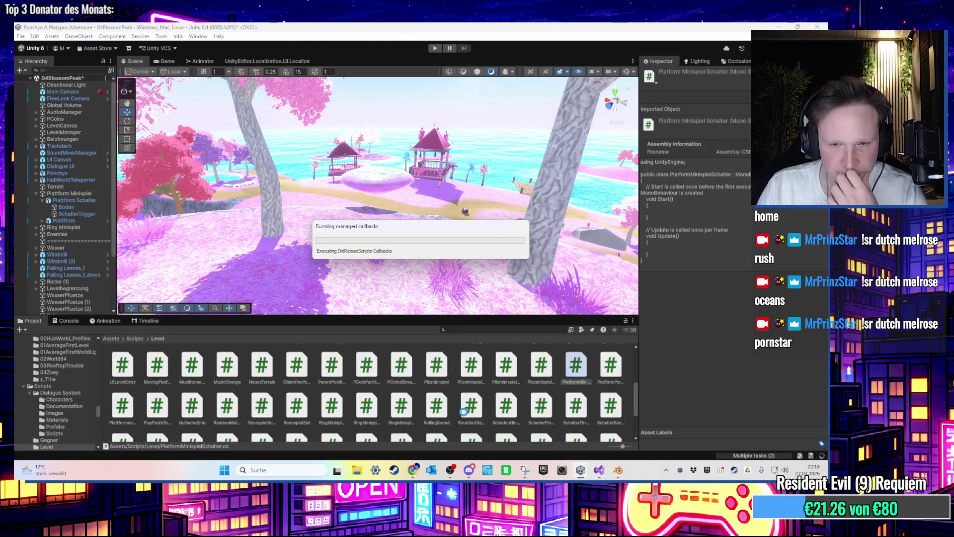
# Step: Reopen PlatformMinispielSchalter.cs in Visual Studio and insert a blank line in the class body
pyautogui.doubleClick(576, 368)
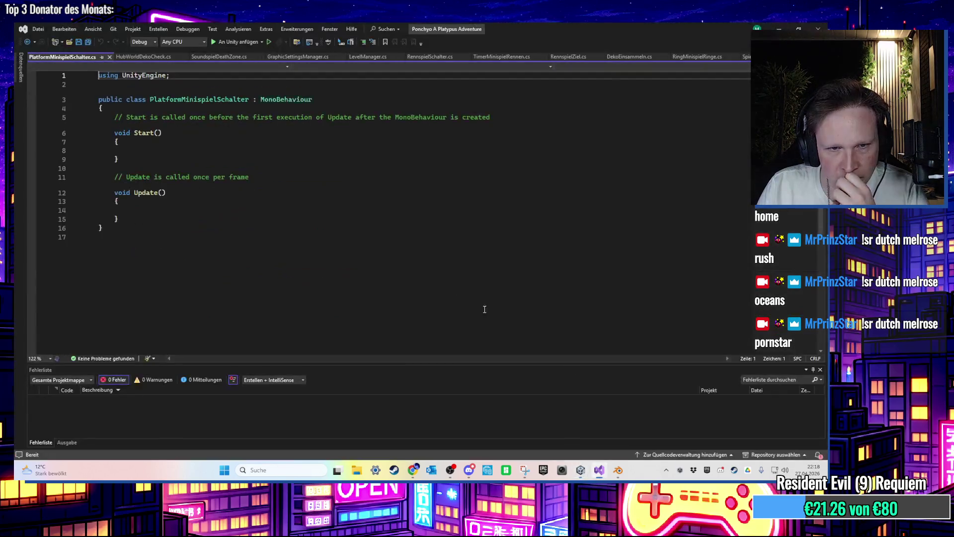
pyautogui.click(171, 116)
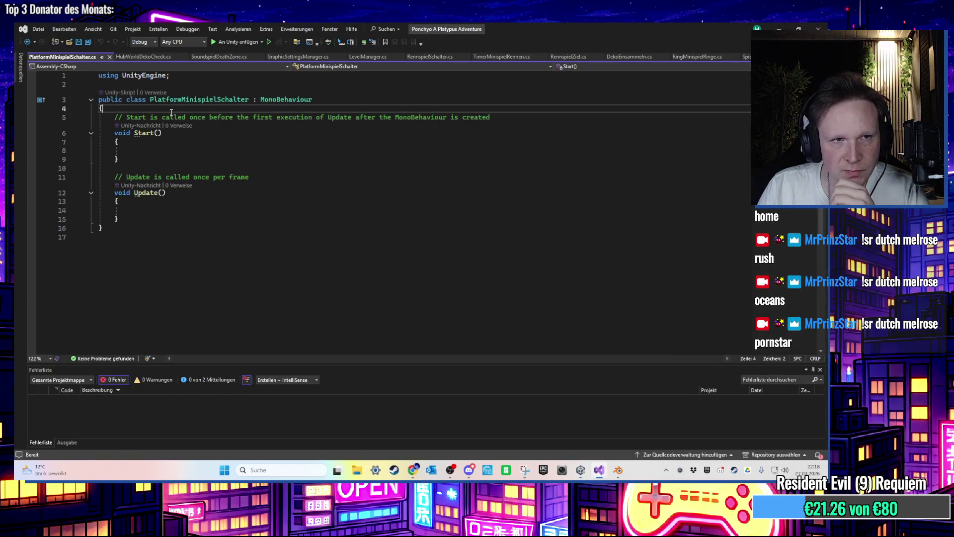
pyautogui.hotkey('ctrl', 'Return')
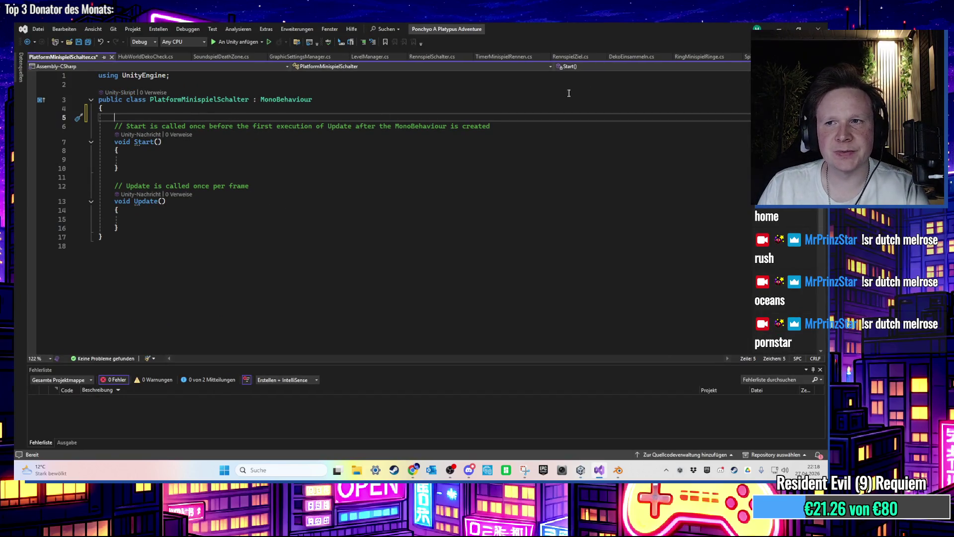
pyautogui.click(694, 57)
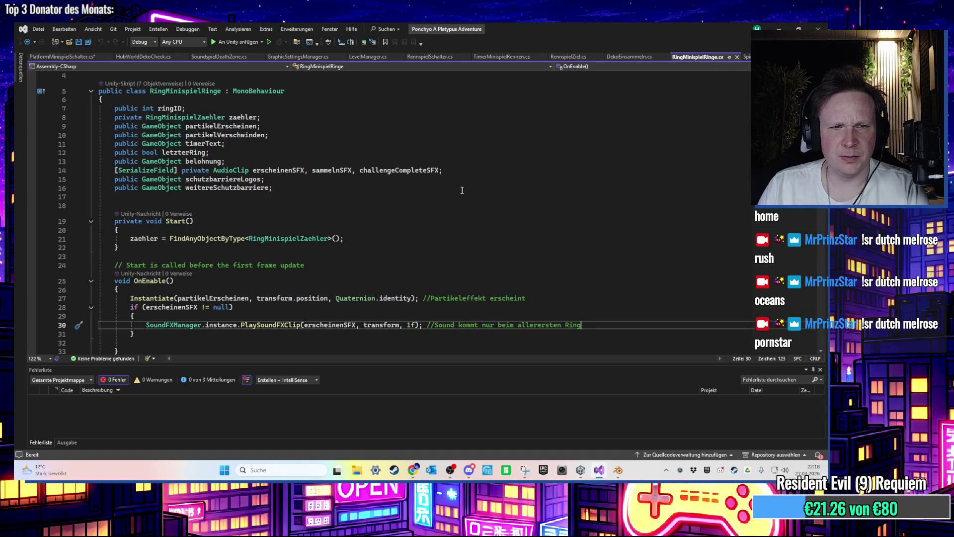
# Step: Scroll through RingMinispielRinge.cs, then return to the Unity scene and select the ring switch trigger
pyautogui.scroll(-7, 457, 190)
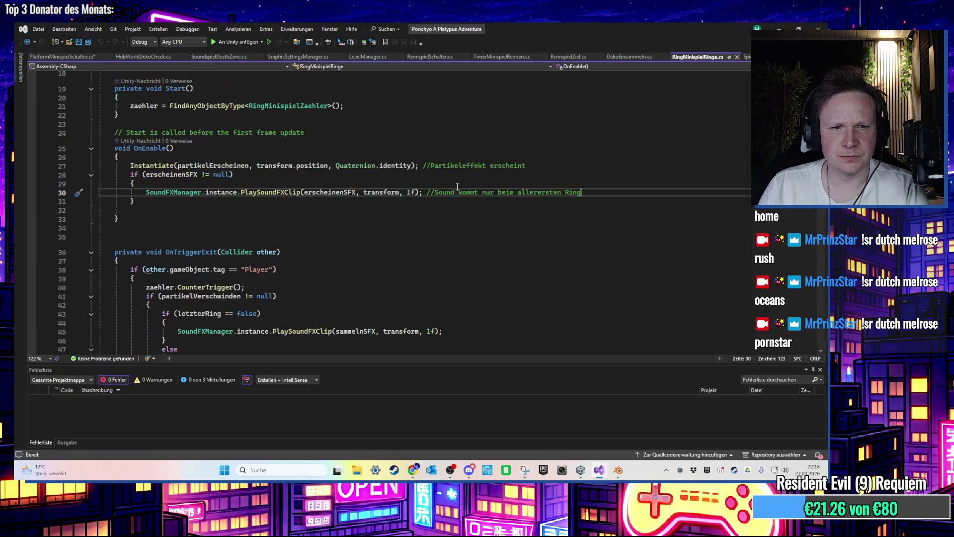
pyautogui.scroll(8, 455, 185)
pyautogui.scroll(-18, 466, 216)
pyautogui.click(779, 28)
pyautogui.moveTo(556, 152)
pyautogui.mouseDown()
pyautogui.moveTo(346, 215)
pyautogui.moveTo(378, 214)
pyautogui.moveTo(490, 258)
pyautogui.moveTo(445, 204)
pyautogui.moveTo(239, 262)
pyautogui.mouseUp()
pyautogui.click(445, 203)
# Step: Select Ring64Button's SchalterTrigger and open its RingMinispielSchalter script in Visual Studio at line 18
pyautogui.click(443, 199)
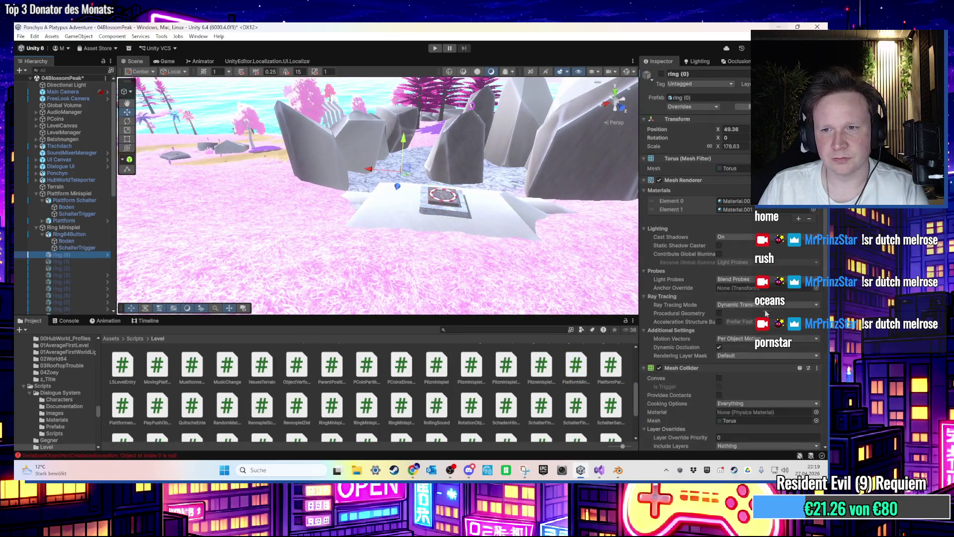
pyautogui.scroll(-5, 731, 248)
pyautogui.click(816, 293)
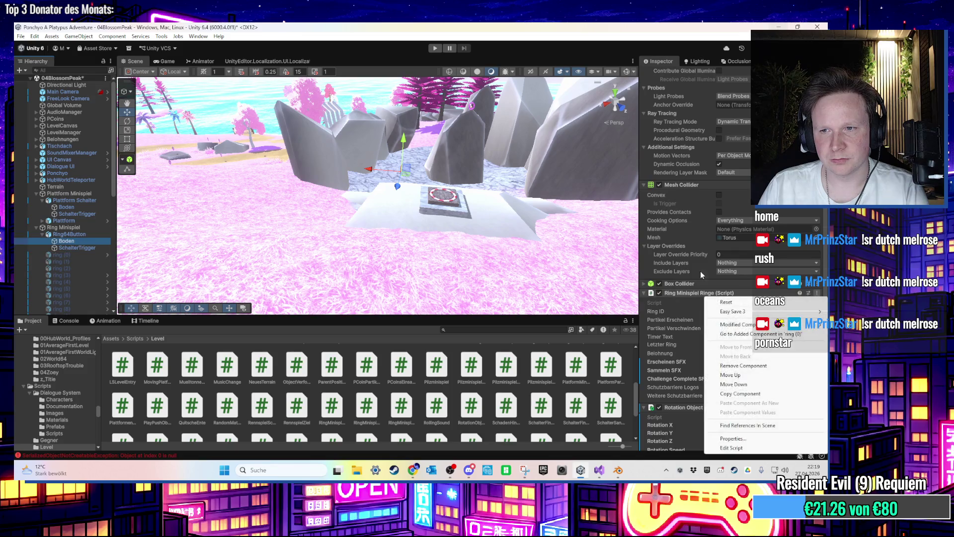
pyautogui.click(551, 127)
pyautogui.click(77, 247)
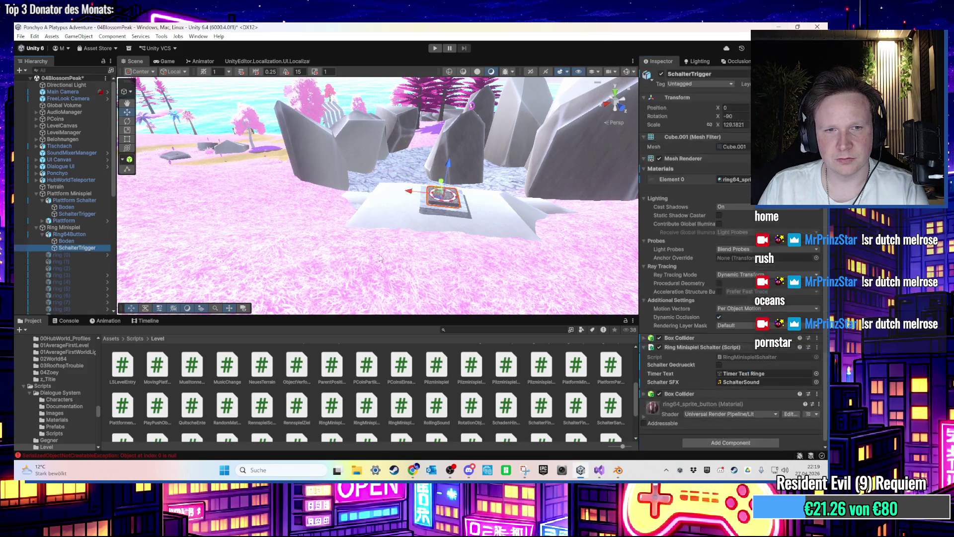
pyautogui.doubleClick(805, 356)
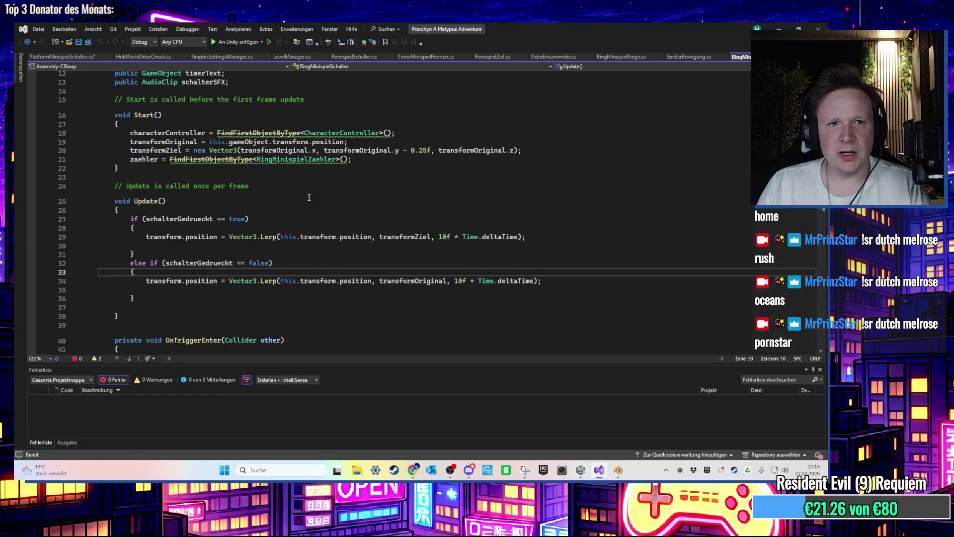
pyautogui.scroll(3, 517, 286)
pyautogui.click(238, 212)
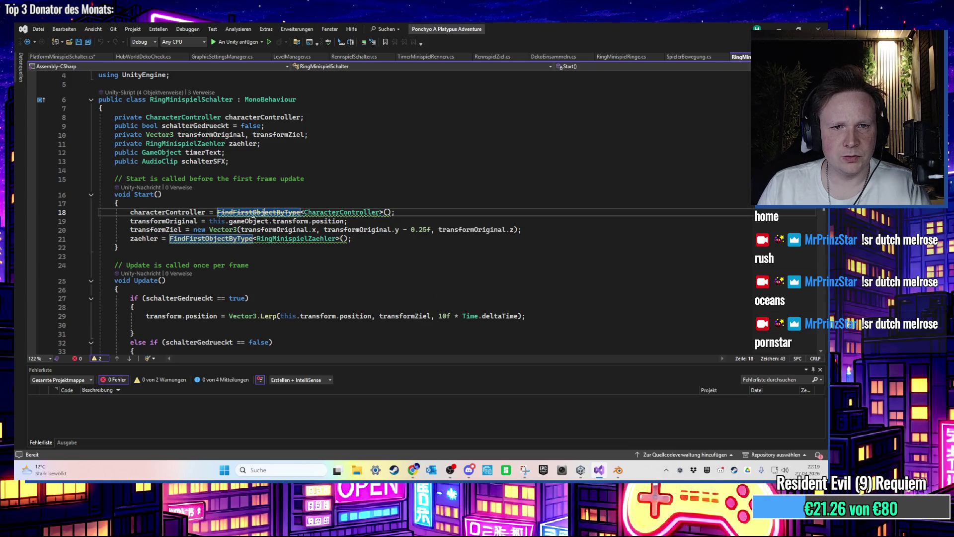
# Step: Change FindFirstObjectByType to FindAnyObjectByType on lines 18 and 21
pyautogui.moveTo(233, 212); pyautogui.dragTo(253, 212)
pyautogui.write('Any')
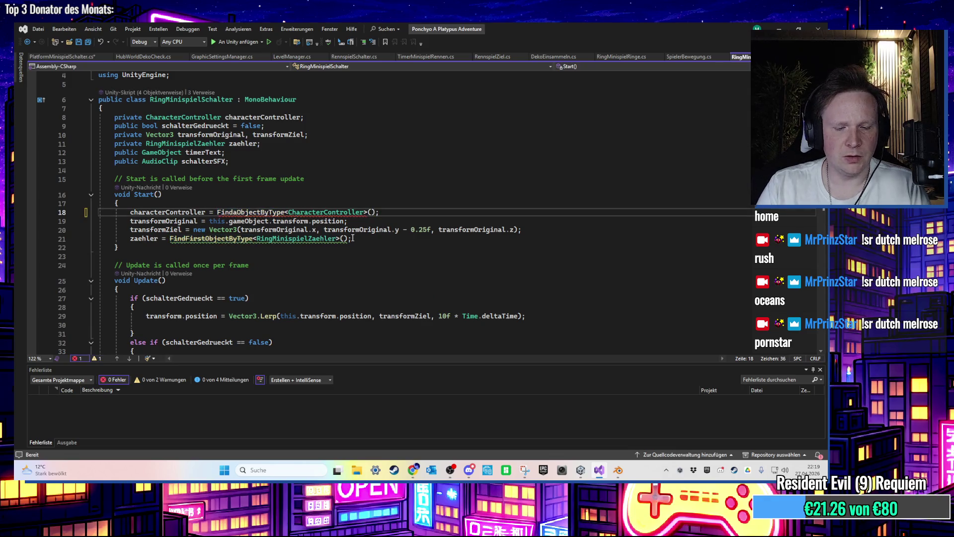
pyautogui.click(296, 248)
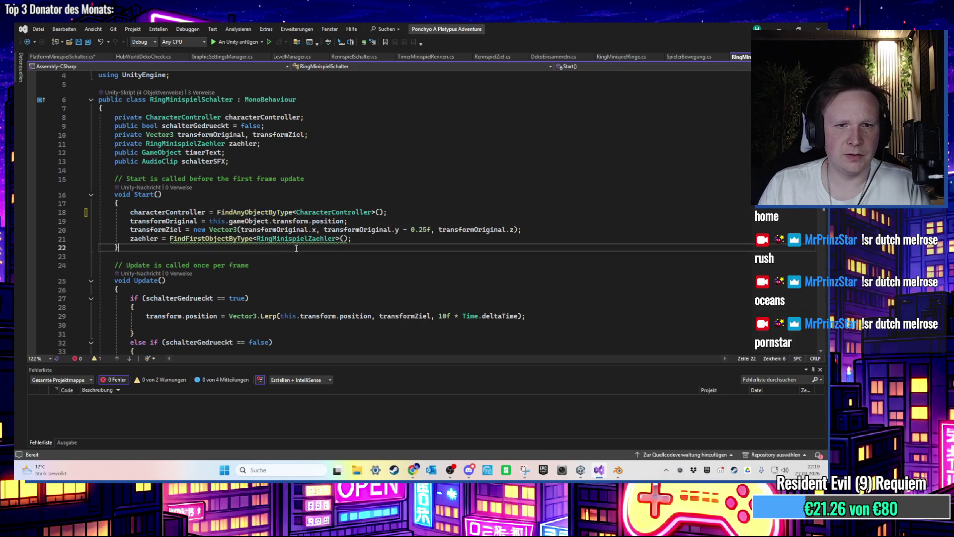
pyautogui.moveTo(186, 239); pyautogui.dragTo(206, 239)
pyautogui.write('An')
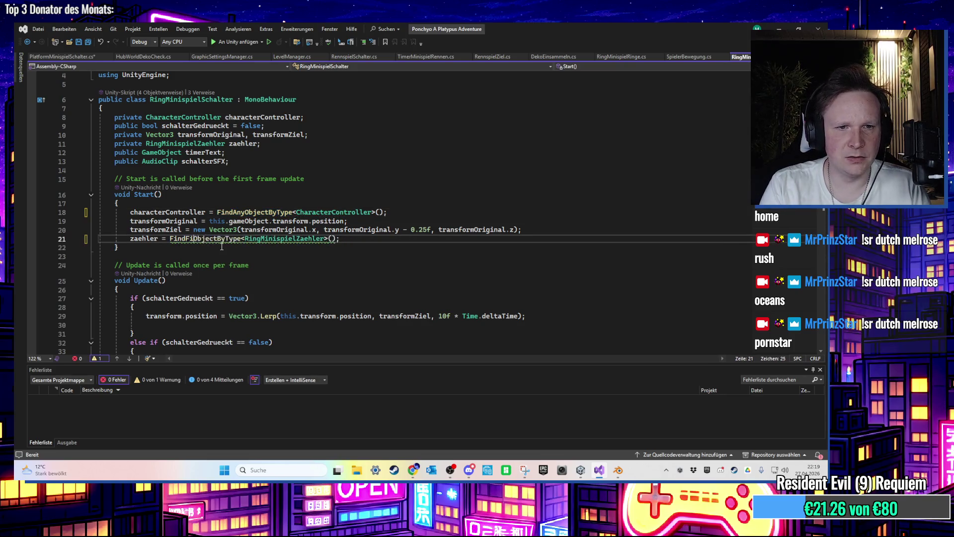
pyautogui.write('y')
# Step: Save RingMinispielSchalter and select its code from line 8 to line 52
pyautogui.click(383, 155)
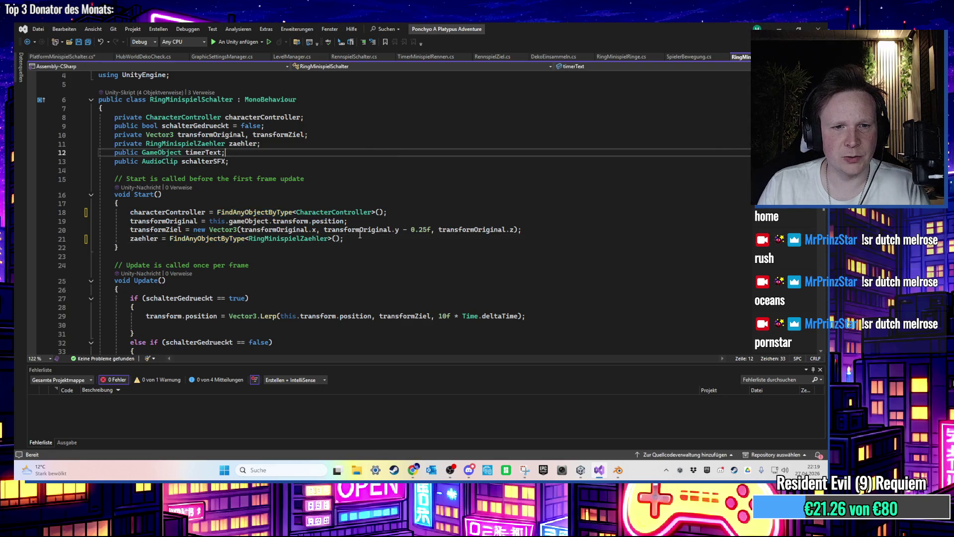
pyautogui.scroll(-3, 354, 238)
pyautogui.scroll(-1, 354, 238)
pyautogui.scroll(3, 328, 243)
pyautogui.hotkey('ctrl', 's')
pyautogui.scroll(-6, 328, 243)
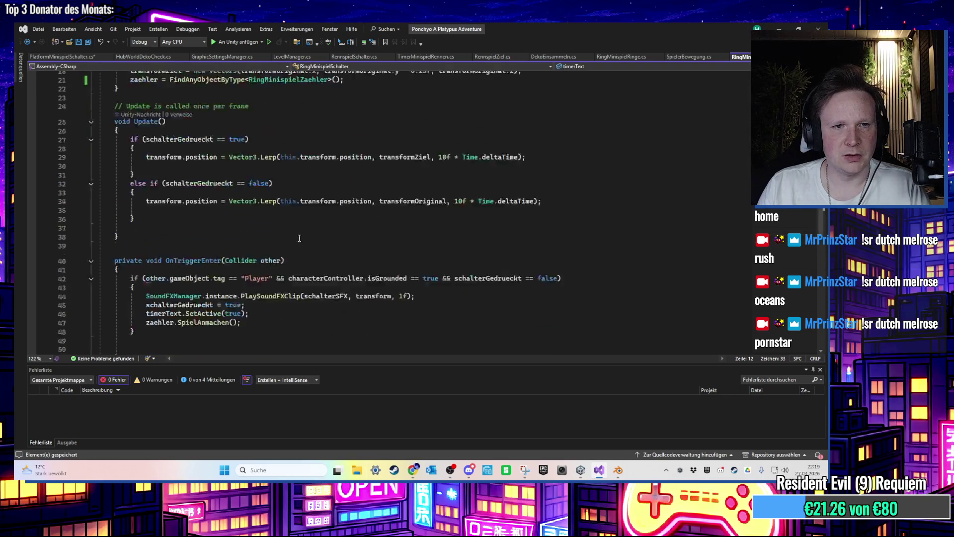
pyautogui.scroll(8, 232, 243)
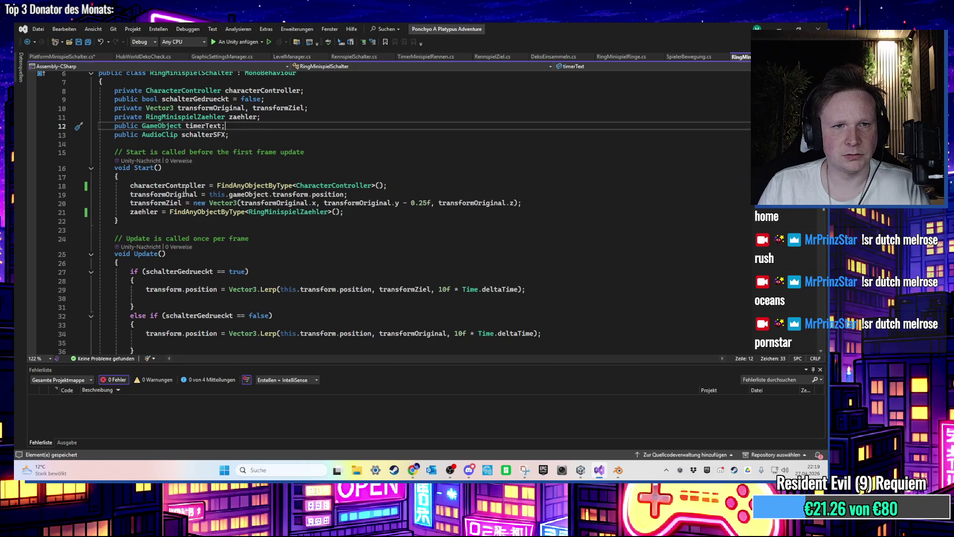
pyautogui.scroll(1, 199, 189)
pyautogui.moveTo(109, 115)
pyautogui.mouseDown()
pyautogui.moveTo(115, 158)
pyautogui.moveTo(174, 259)
pyautogui.moveTo(214, 288)
pyautogui.moveTo(211, 279)
pyautogui.mouseUp()
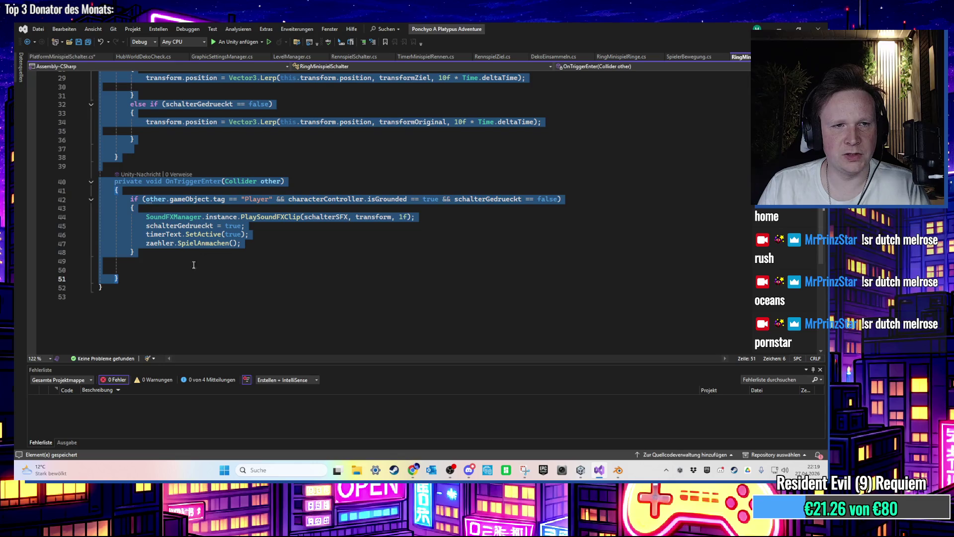
# Step: Paste the copied switch code over the Start and Update stubs in PlatformMinispielSchalter.cs and save
pyautogui.click(62, 56)
pyautogui.keyDown('shift'); pyautogui.click(136, 225); pyautogui.keyUp('shift')
pyautogui.hotkey('ctrl', 'v')
pyautogui.scroll(2, 290, 229)
pyautogui.click(290, 229)
pyautogui.scroll(1, 273, 233)
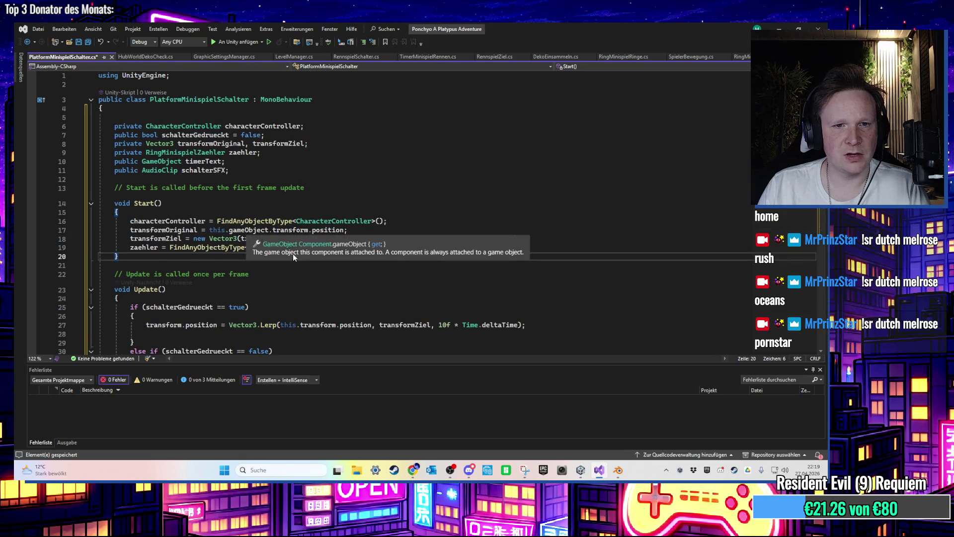
pyautogui.hotkey('ctrl', 's')
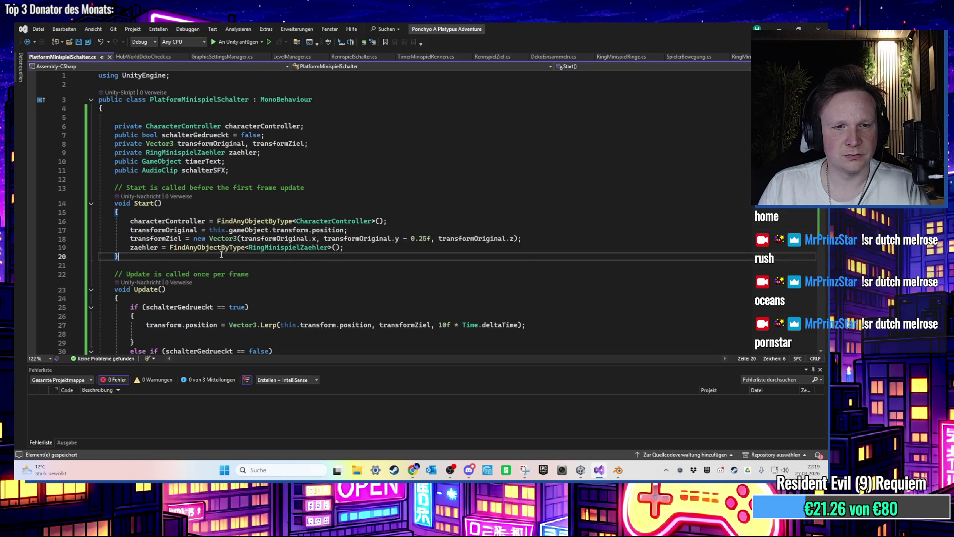
# Step: Comment out the zaehler lines 19 and 45, then switch to Unity to compile
pyautogui.moveTo(136, 246)
pyautogui.mouseDown()
pyautogui.moveTo(344, 247)
pyautogui.moveTo(385, 262)
pyautogui.mouseUp()
pyautogui.hotkey('ctrl', 'k')
pyautogui.hotkey('ctrl', 'c')
pyautogui.scroll(-7, 271, 298)
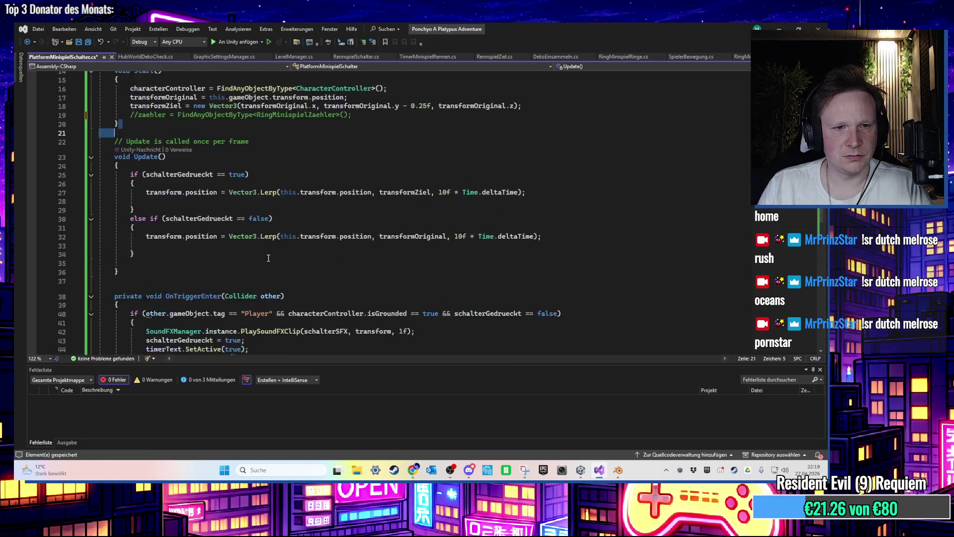
pyautogui.scroll(-1, 271, 297)
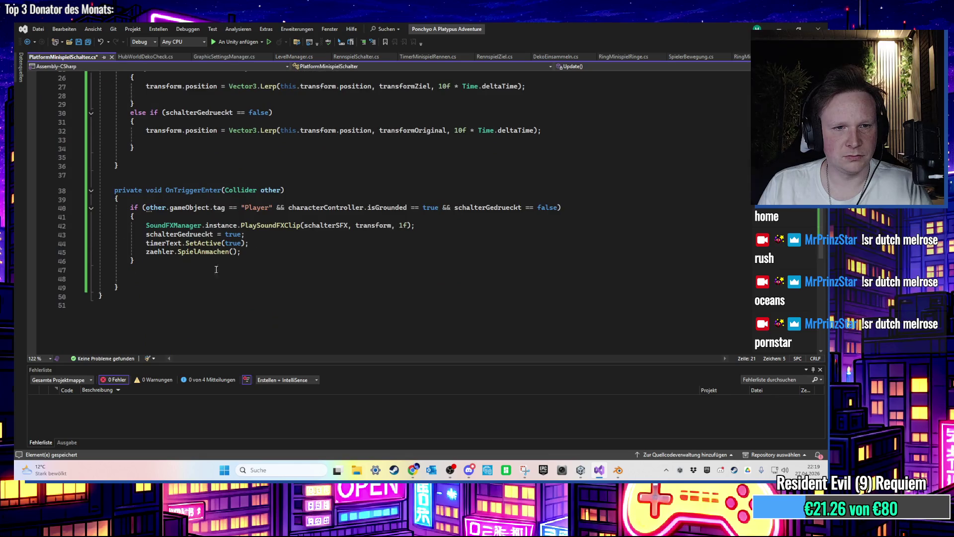
pyautogui.click(146, 251)
pyautogui.write('//')
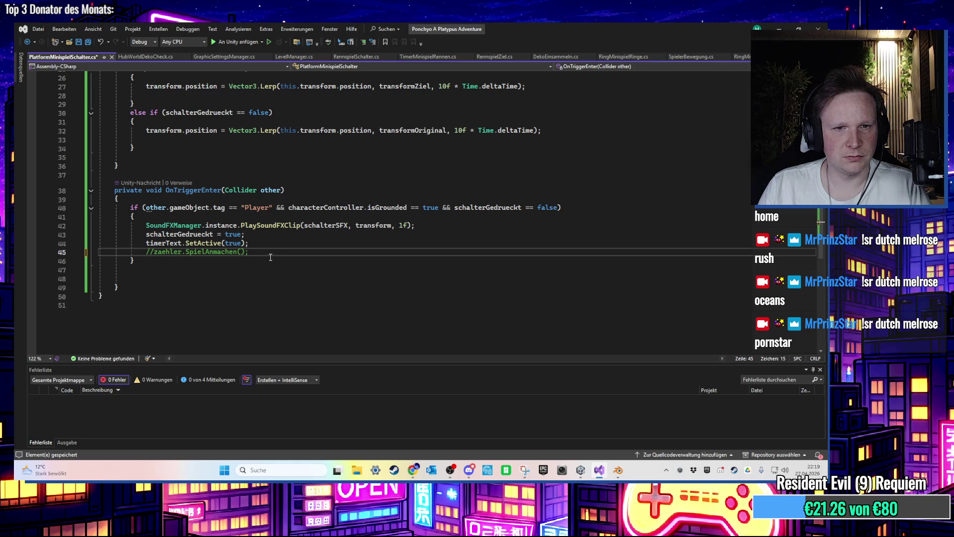
pyautogui.press('Up')
pyautogui.press('Home')
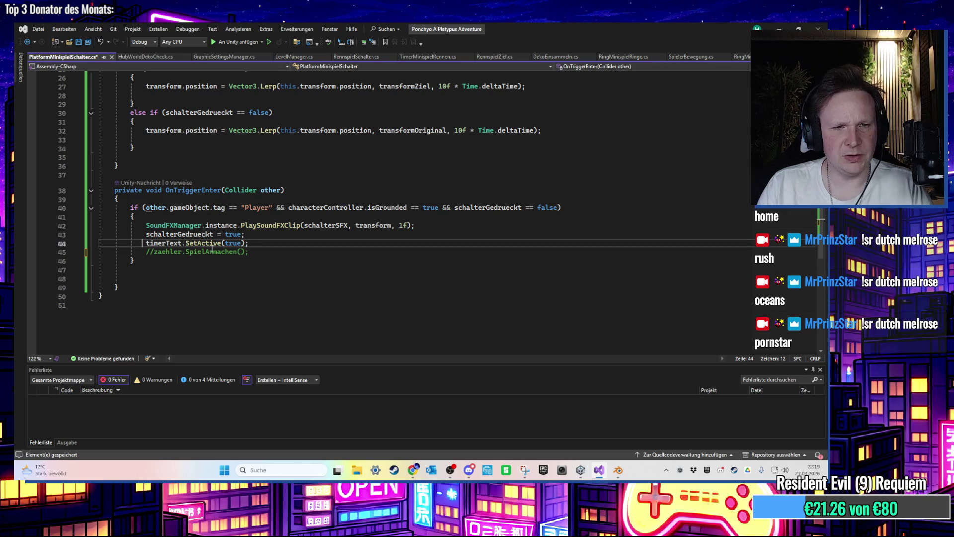
pyautogui.moveTo(248, 243)
pyautogui.mouseDown()
pyautogui.moveTo(75, 252)
pyautogui.moveTo(251, 243)
pyautogui.mouseUp()
pyautogui.scroll(8, 561, 99)
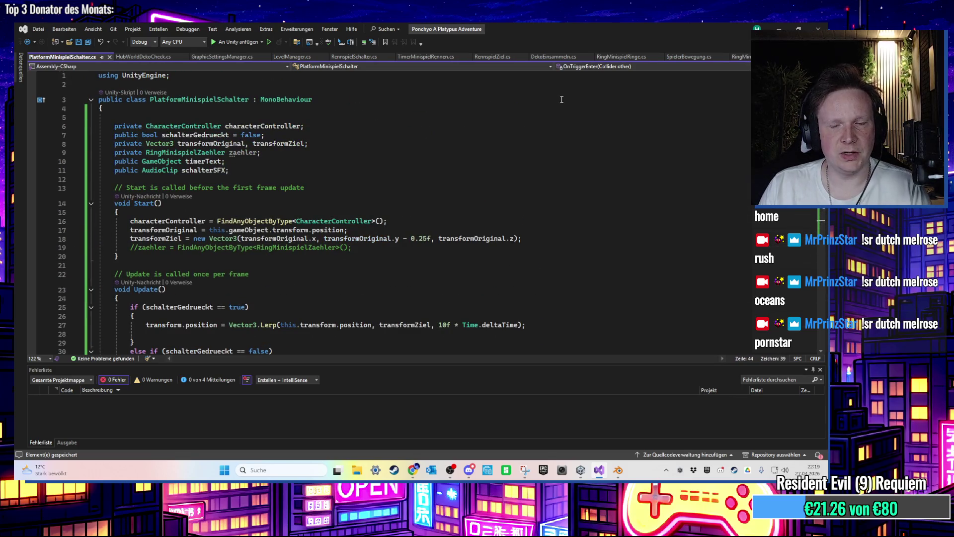
pyautogui.hotkey('alt', 'Tab')
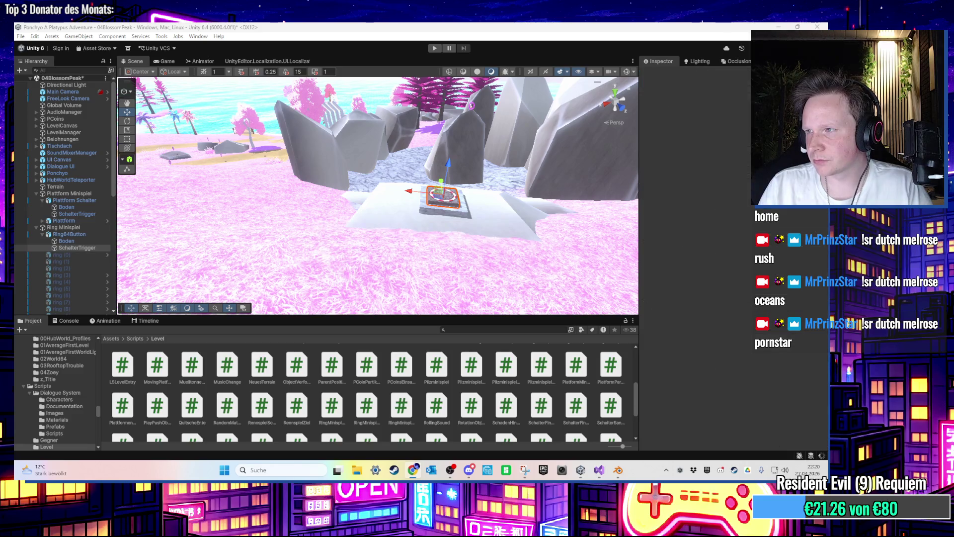
# Step: Select SchalterTrigger under Ring64Button to show its Ring Minispiel Schalter script and links
pyautogui.click(469, 469)
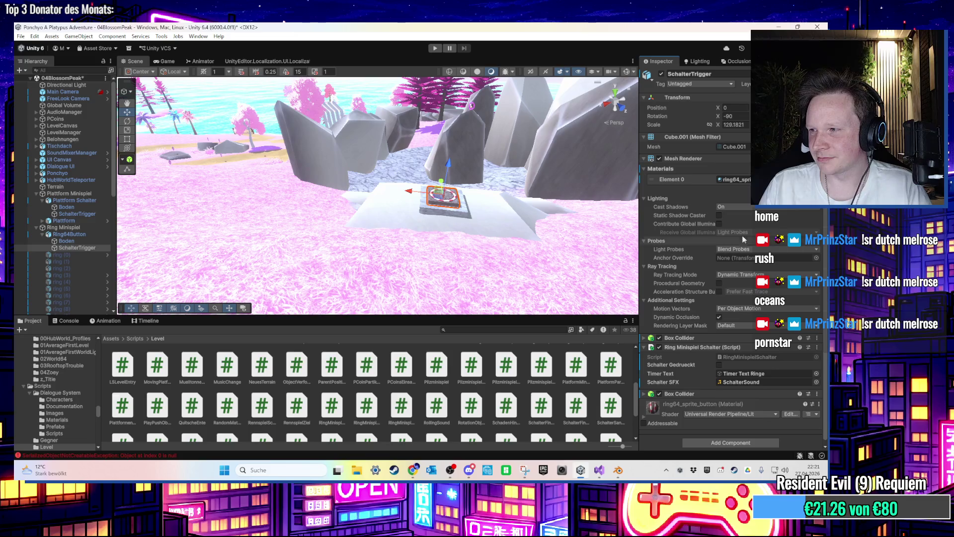
# Step: Orbit, zoom and pan the Scene view to centre the Plattform Schalter slab below the gazebos
pyautogui.moveTo(442, 228)
pyautogui.mouseDown()
pyautogui.moveTo(394, 221)
pyautogui.moveTo(296, 259)
pyautogui.moveTo(328, 246)
pyautogui.moveTo(475, 271)
pyautogui.mouseUp()
pyautogui.scroll(-10, 475, 271)
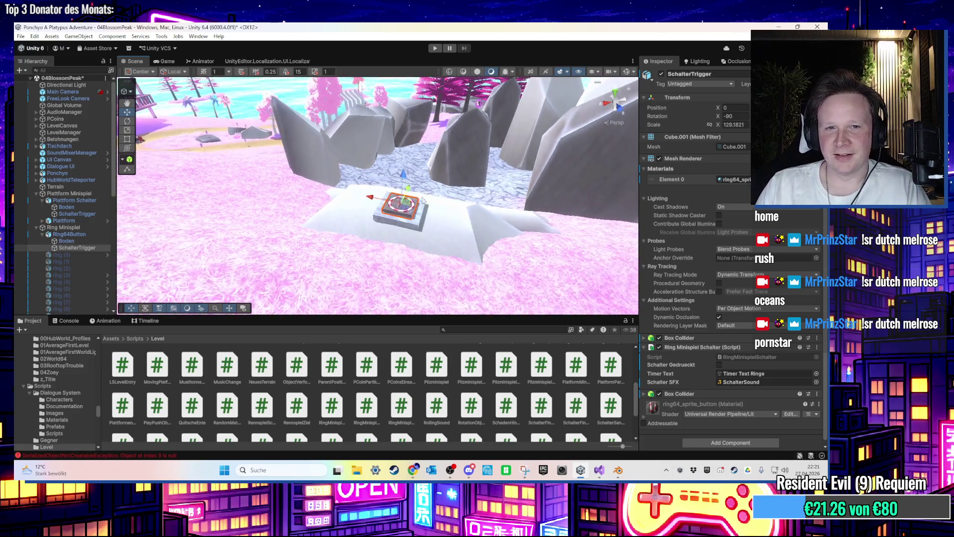
pyautogui.moveTo(285, 215)
pyautogui.mouseDown()
pyautogui.moveTo(444, 218)
pyautogui.moveTo(467, 230)
pyautogui.moveTo(385, 225)
pyautogui.moveTo(388, 178)
pyautogui.moveTo(383, 202)
pyautogui.mouseUp()
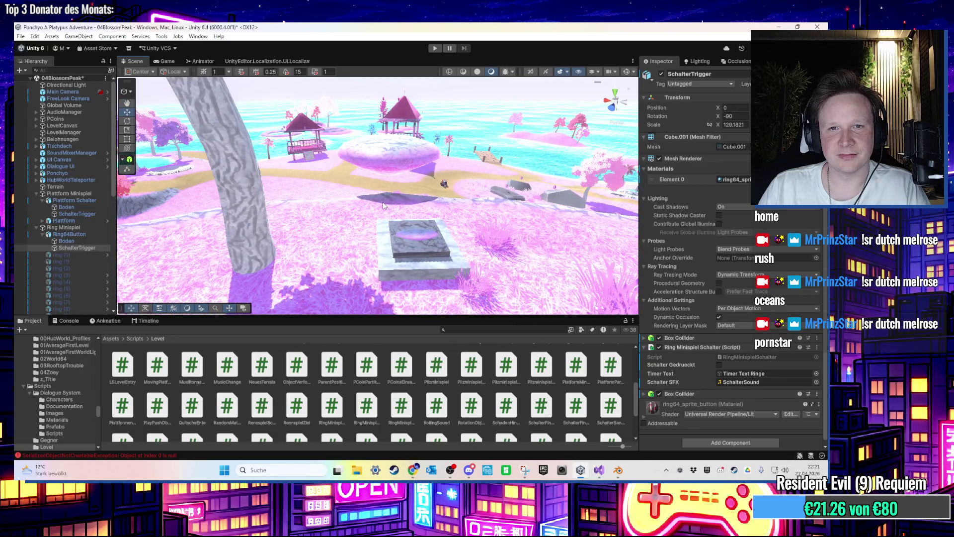
pyautogui.scroll(1, 383, 204)
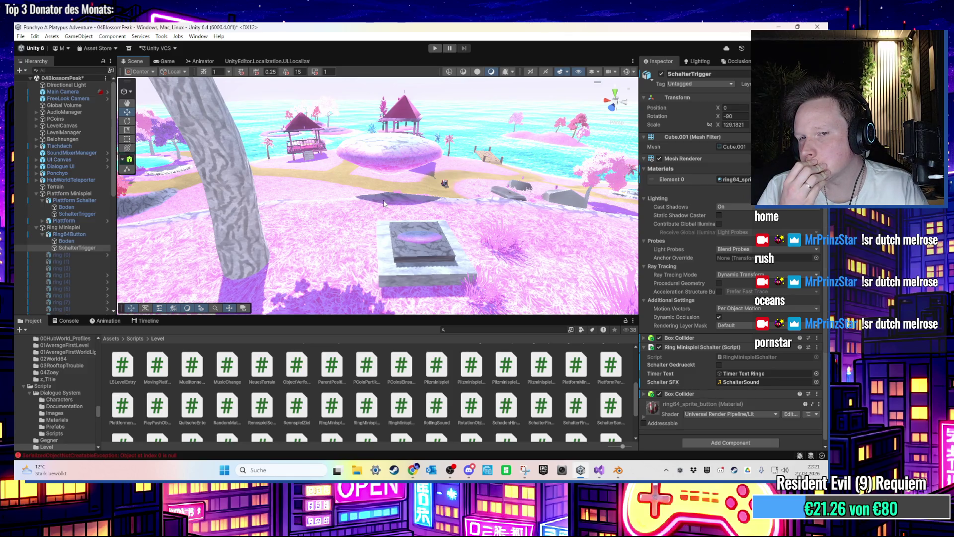
pyautogui.scroll(3, 385, 205)
pyautogui.moveTo(387, 230); pyautogui.dragTo(384, 264)
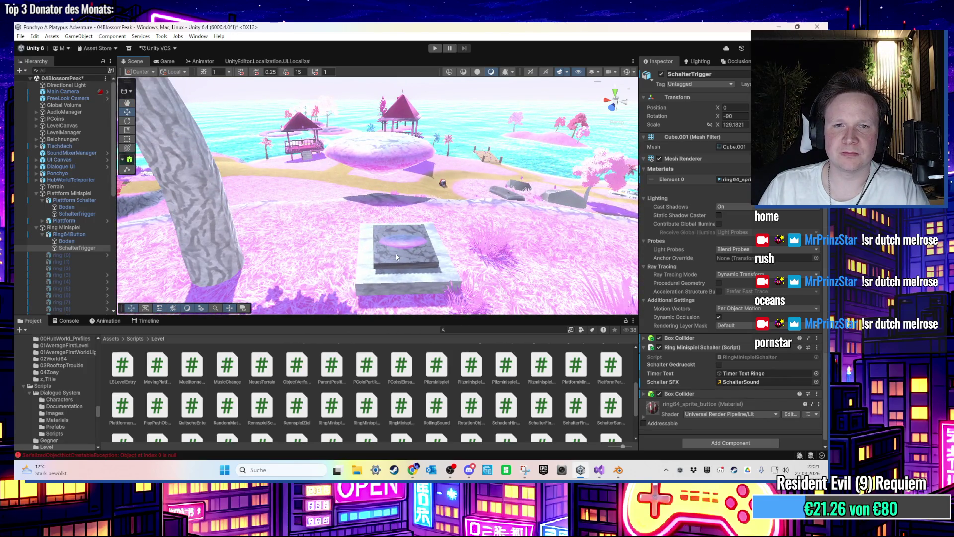
# Step: Delete Plattform Schalter and frame the remaining cone-shaped Plattform in the Scene view
pyautogui.click(388, 287)
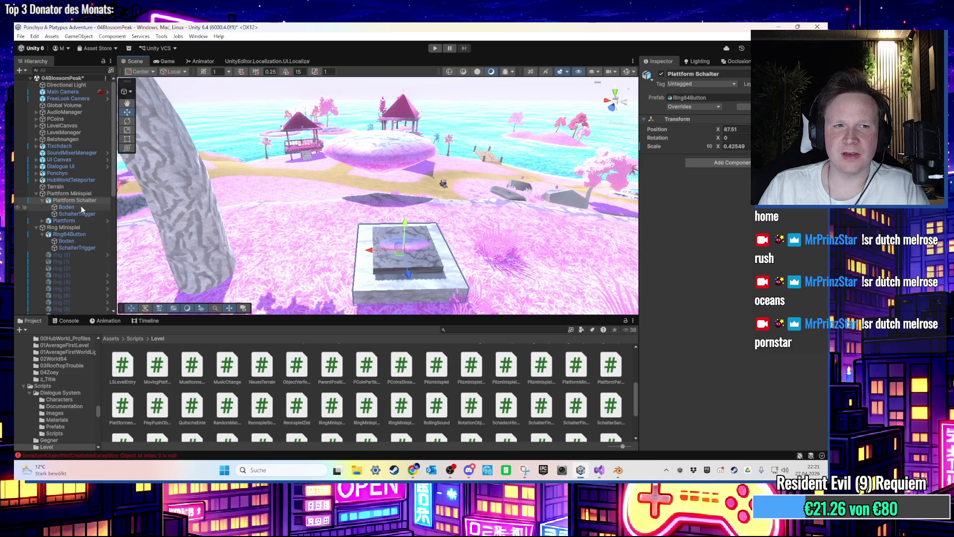
pyautogui.click(42, 200)
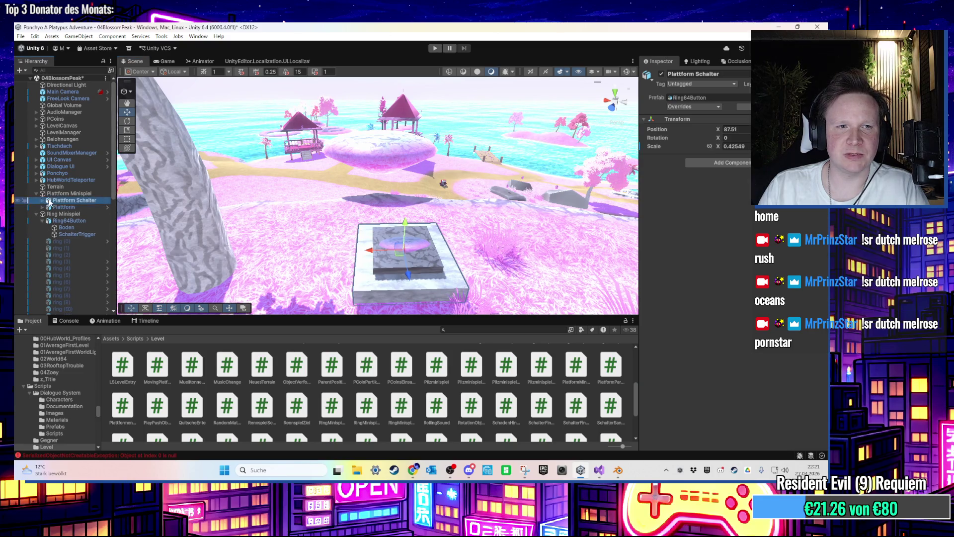
pyautogui.press('Delete')
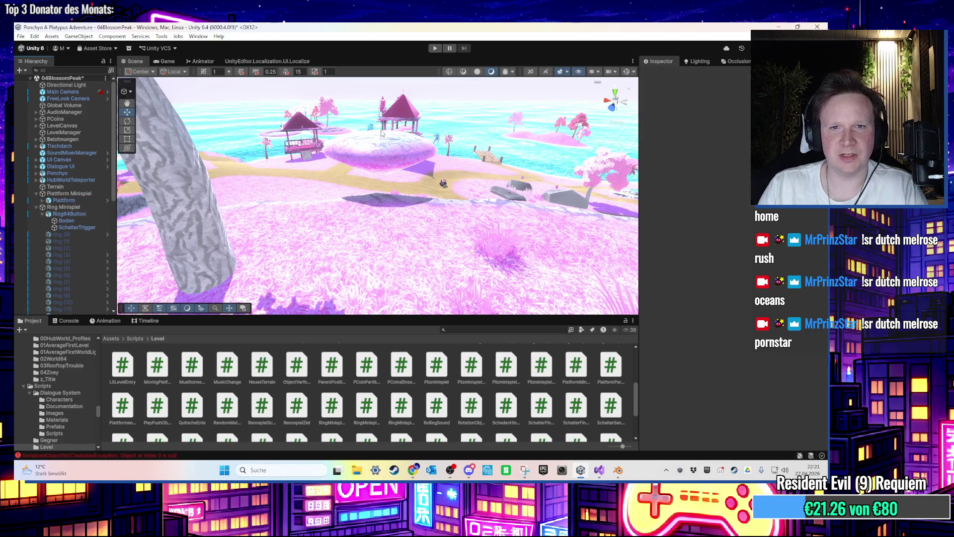
pyautogui.doubleClick(64, 200)
pyautogui.scroll(2, 380, 209)
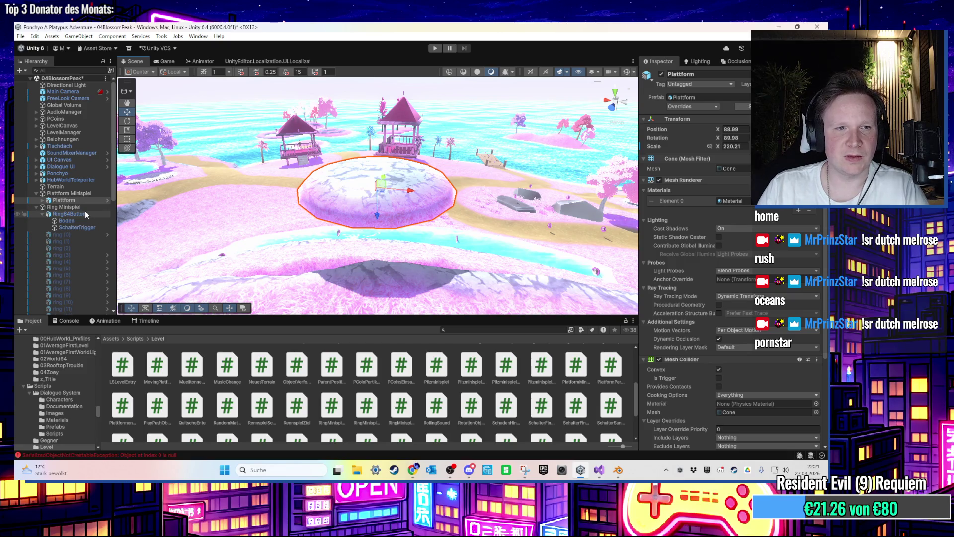
pyautogui.scroll(5, 196, 354)
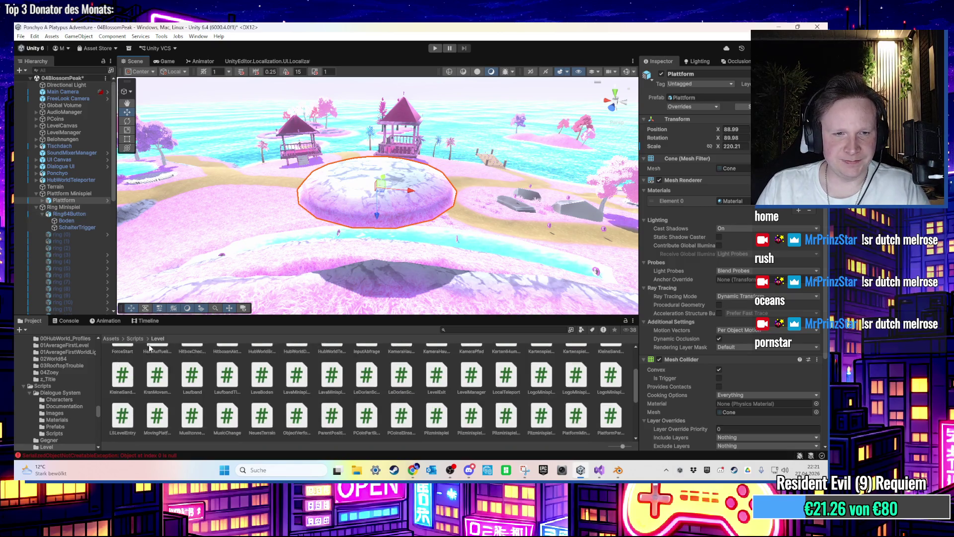
# Step: Browse to Partikel > ULTIMATE PARTICLE PACK > Coin Burst and place the Coin Burst effect on the ground
pyautogui.click(114, 338)
pyautogui.scroll(-1, 443, 427)
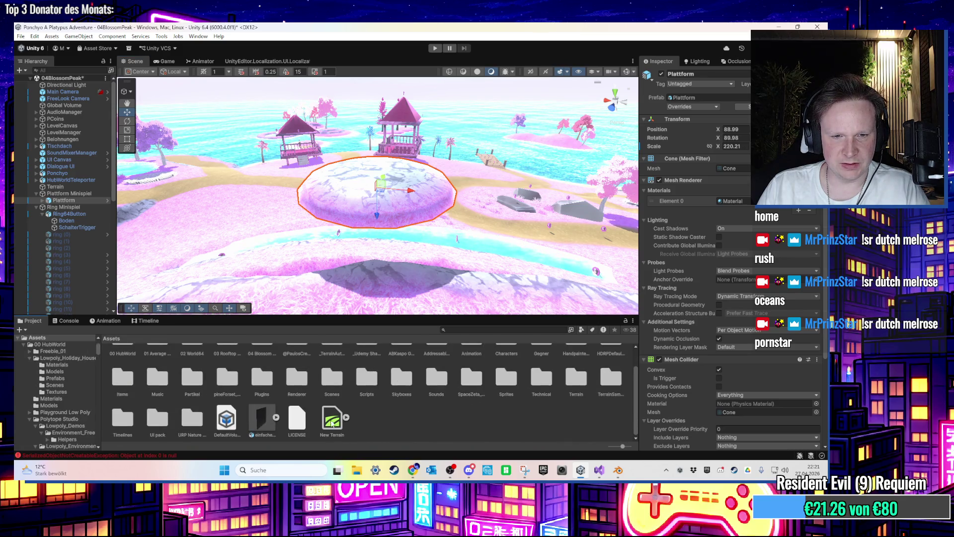
pyautogui.scroll(1, 334, 421)
pyautogui.doubleClick(198, 404)
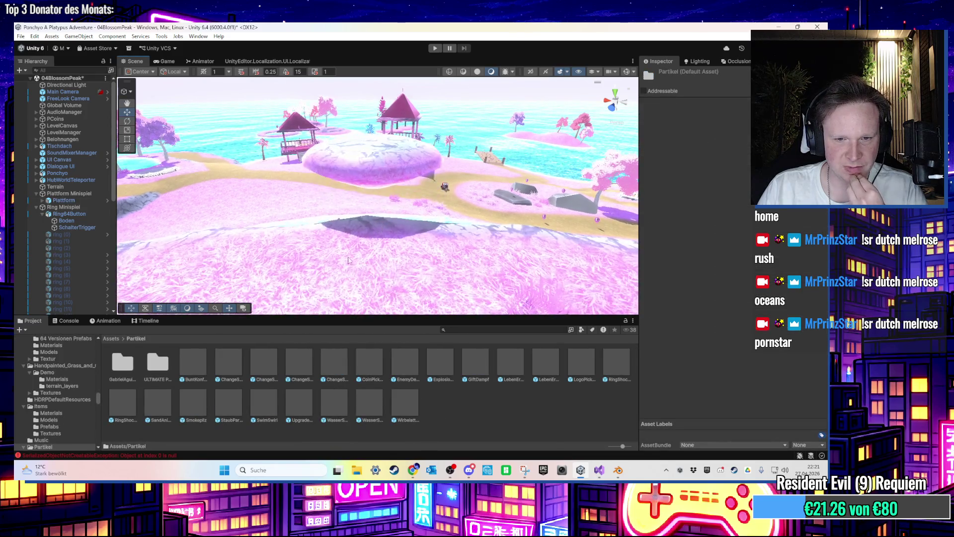
pyautogui.doubleClick(167, 359)
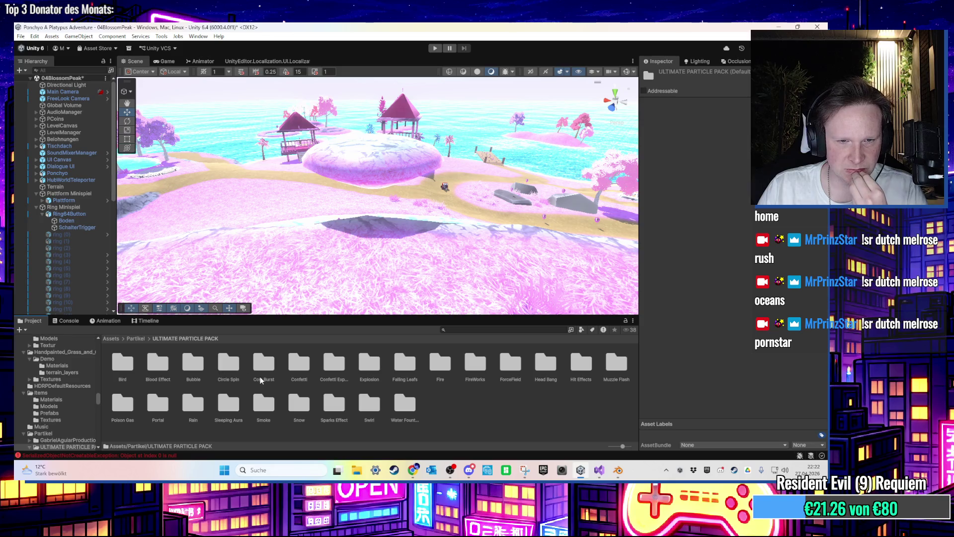
pyautogui.doubleClick(259, 365)
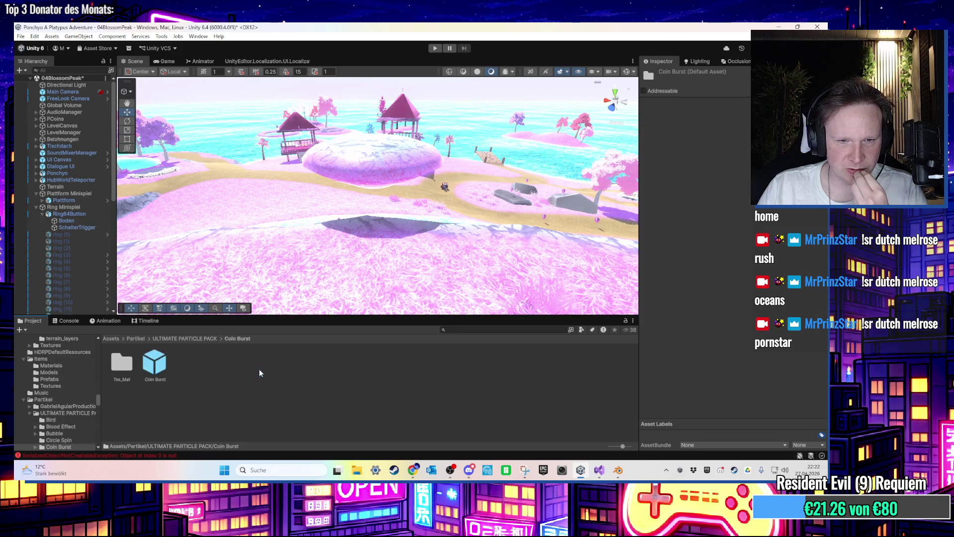
pyautogui.moveTo(162, 371); pyautogui.dragTo(403, 262)
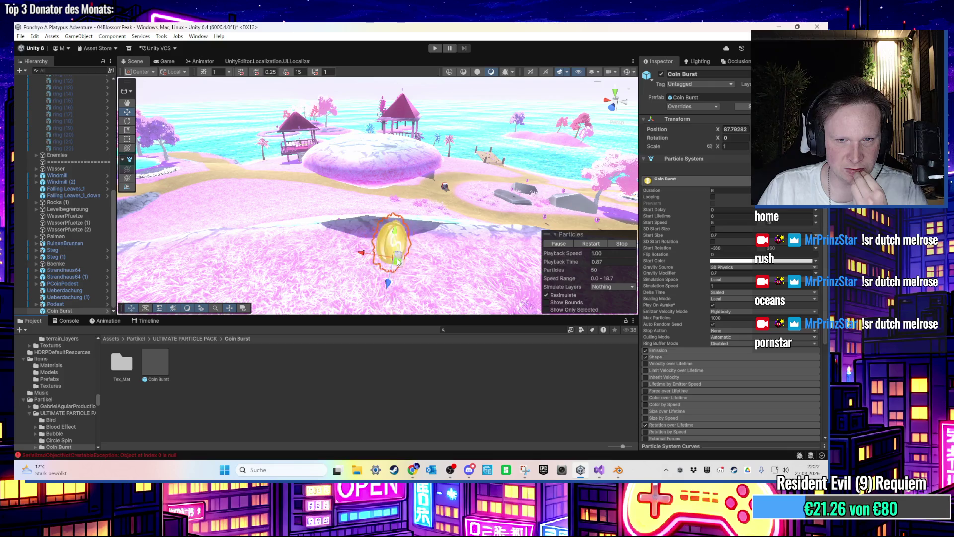
pyautogui.press('f')
pyautogui.scroll(3, 403, 253)
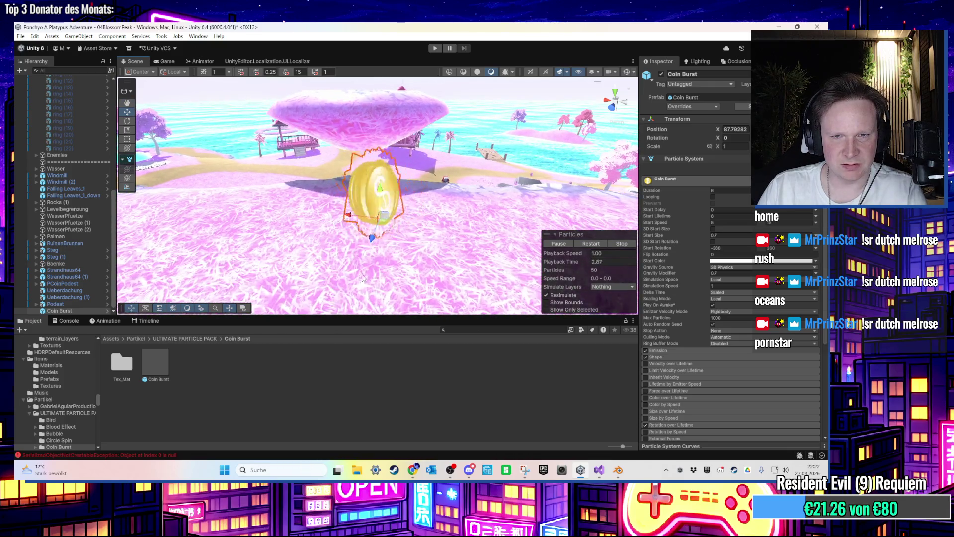
pyautogui.click(183, 391)
pyautogui.click(133, 370)
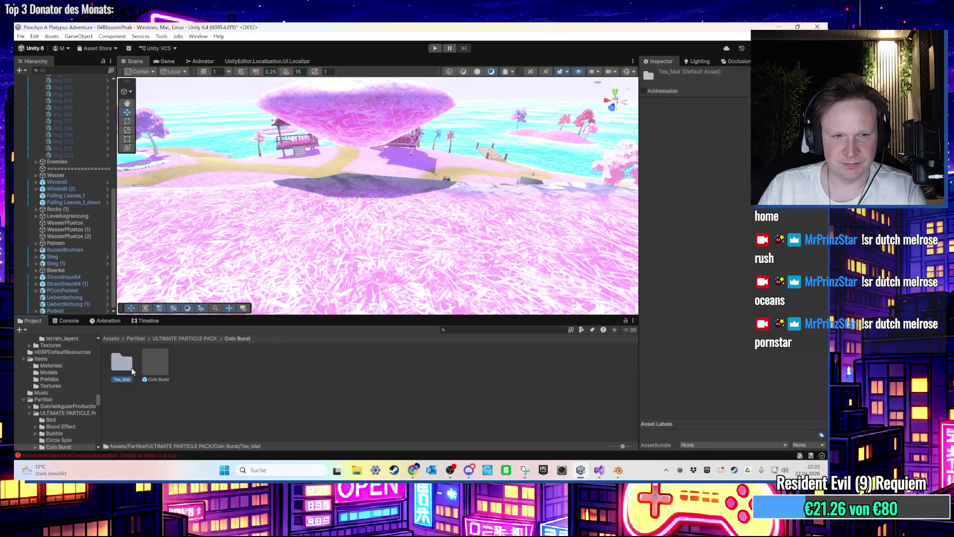
# Step: Place the Confetti effect from the Confetti folder into the scene
pyautogui.click(199, 339)
pyautogui.click(263, 365)
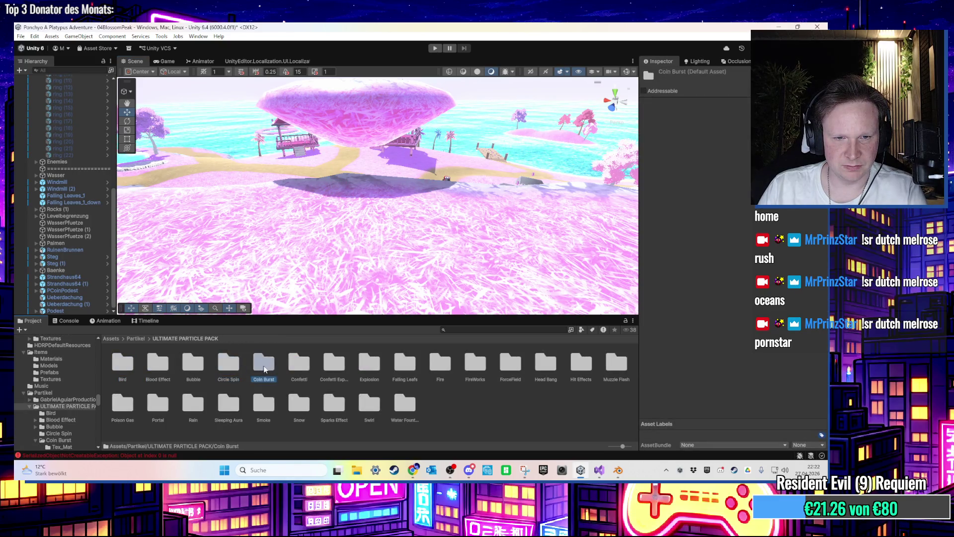
pyautogui.doubleClick(299, 364)
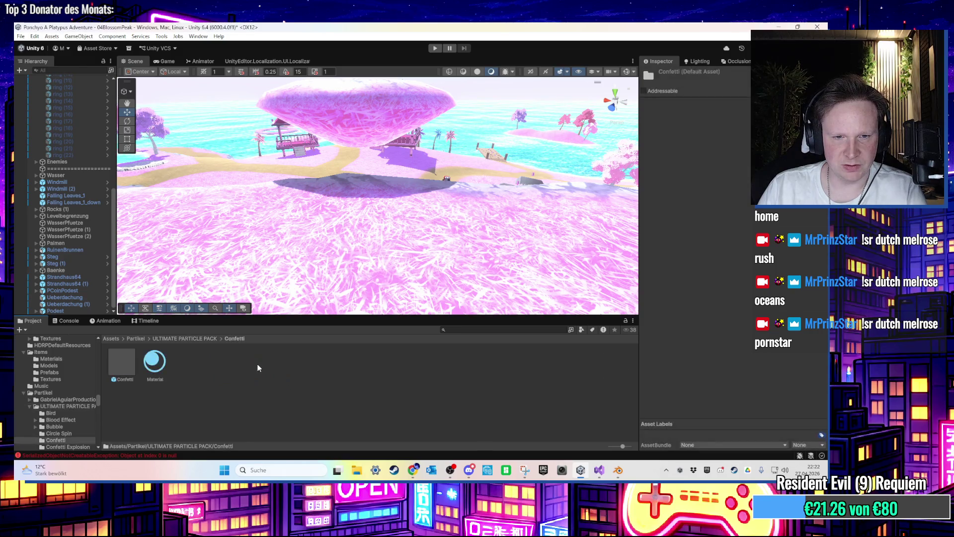
pyautogui.moveTo(130, 372); pyautogui.dragTo(408, 257)
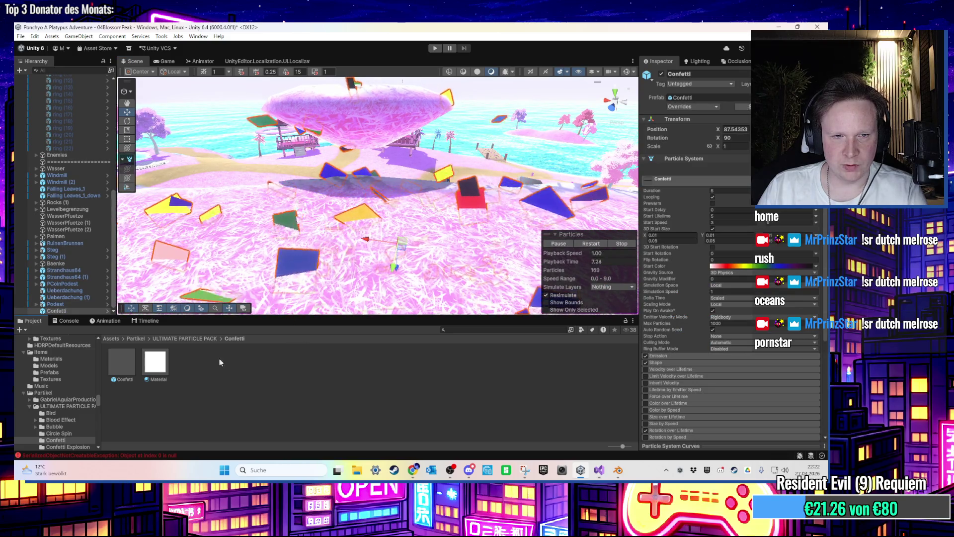
pyautogui.click(219, 359)
pyautogui.click(353, 220)
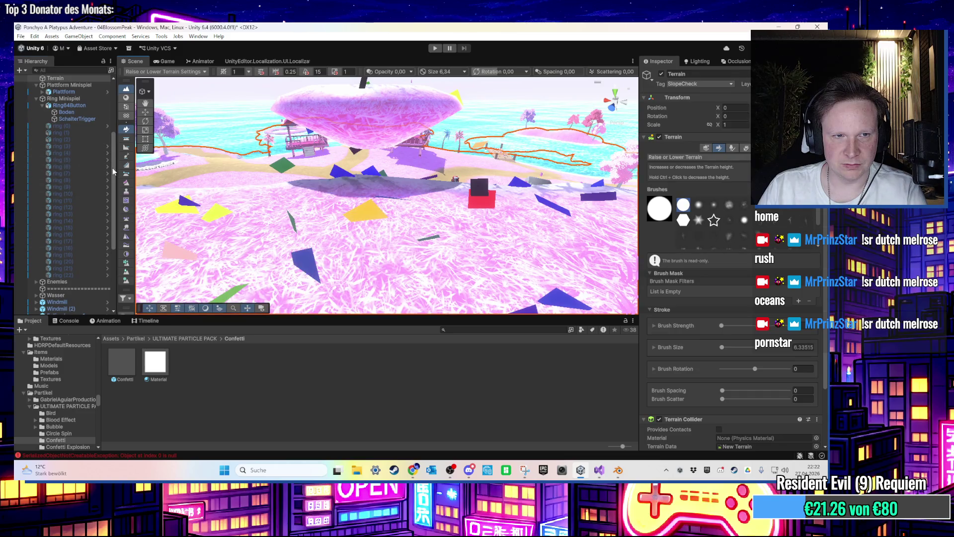
pyautogui.scroll(-5, 74, 198)
pyautogui.click(56, 310)
# Step: Try the VFX_MuzzleFlash effect in the scene, preview it, then delete it
pyautogui.click(191, 338)
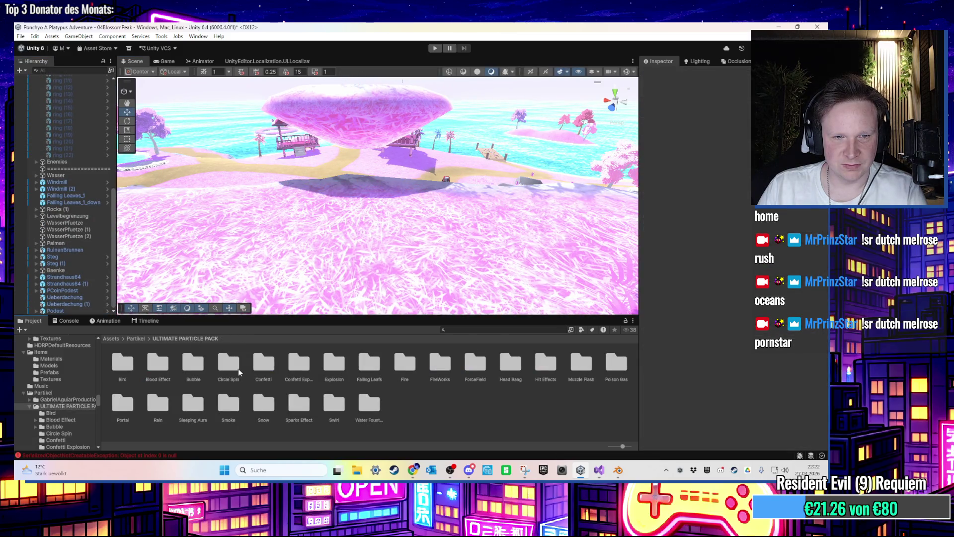
pyautogui.click(535, 368)
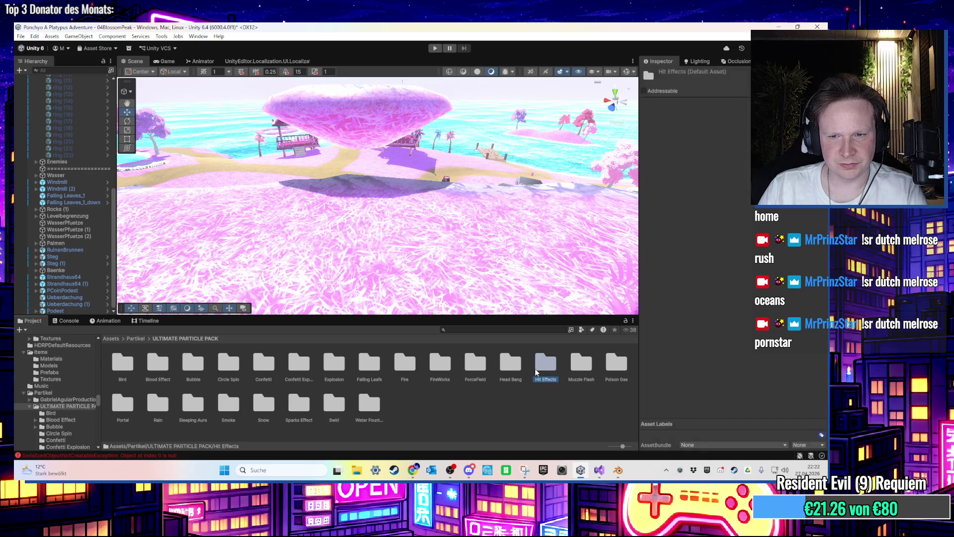
pyautogui.press('Right')
pyautogui.press('Return')
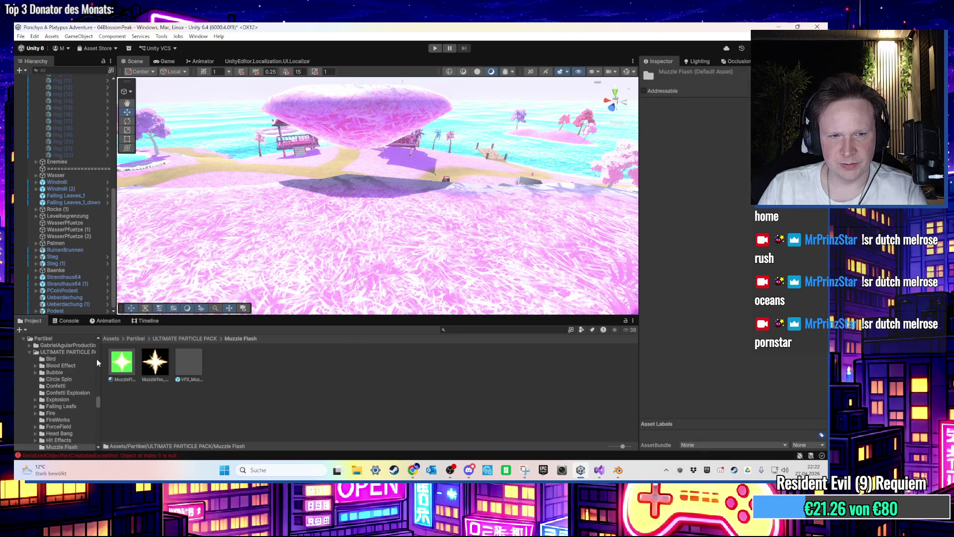
pyautogui.moveTo(186, 377); pyautogui.dragTo(418, 211)
pyautogui.press('f')
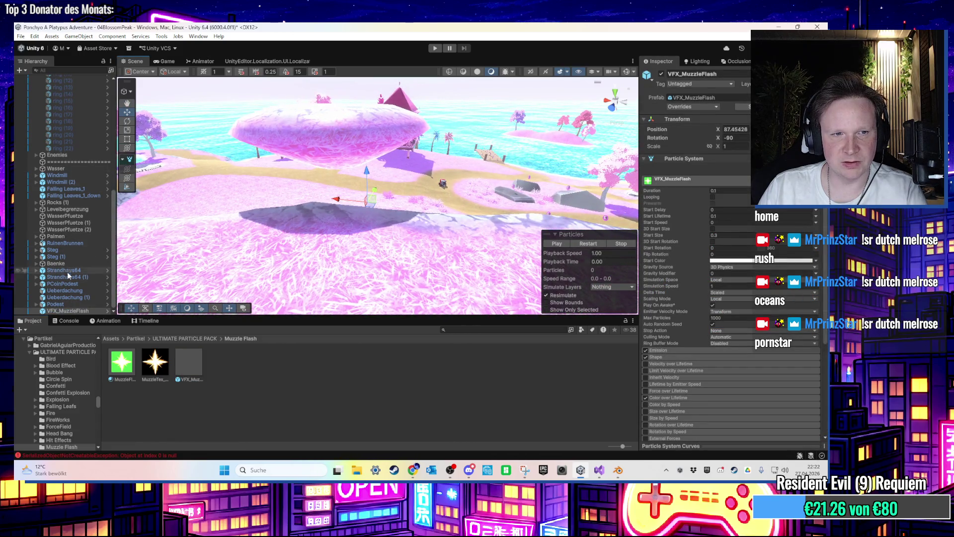
pyautogui.click(588, 243)
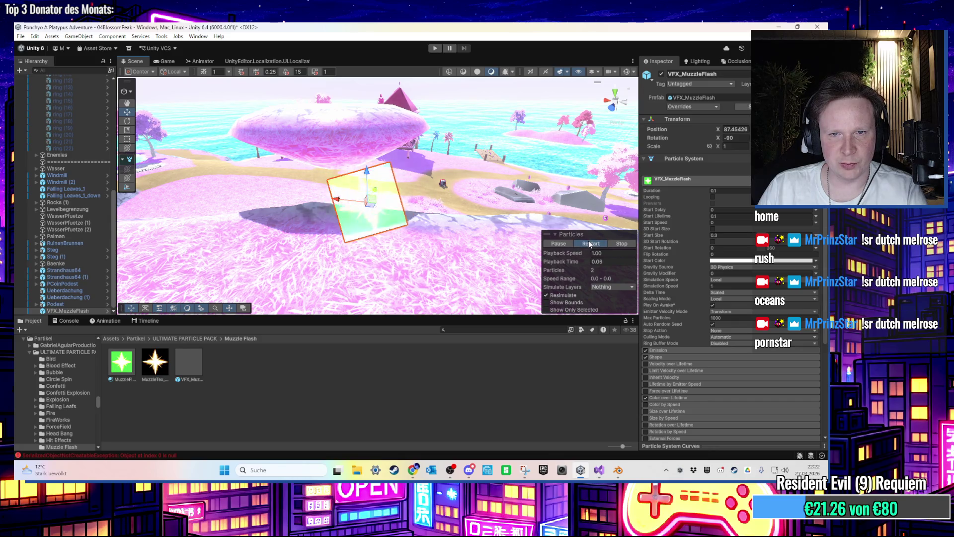
pyautogui.click(85, 310)
pyautogui.press('Delete')
# Step: Look through the Sleeping Aura and Smoke folders, then place and remove the Snow effect
pyautogui.click(211, 338)
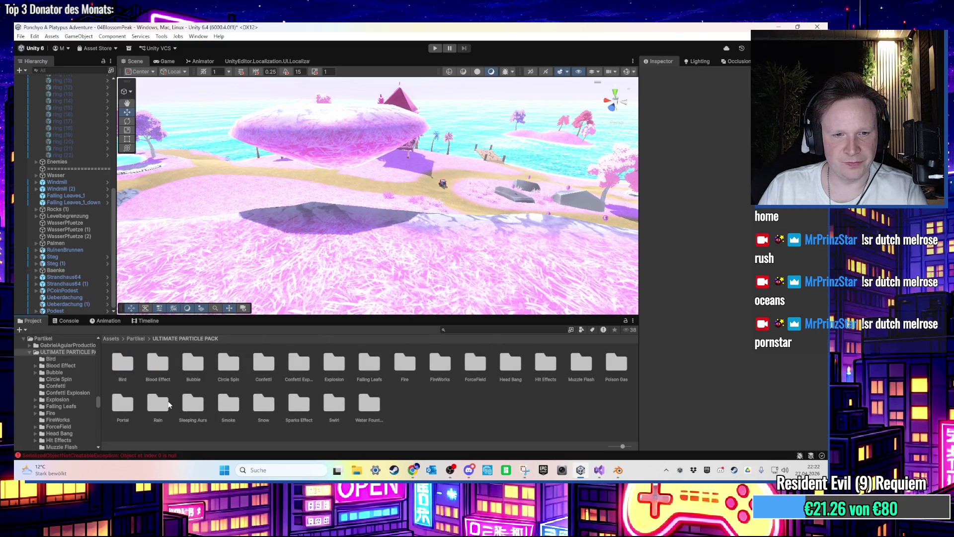
pyautogui.doubleClick(192, 405)
pyautogui.press('BackSpace')
pyautogui.doubleClick(234, 412)
pyautogui.press('BackSpace')
pyautogui.doubleClick(274, 410)
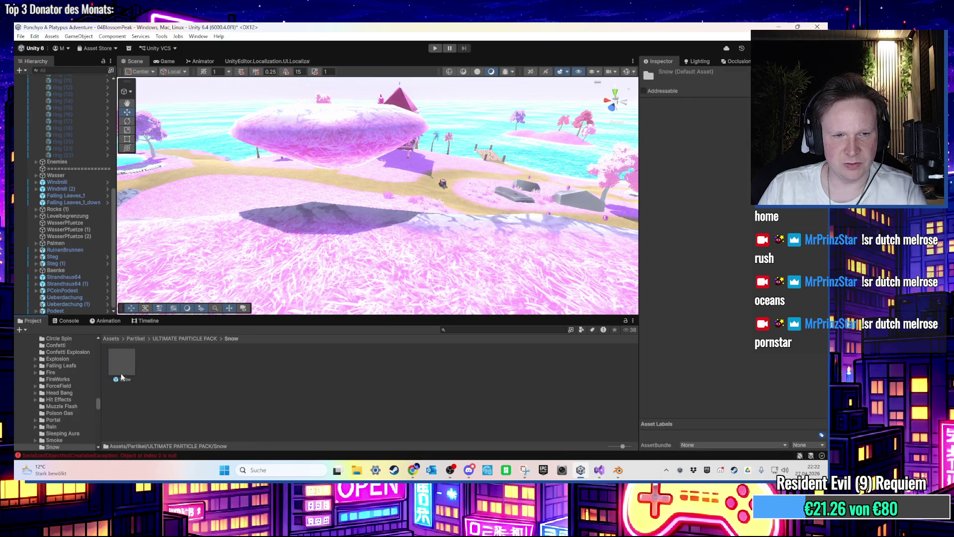
pyautogui.moveTo(121, 374); pyautogui.dragTo(391, 281)
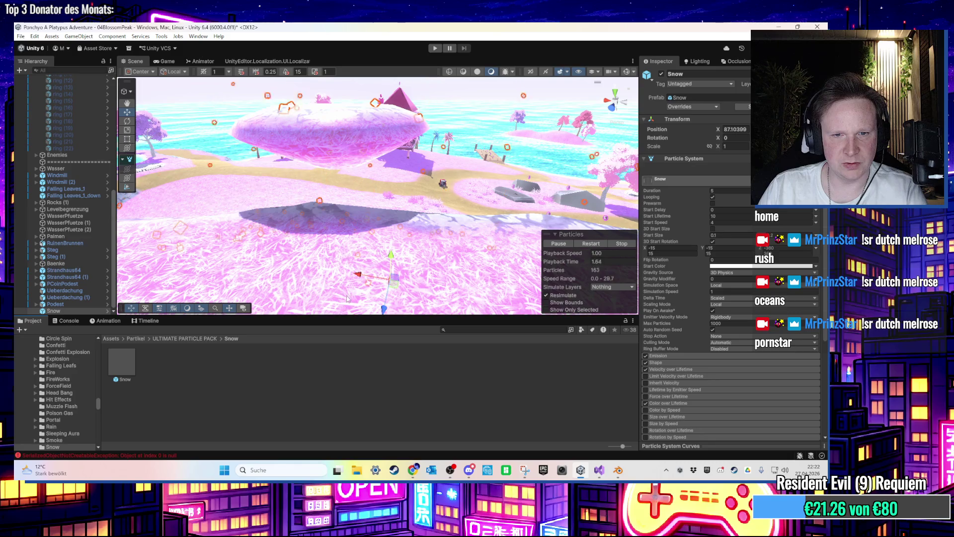
pyautogui.press('Delete')
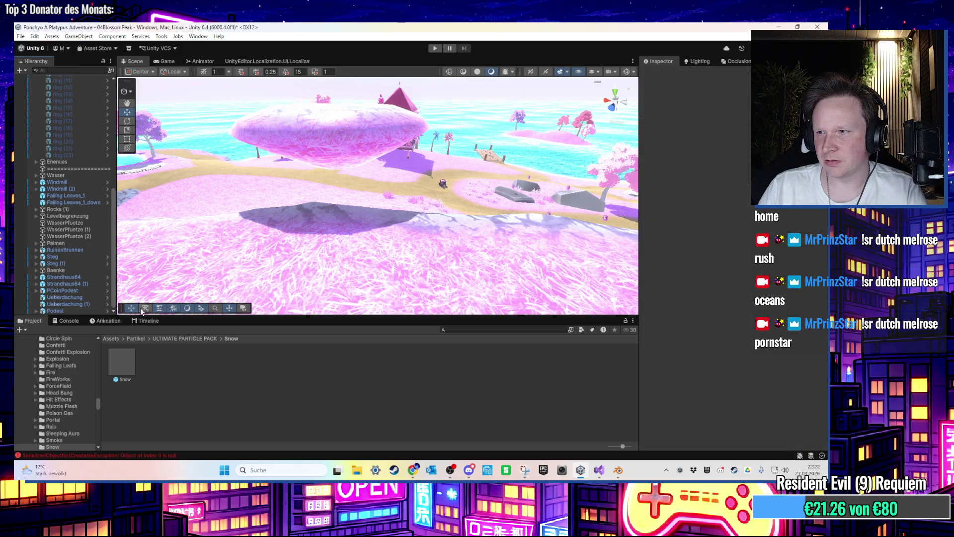
# Step: Try Sparks_Electric and Sparks_High from Sparks Effect on the path, deleting both afterwards
pyautogui.click(204, 338)
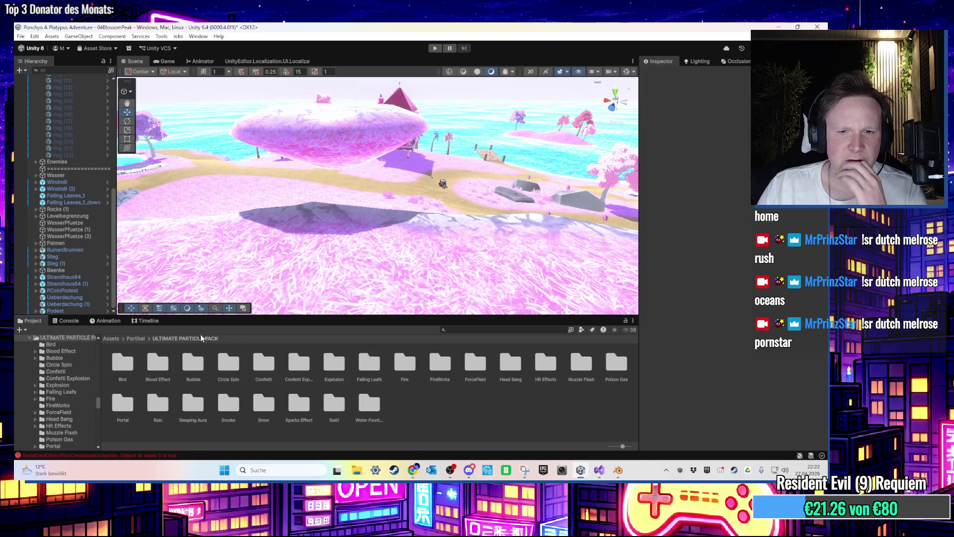
pyautogui.doubleClick(299, 402)
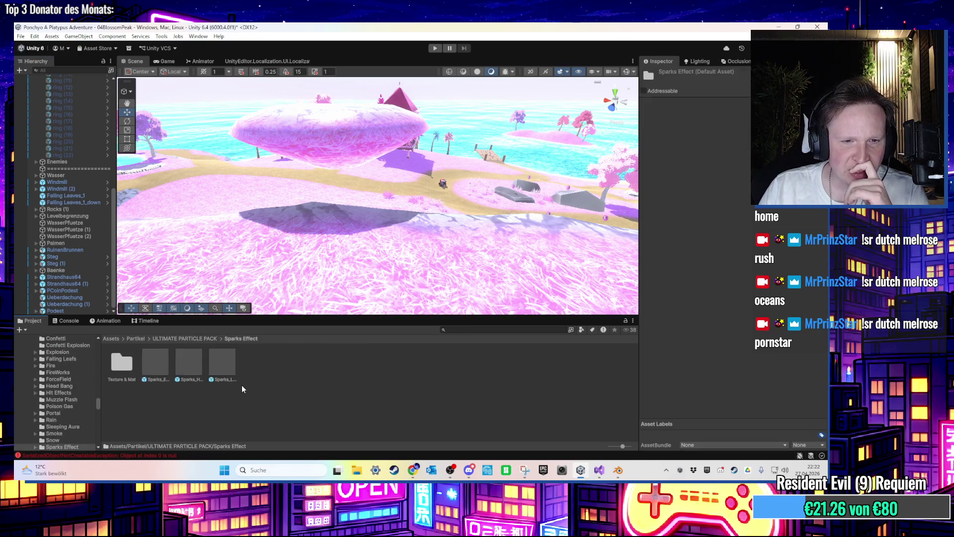
pyautogui.moveTo(159, 365); pyautogui.dragTo(351, 249)
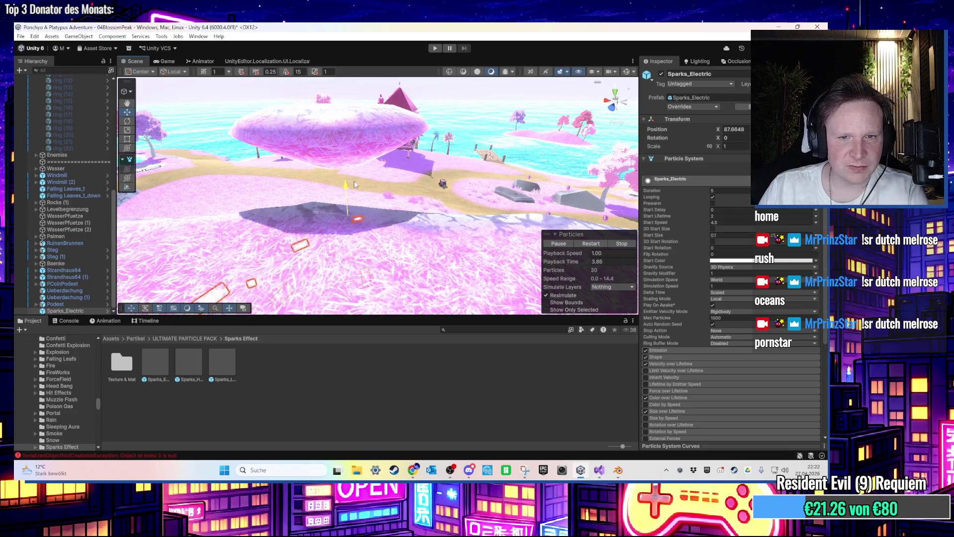
pyautogui.press('Delete')
pyautogui.moveTo(189, 363); pyautogui.dragTo(293, 226)
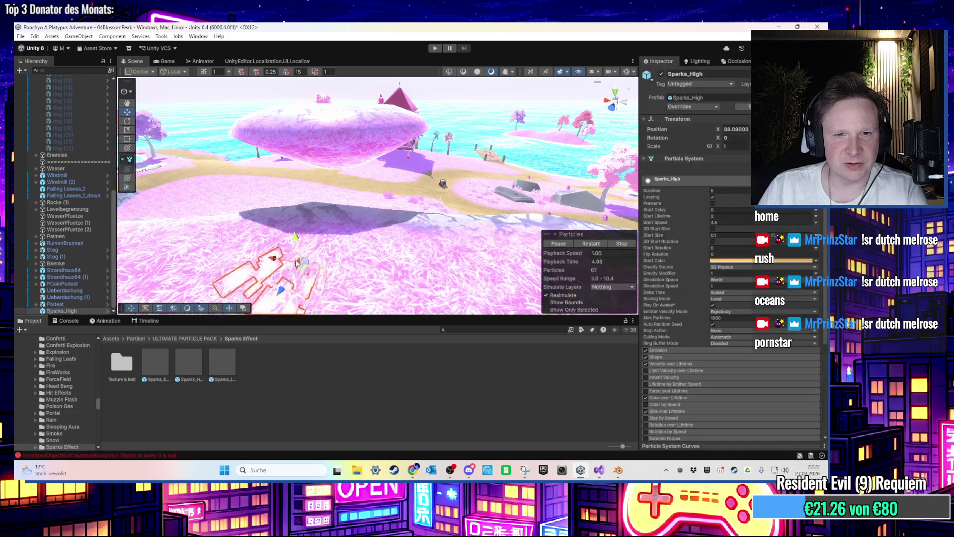
pyautogui.press('f')
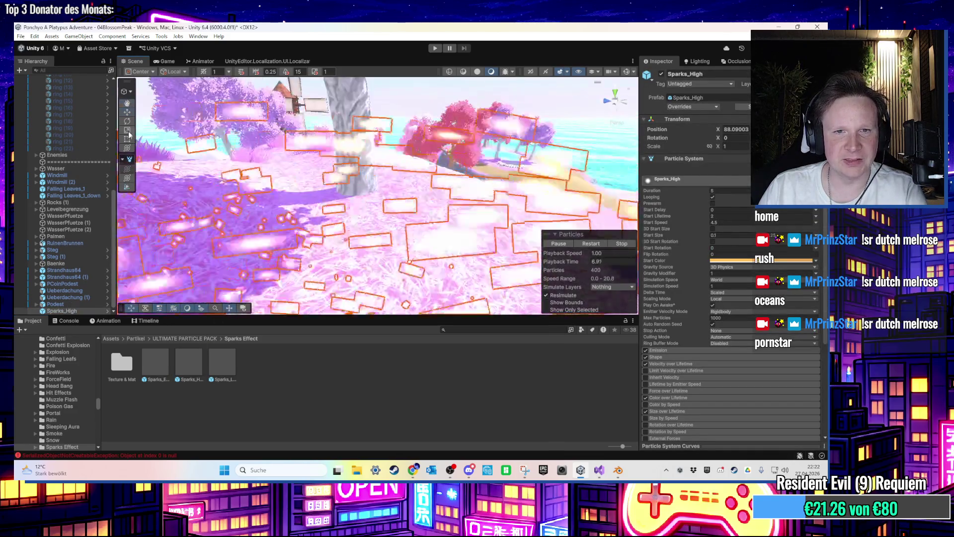
pyautogui.moveTo(387, 226); pyautogui.dragTo(328, 278)
pyautogui.press('Delete')
# Step: Look through the Swirl, Sparks Effect, Water Fountain and Bird folders
pyautogui.click(197, 342)
pyautogui.doubleClick(338, 403)
pyautogui.press('BackSpace')
pyautogui.click(304, 406)
pyautogui.doubleClick(303, 403)
pyautogui.press('BackSpace')
pyautogui.doubleClick(370, 405)
pyautogui.press('BackSpace')
pyautogui.doubleClick(132, 373)
pyautogui.press('BackSpace')
# Step: Place the Blood Effect prefab on the path and inspect its Blood_Effect_Tex texture settings
pyautogui.doubleClick(169, 365)
pyautogui.press('BackSpace')
pyautogui.doubleClick(167, 366)
pyautogui.moveTo(327, 244); pyautogui.dragTo(319, 207)
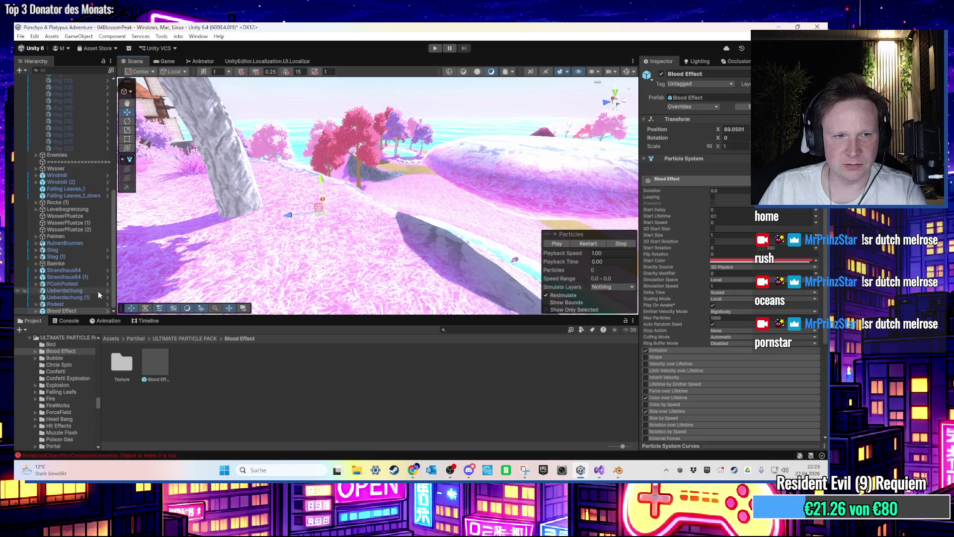
pyautogui.doubleClick(122, 362)
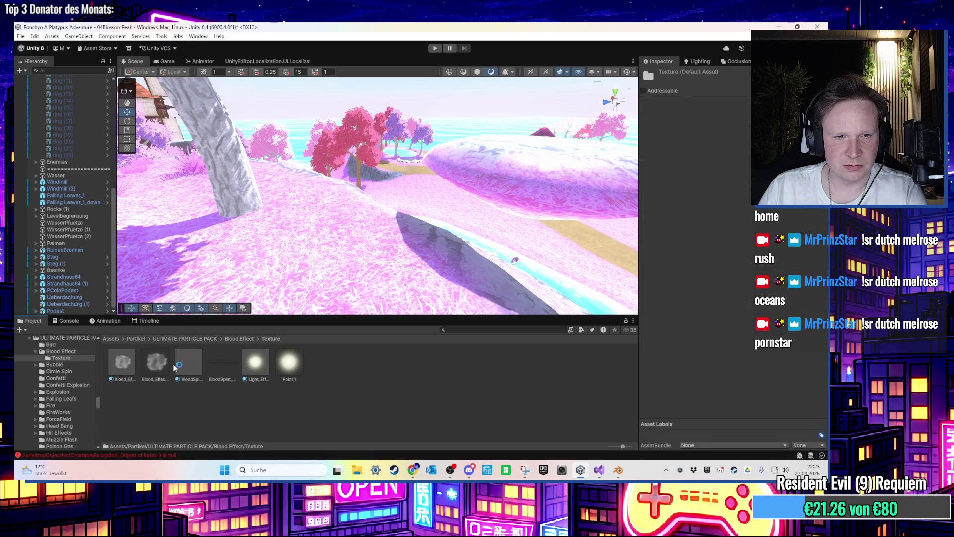
pyautogui.click(167, 367)
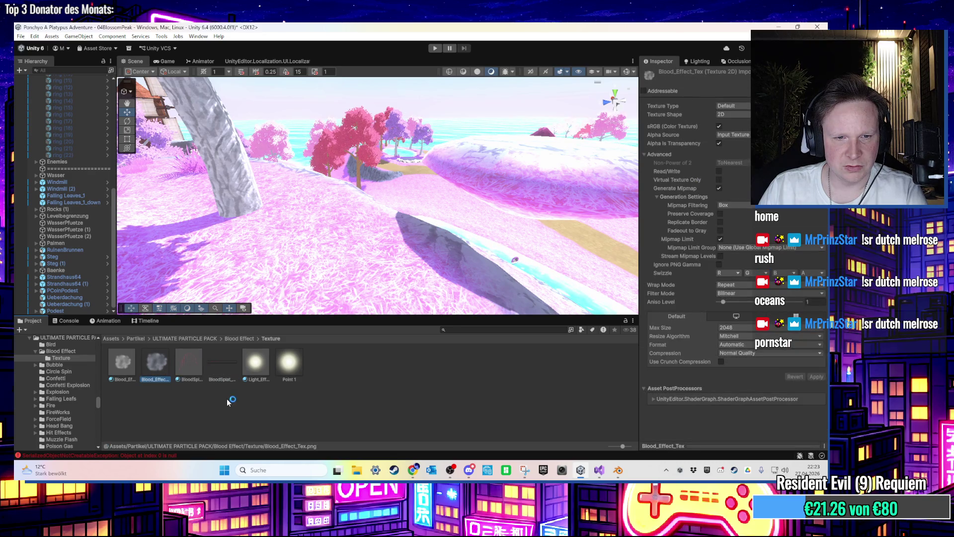
# Step: Return to the Blood Effect folder, reveal the prefab in Explorer, then close Explorer
pyautogui.press('BackSpace')
pyautogui.click(166, 367)
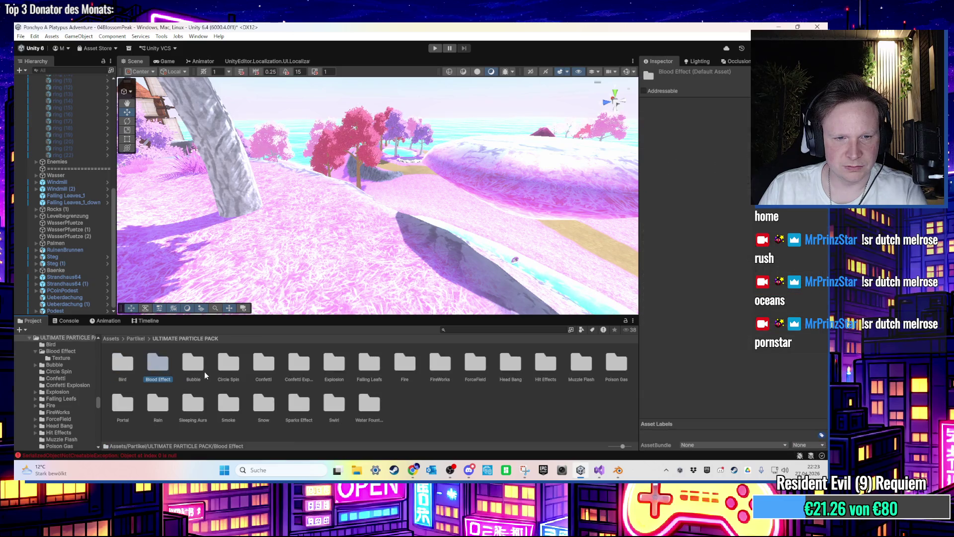
pyautogui.doubleClick(165, 368)
pyautogui.rightClick(165, 368)
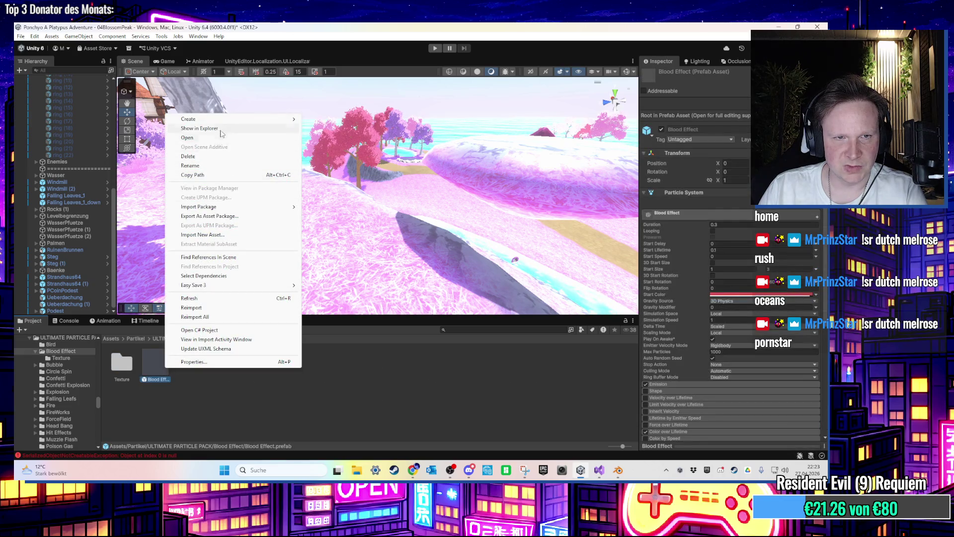
pyautogui.click(200, 128)
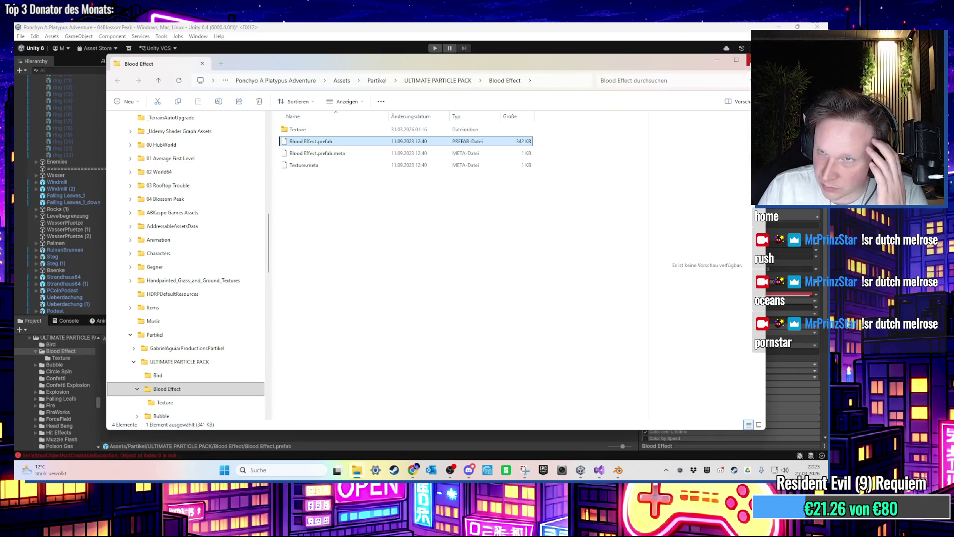
pyautogui.click(753, 59)
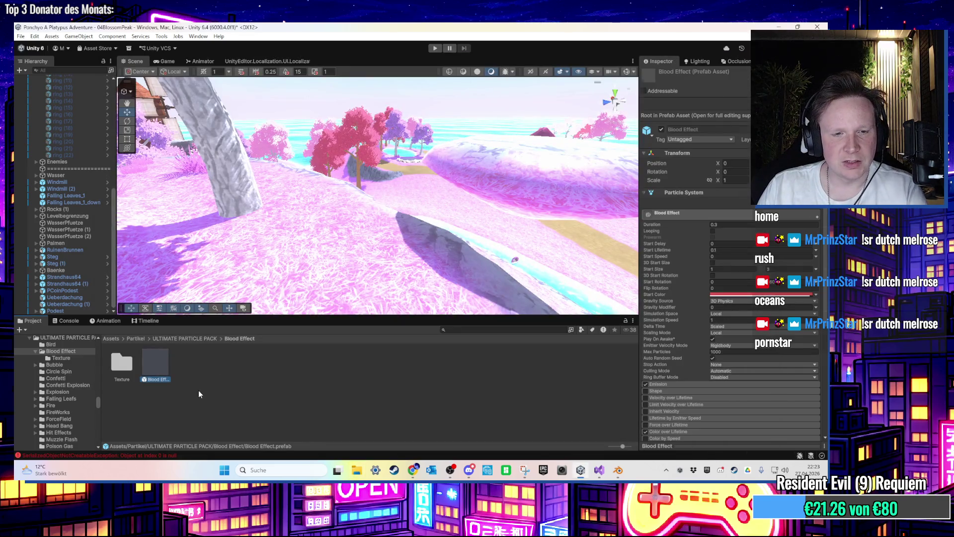
# Step: Drag the CircleSpin prefab from the Circle Spin folder into the scene beside the path
pyautogui.click(192, 339)
pyautogui.click(223, 365)
pyautogui.doubleClick(223, 364)
pyautogui.moveTo(125, 364); pyautogui.dragTo(335, 242)
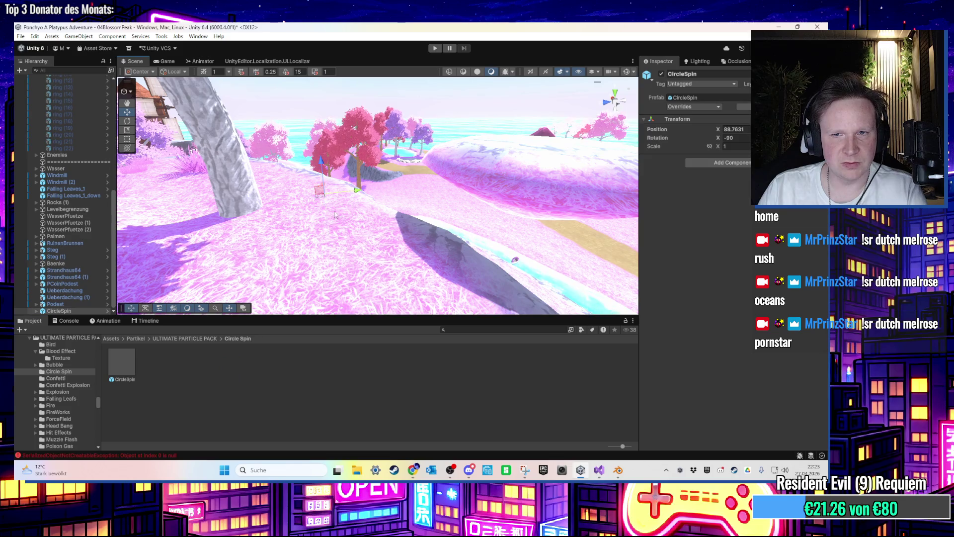
# Step: Preview CircleSpin's CCW, Inner Radius and CW emitters, frame the ring and move it toward the rock
pyautogui.click(65, 310)
pyautogui.press('Right')
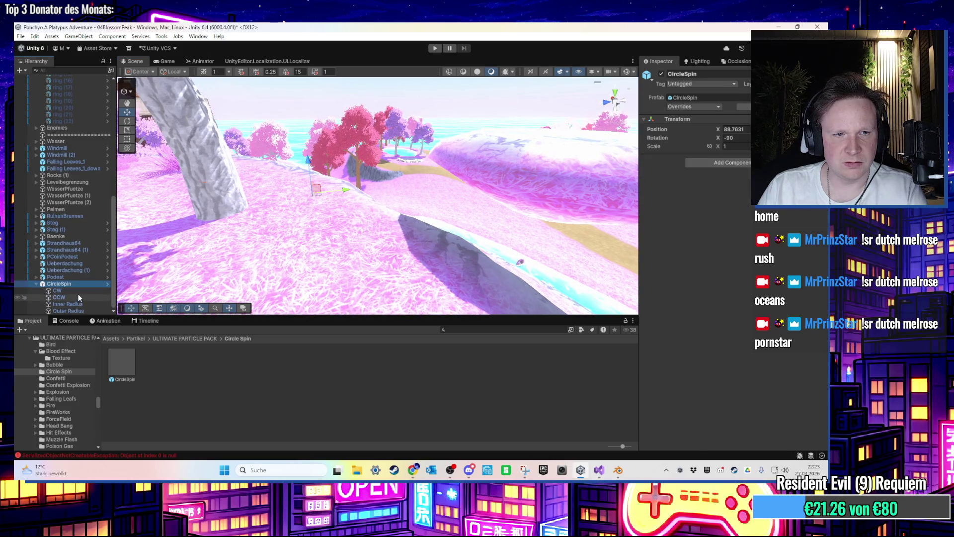
pyautogui.click(78, 297)
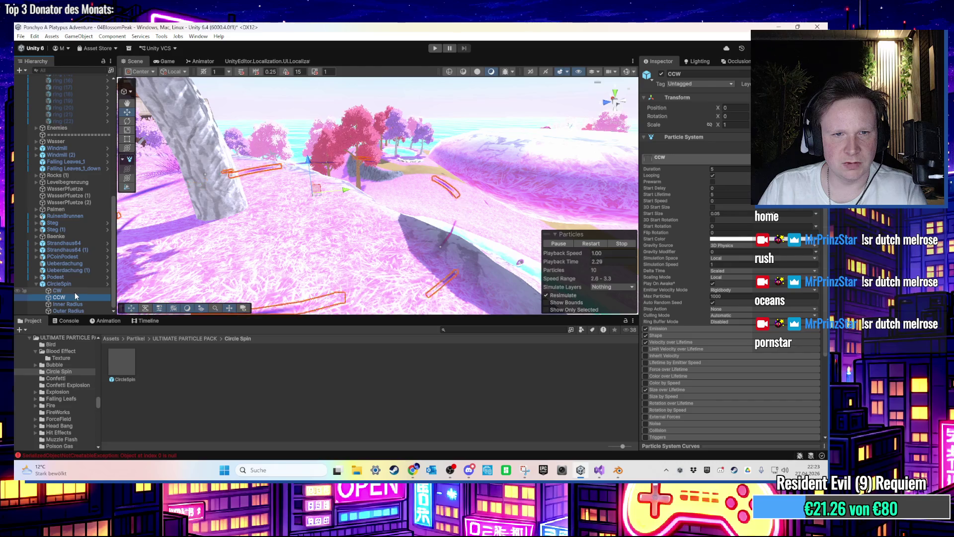
pyautogui.press('Down')
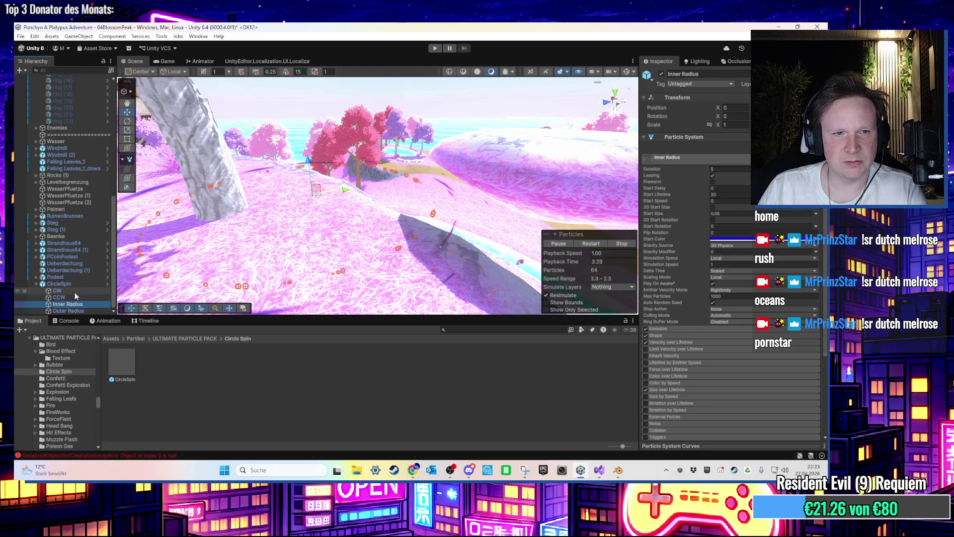
pyautogui.click(73, 291)
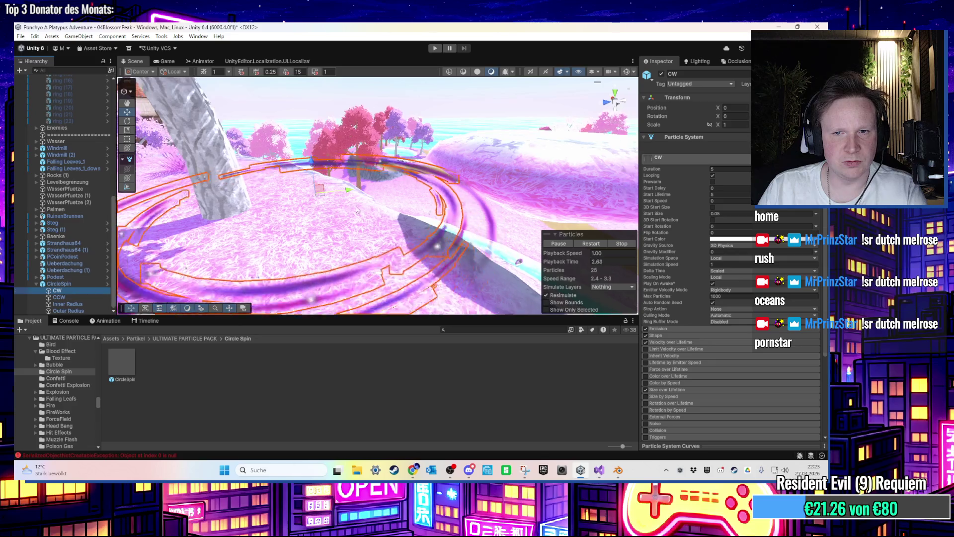
pyautogui.doubleClick(79, 286)
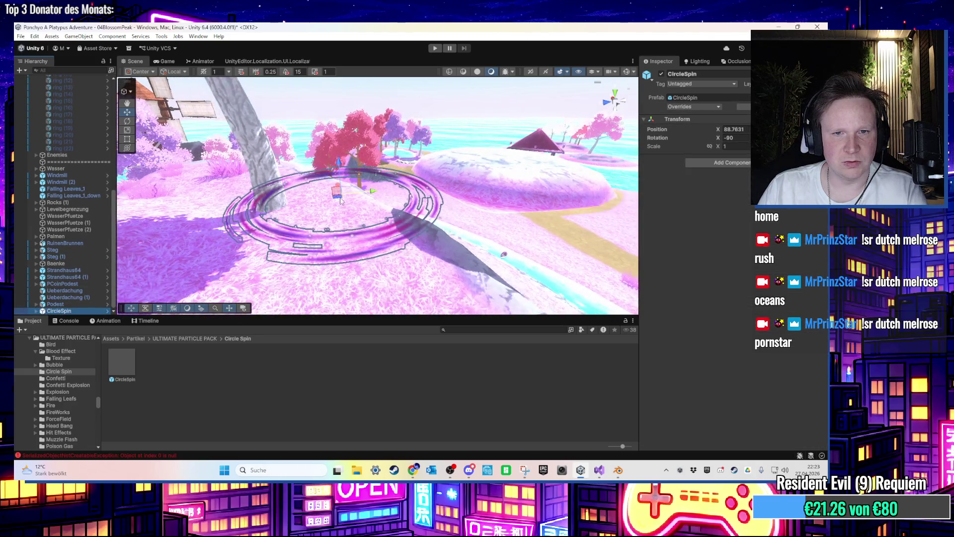
pyautogui.moveTo(340, 201)
pyautogui.mouseDown()
pyautogui.moveTo(433, 243)
pyautogui.moveTo(446, 232)
pyautogui.mouseUp()
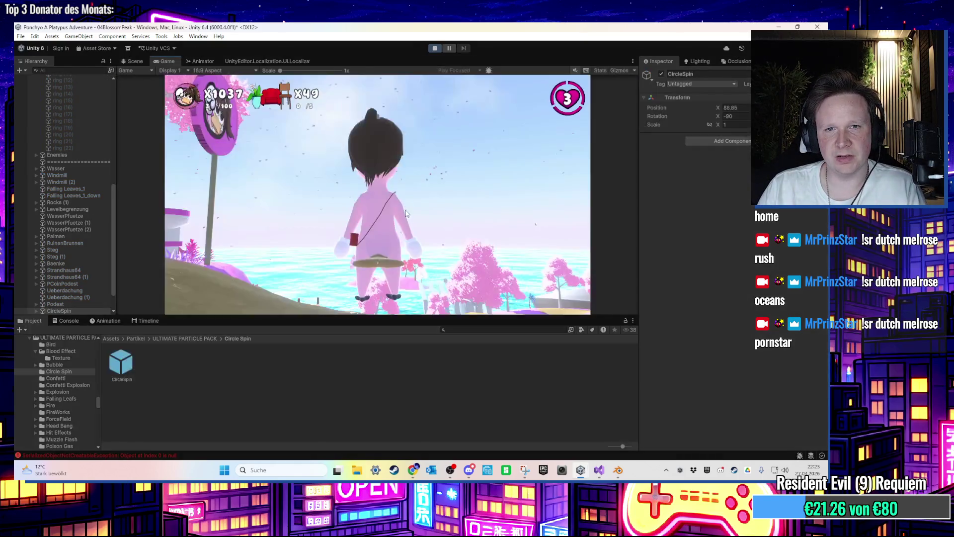
# Step: In play mode, walk and jump the character onto the round platform and back, then return to Scene
pyautogui.press('w')
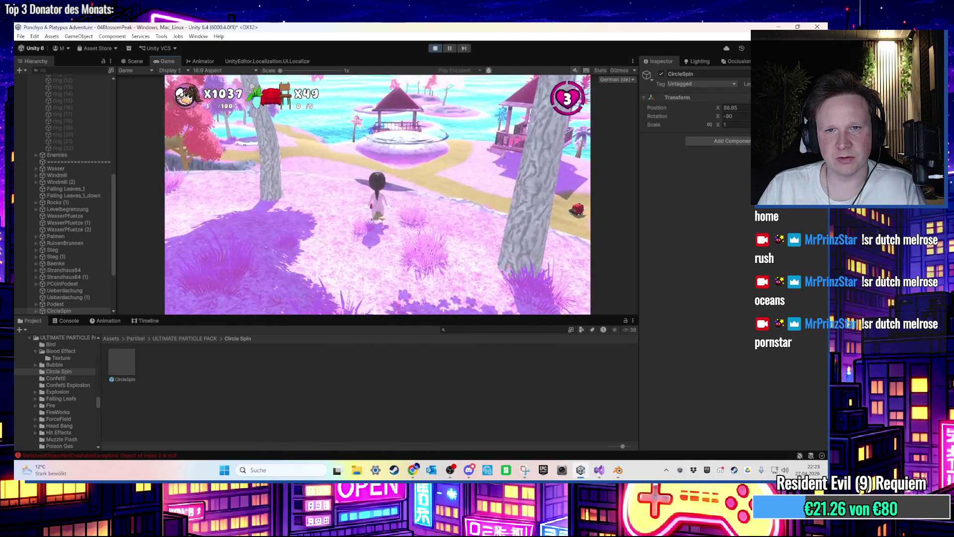
pyautogui.press('w')
pyautogui.press('space')
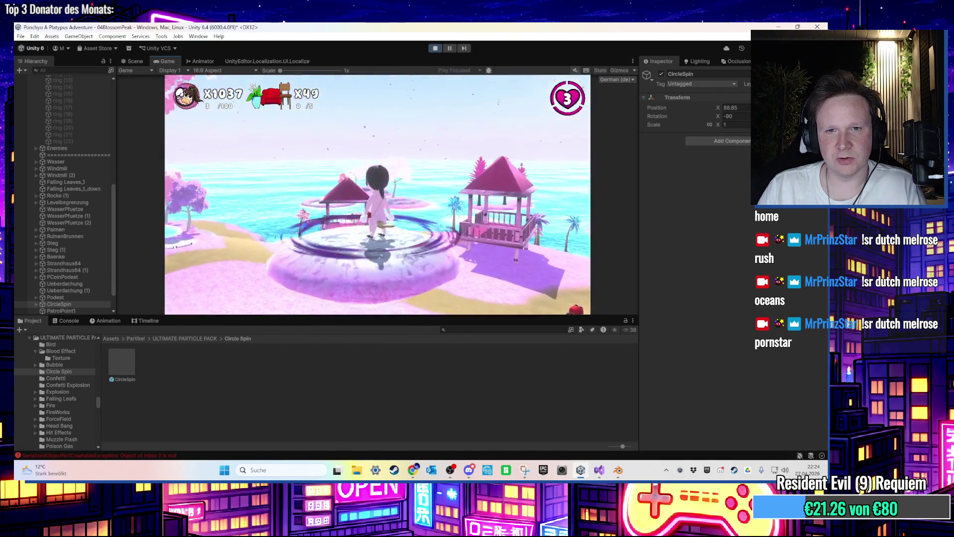
pyautogui.press('s')
pyautogui.press('super')
pyautogui.click(284, 85)
pyautogui.click(136, 61)
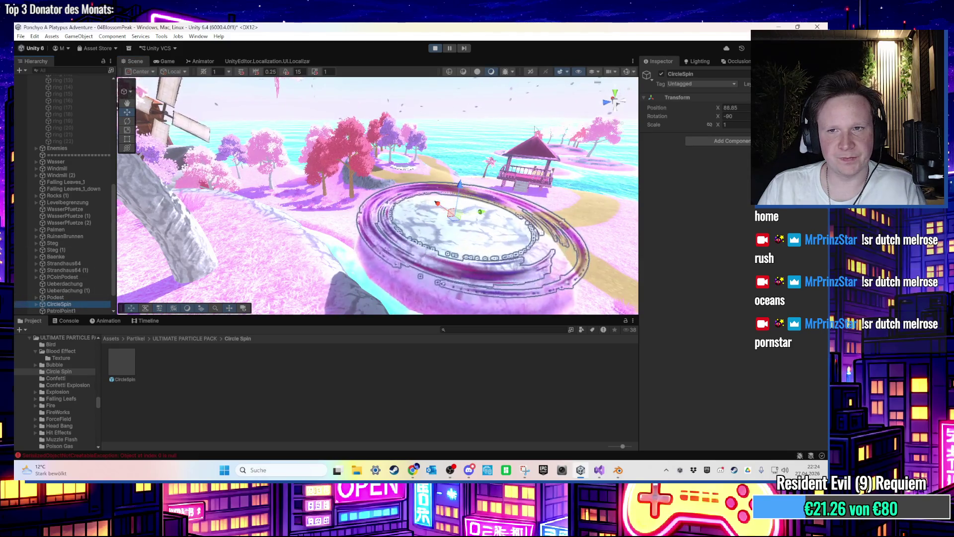
# Step: Nudge the selected CircleSpin ring with the combined transform tool and check it in the Game view
pyautogui.click(127, 147)
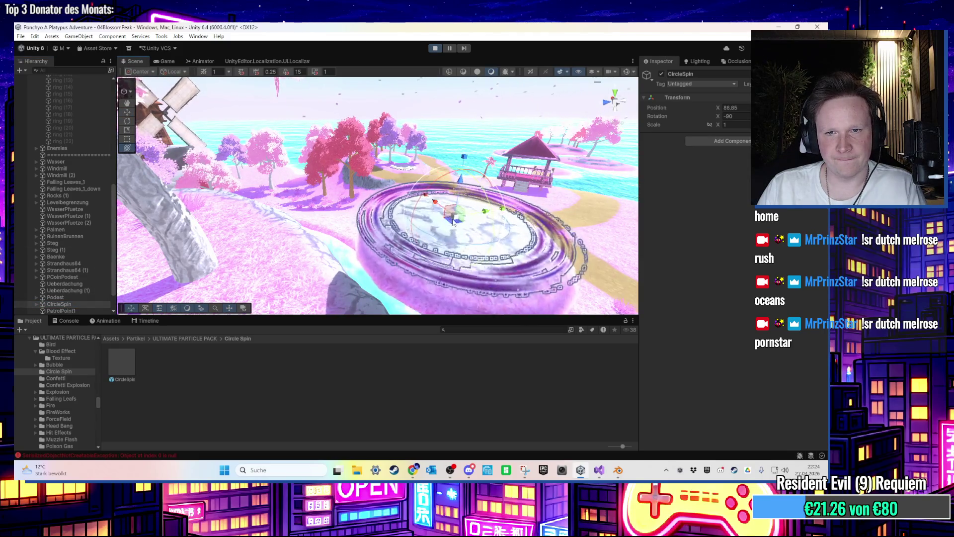
pyautogui.moveTo(450, 214)
pyautogui.mouseDown()
pyautogui.moveTo(452, 225)
pyautogui.moveTo(484, 226)
pyautogui.mouseUp()
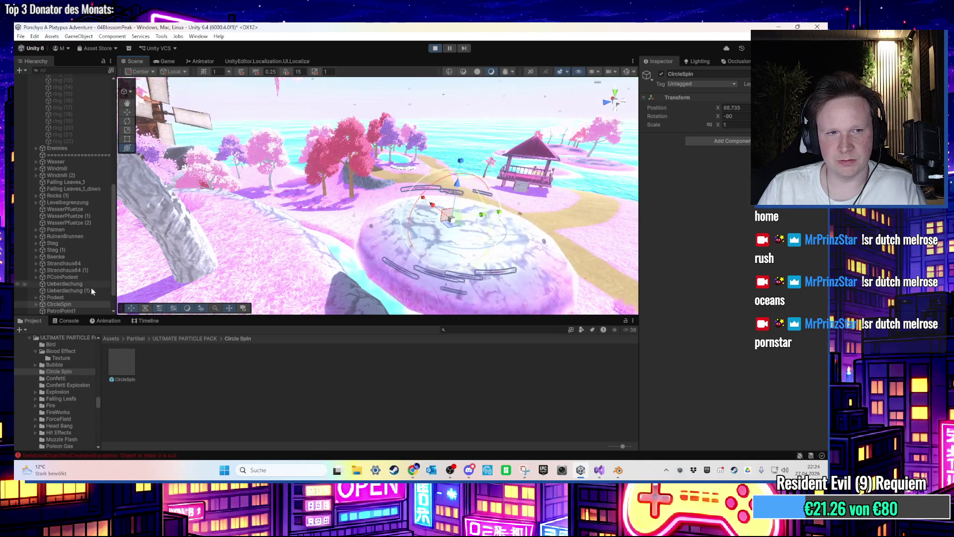
pyautogui.click(73, 304)
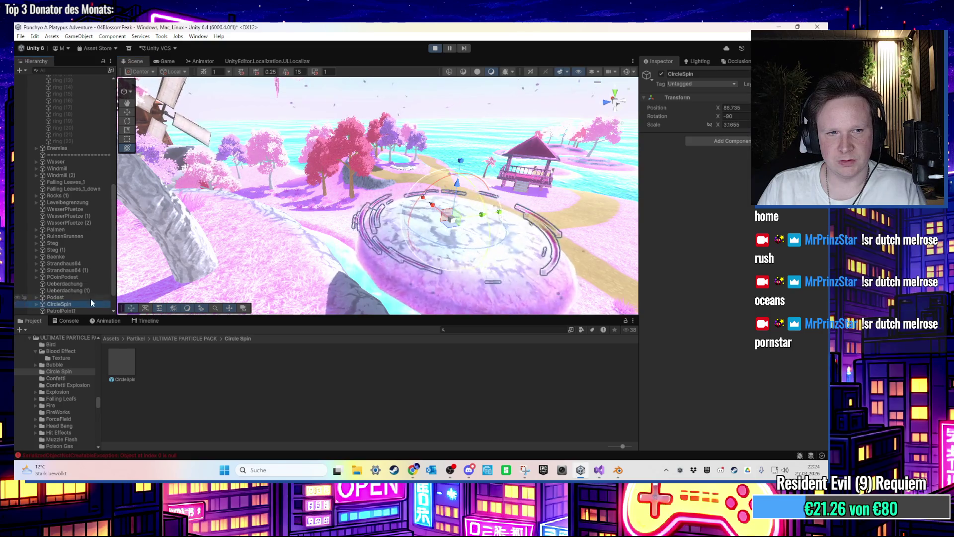
pyautogui.scroll(-2, 91, 300)
pyautogui.scroll(3, 431, 163)
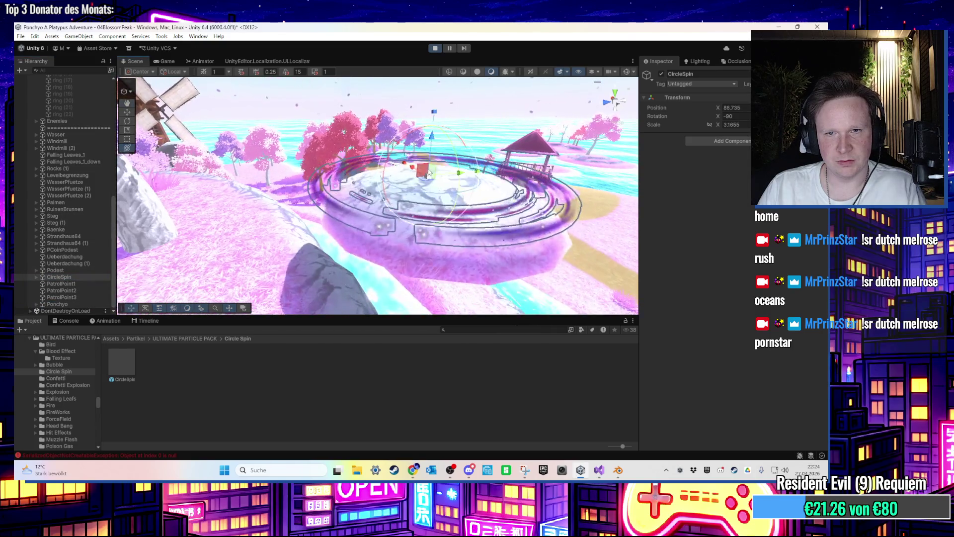
pyautogui.scroll(2, 431, 163)
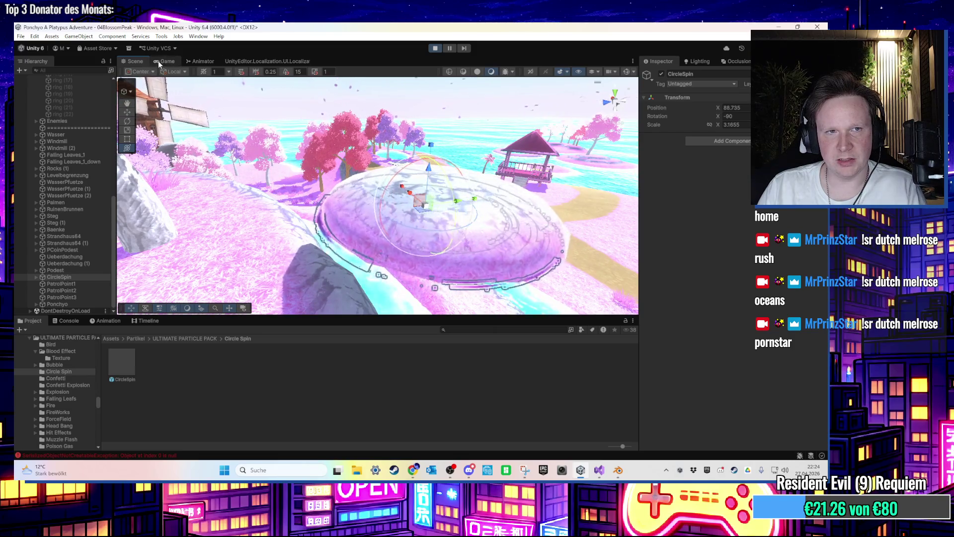
pyautogui.click(159, 60)
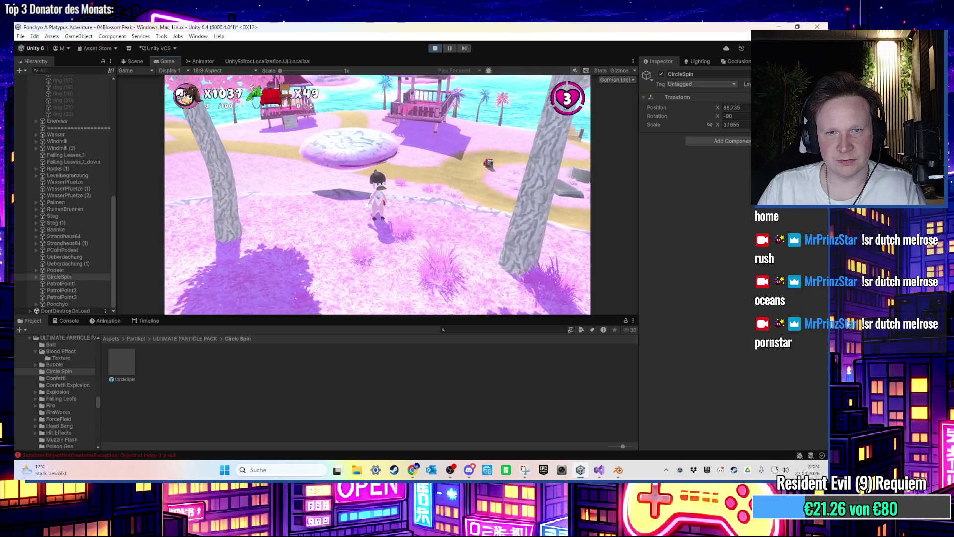
pyautogui.press('super')
pyautogui.click(132, 60)
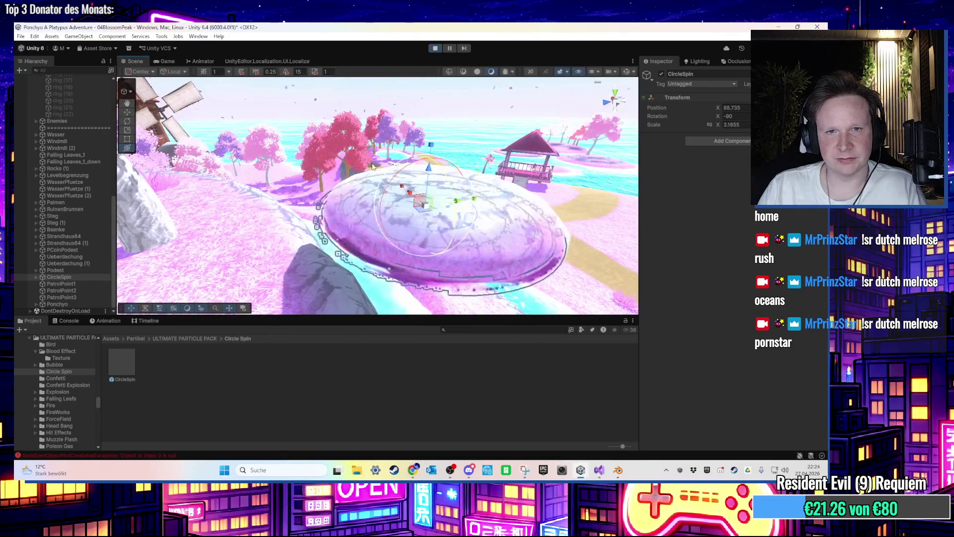
# Step: Scale CircleSpin to about 113 on X, walk the character across it, then stop play
pyautogui.moveTo(436, 144); pyautogui.dragTo(687, 387)
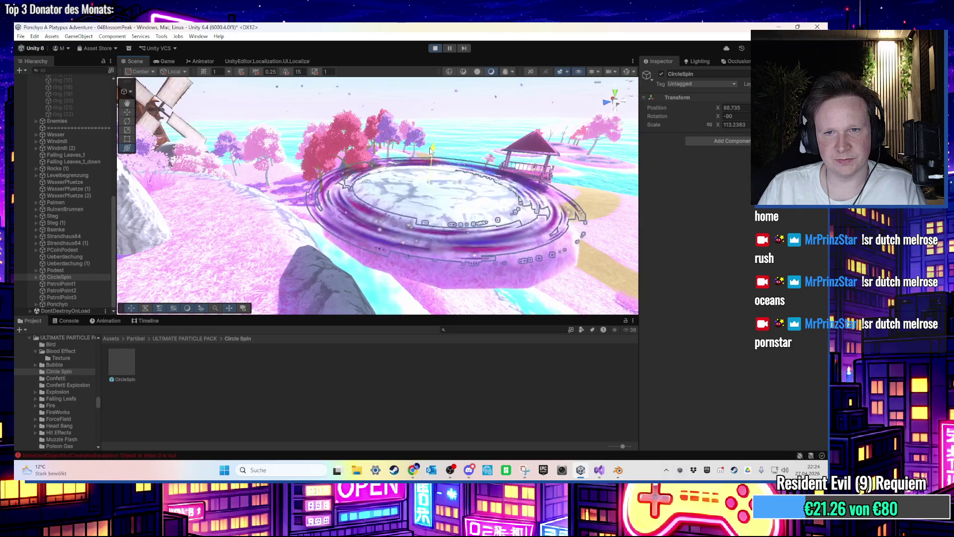
pyautogui.click(177, 62)
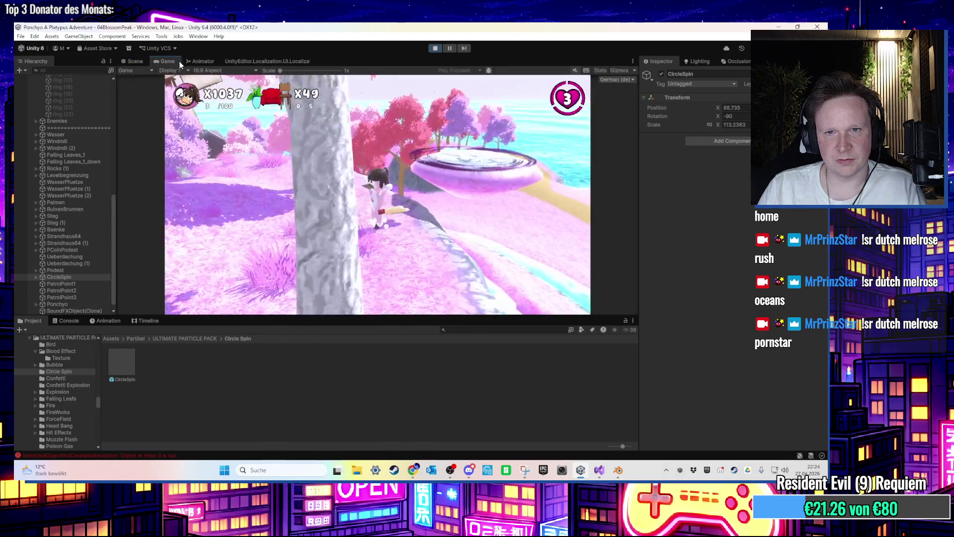
pyautogui.press('w')
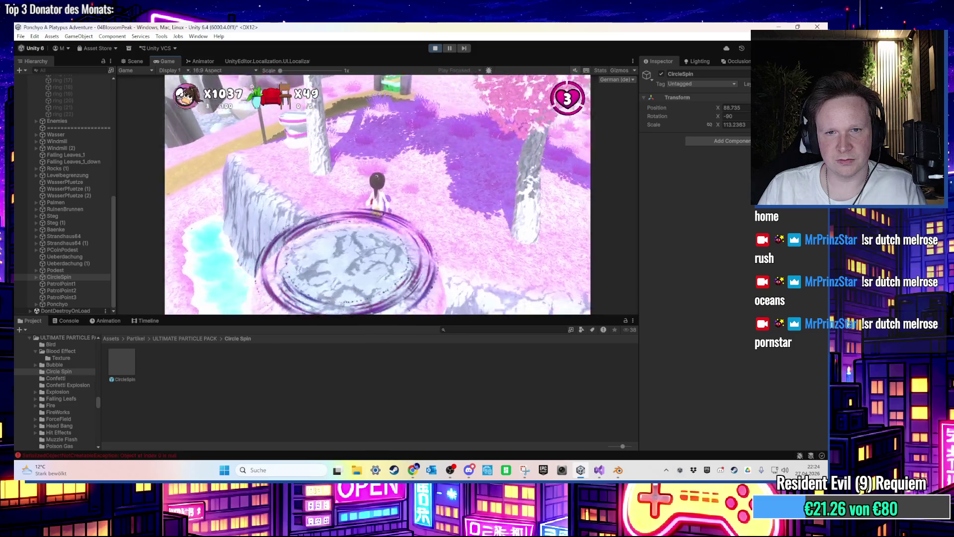
pyautogui.press('w')
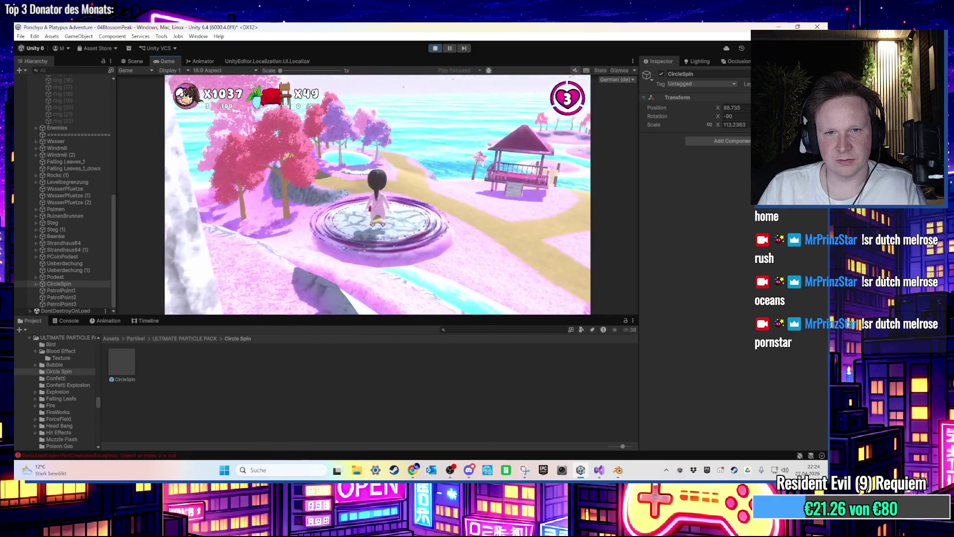
pyautogui.press('w')
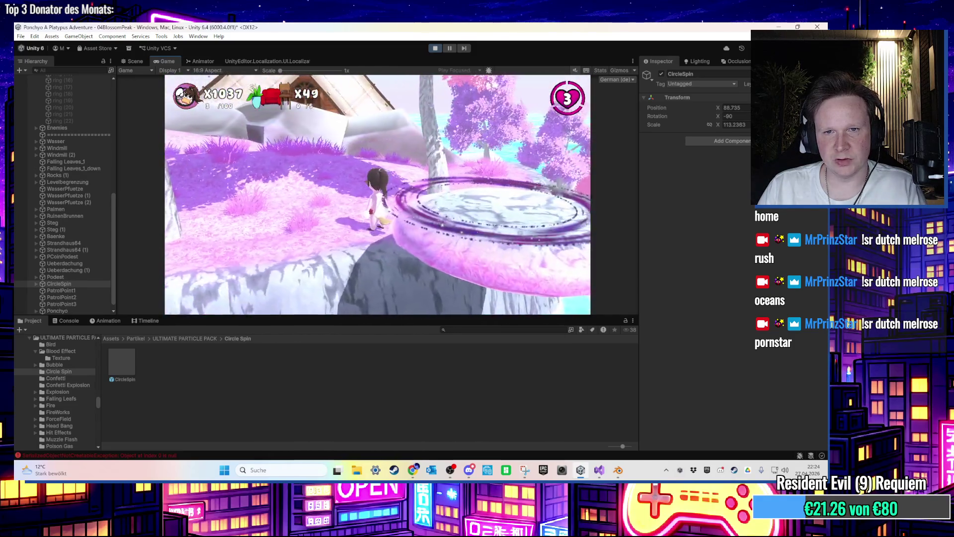
pyautogui.press('w')
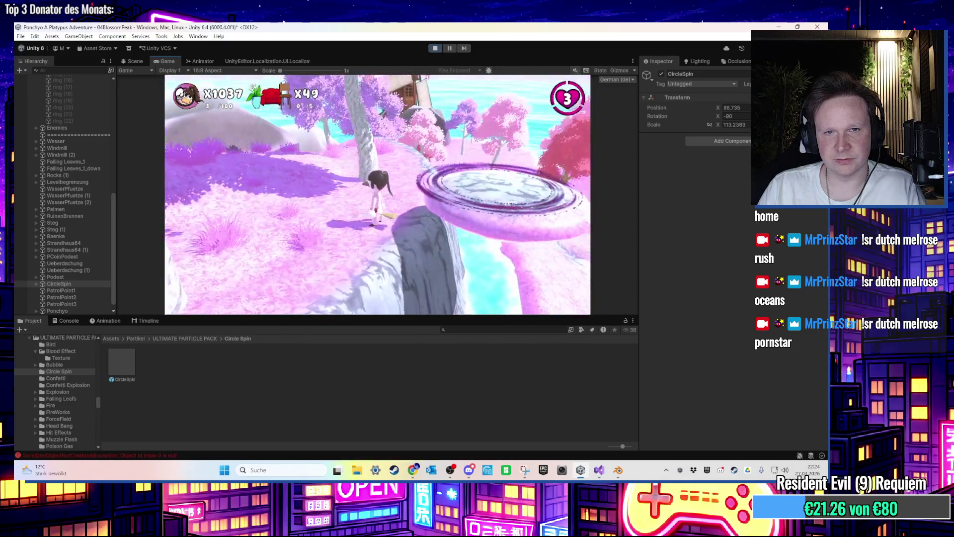
pyautogui.press('super')
pyautogui.press('super')
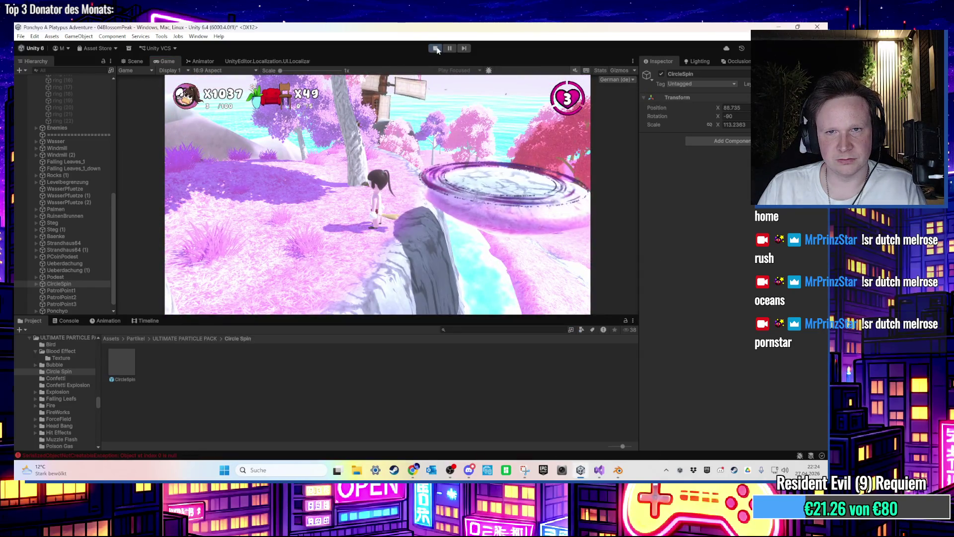
pyautogui.click(435, 48)
# Step: Place the Force Field prefab from the ForceField folder near the rock and frame it
pyautogui.click(188, 338)
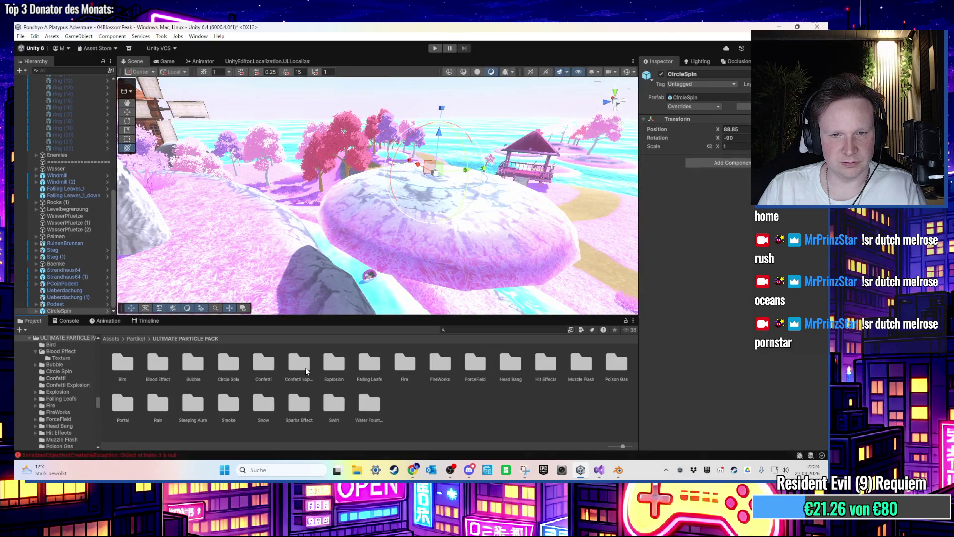
pyautogui.click(348, 366)
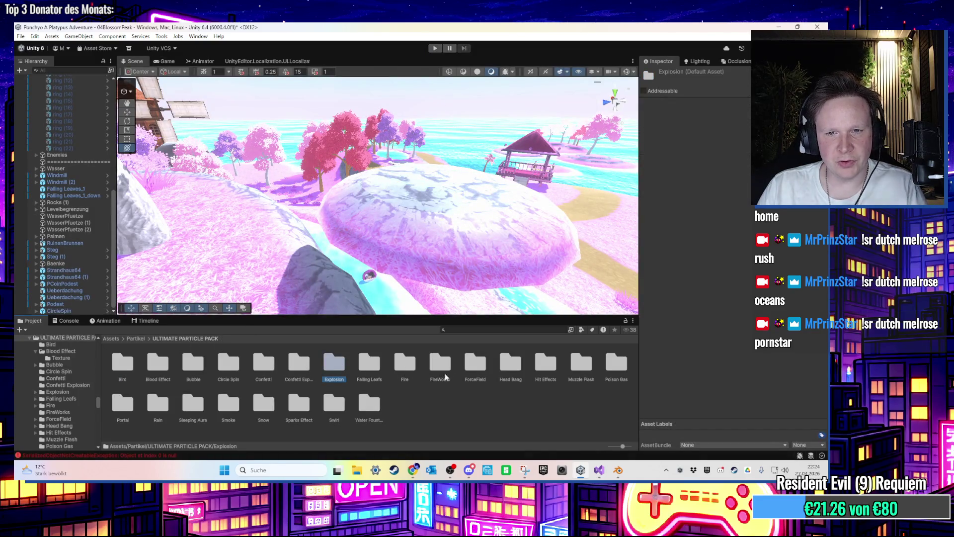
pyautogui.doubleClick(478, 366)
pyautogui.click(158, 365)
pyautogui.moveTo(296, 255)
pyautogui.mouseDown()
pyautogui.moveTo(298, 238)
pyautogui.moveTo(346, 247)
pyautogui.mouseUp()
pyautogui.press('f')
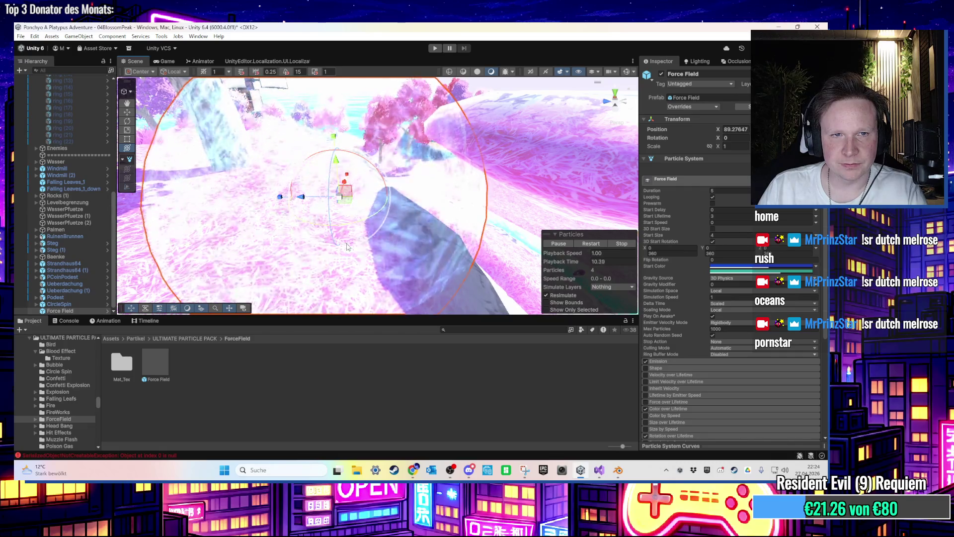
pyautogui.moveTo(346, 247)
pyautogui.mouseDown()
pyautogui.moveTo(322, 189)
pyautogui.moveTo(333, 229)
pyautogui.mouseUp()
pyautogui.scroll(3, 334, 230)
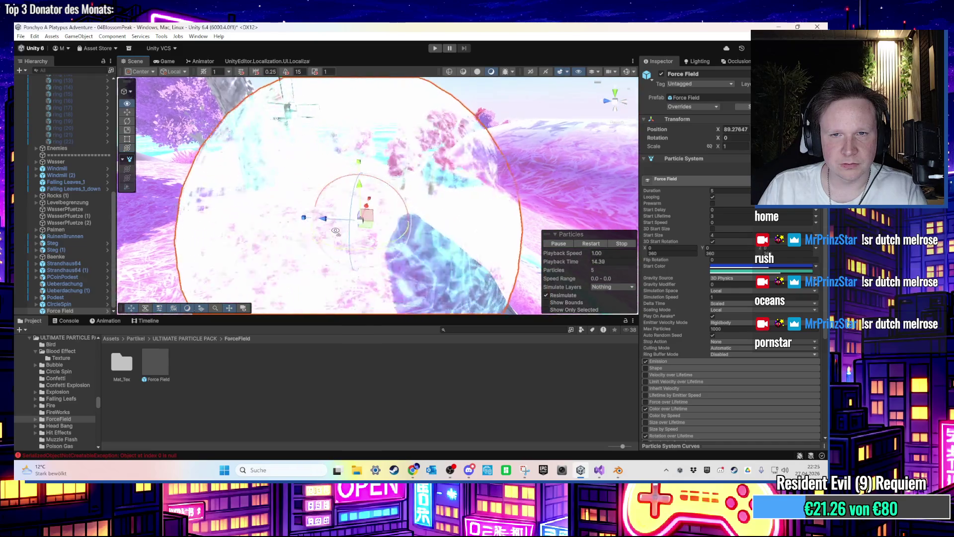
pyautogui.scroll(3, 340, 236)
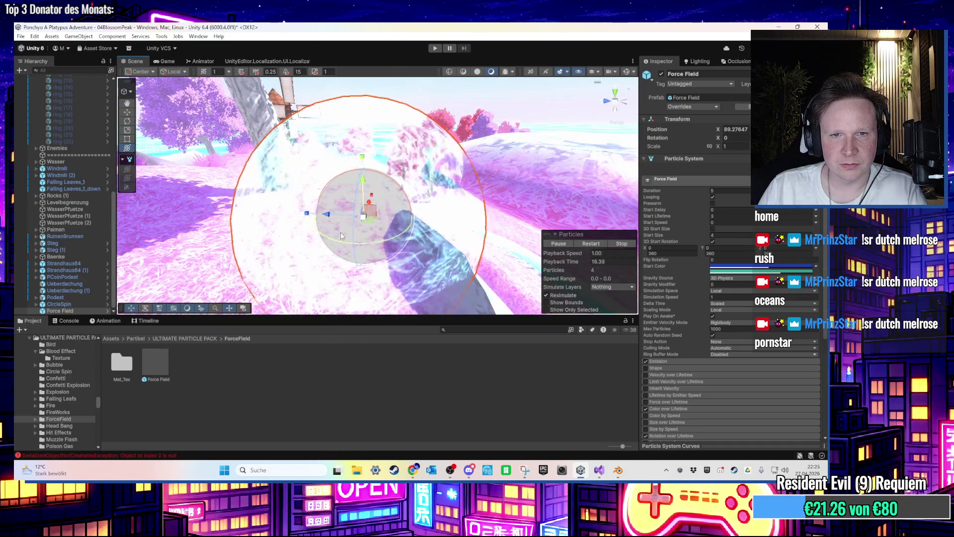
pyautogui.scroll(-3, 340, 235)
pyautogui.click(183, 349)
pyautogui.click(192, 339)
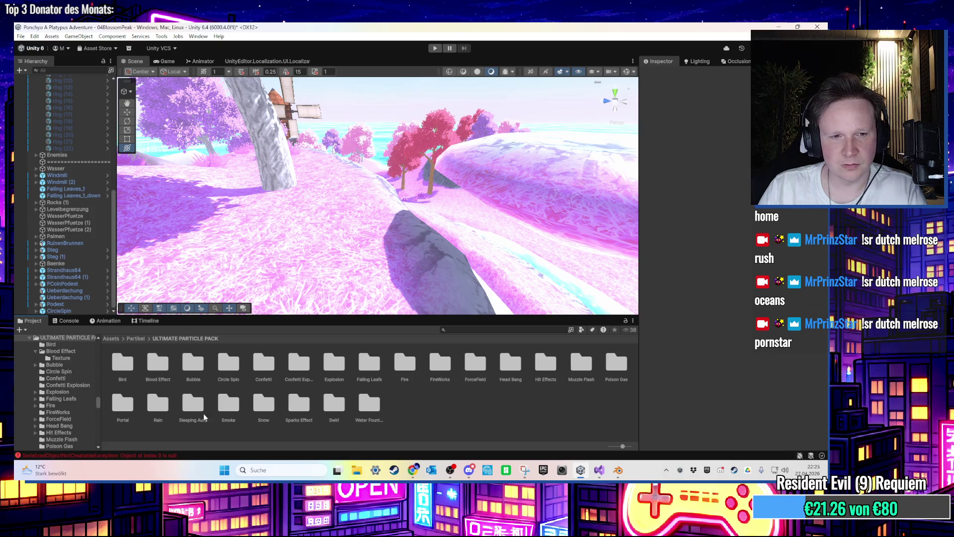
# Step: Delete the Scenes folder inside GabrielAguiarProductionsPartikel > FreeQuickEffectsVol1
pyautogui.click(136, 338)
pyautogui.doubleClick(135, 366)
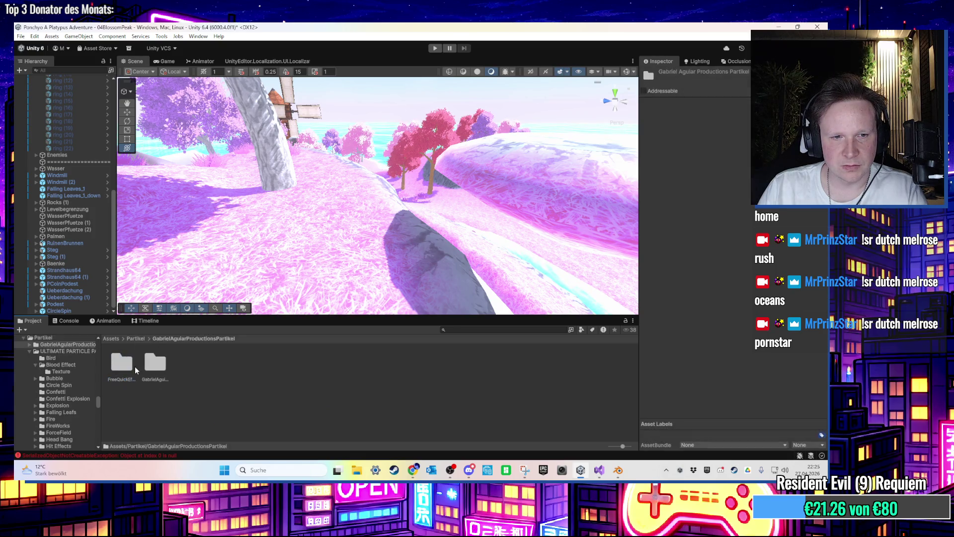
pyautogui.doubleClick(134, 366)
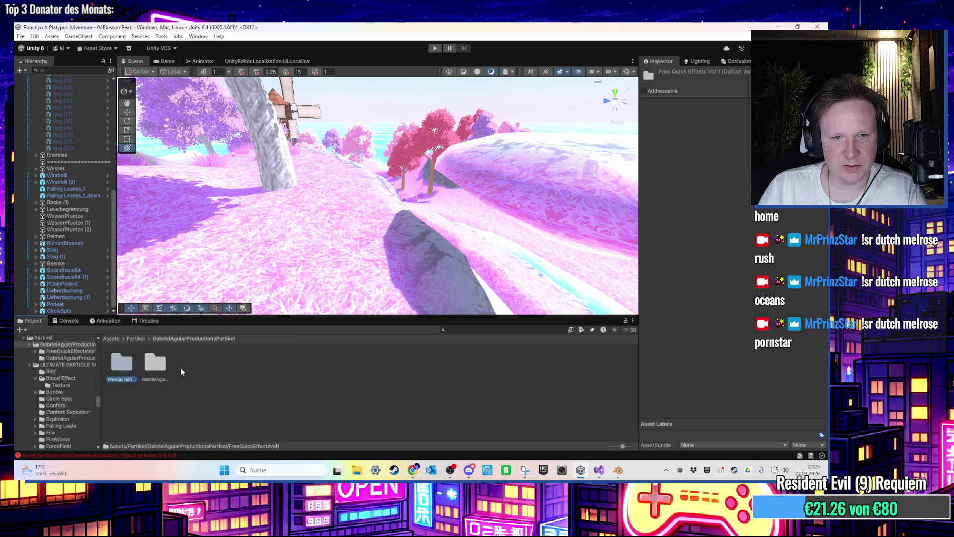
pyautogui.press('Delete')
pyautogui.press('Escape')
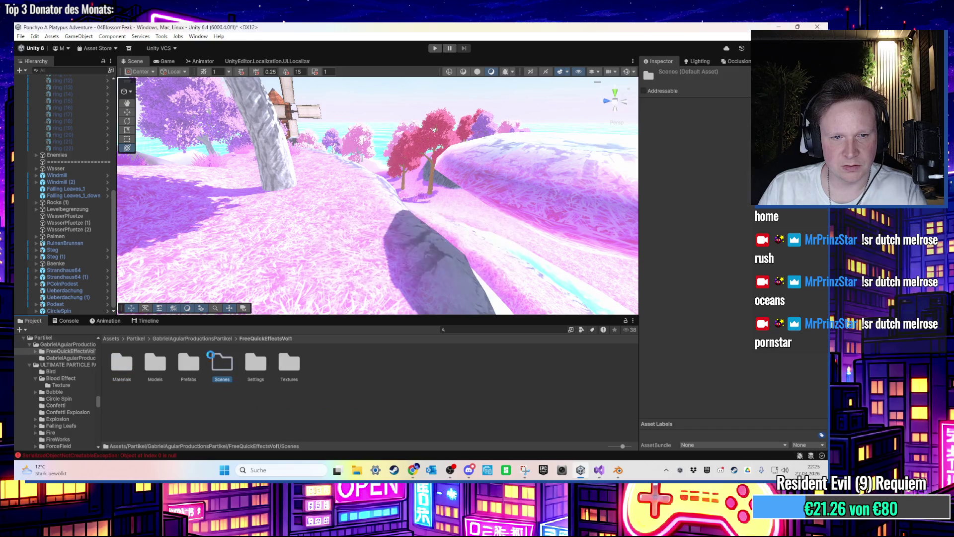
# Step: Try LogoPickupEffect from Partikel in the scene, delete it, and reopen FreeQuickEffectsVol1
pyautogui.click(187, 338)
pyautogui.click(143, 338)
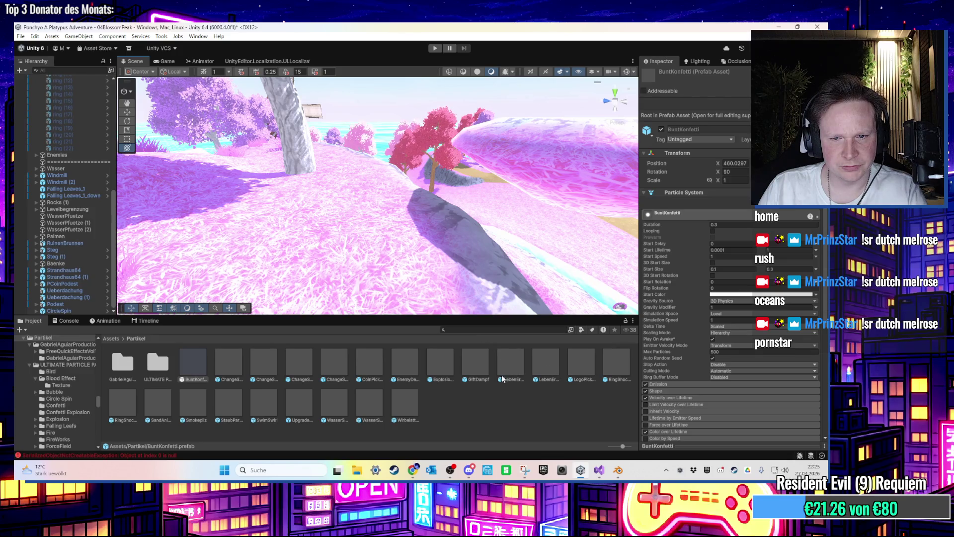
pyautogui.moveTo(582, 374)
pyautogui.mouseDown()
pyautogui.moveTo(447, 278)
pyautogui.moveTo(401, 260)
pyautogui.mouseUp()
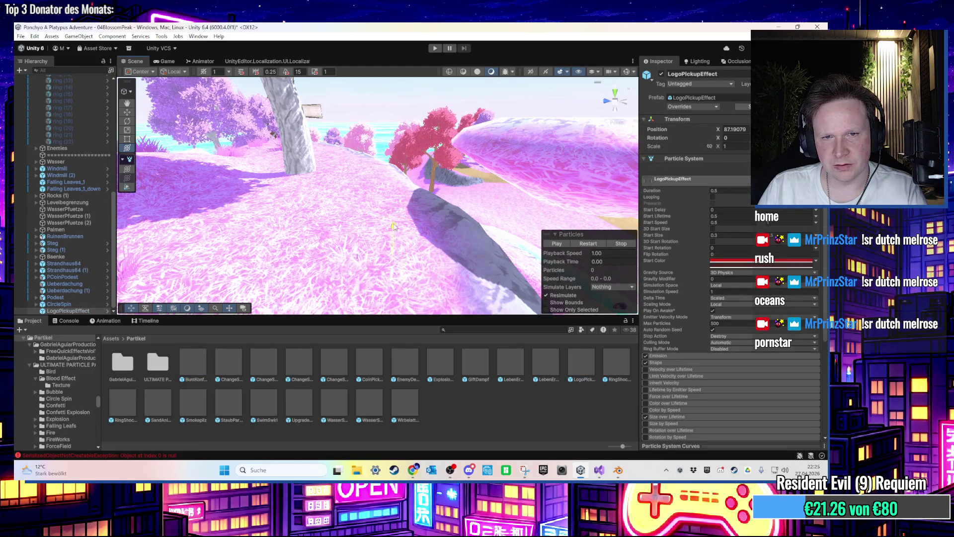
pyautogui.press('Delete')
pyautogui.doubleClick(117, 361)
pyautogui.doubleClick(117, 361)
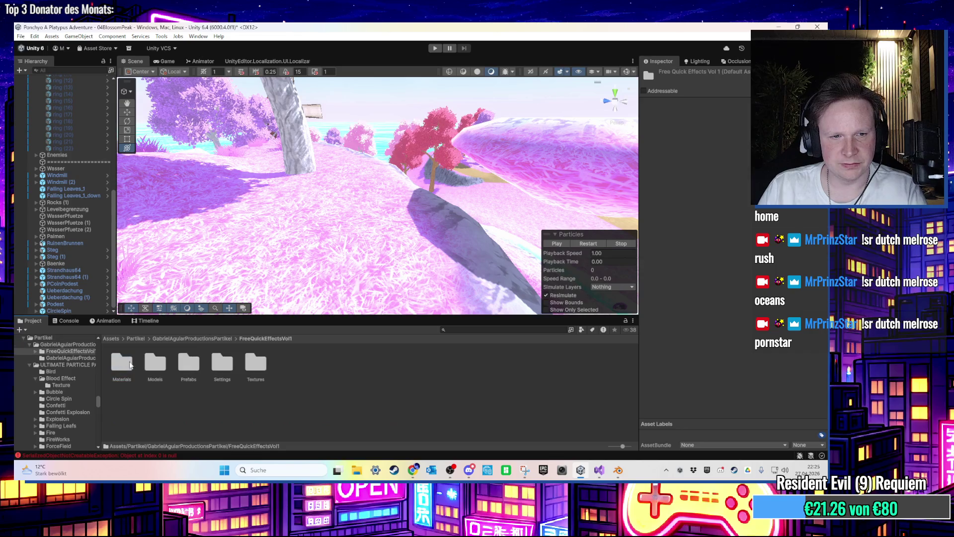
# Step: Open the effects Prefabs folder and try vfx_Electricity_01 on the path, then undo it
pyautogui.doubleClick(190, 368)
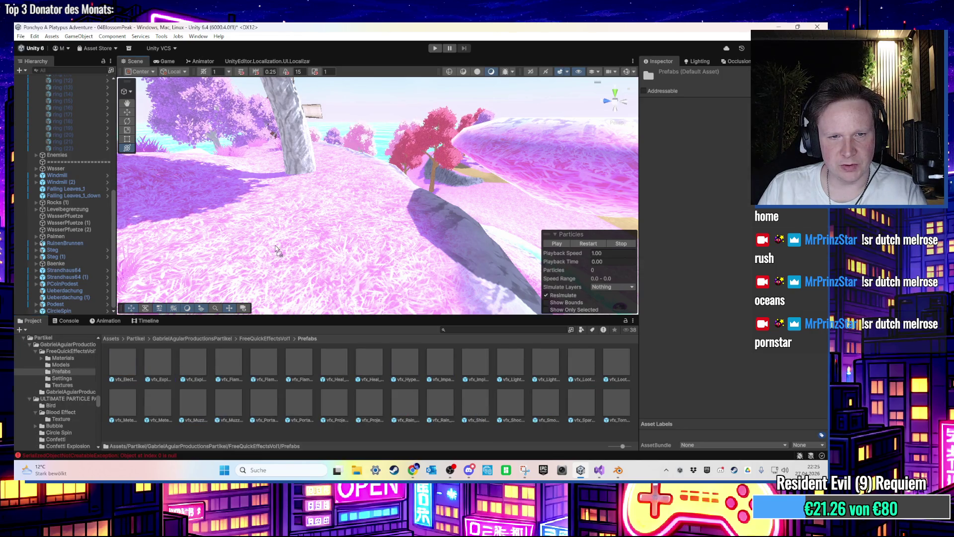
pyautogui.moveTo(277, 251); pyautogui.dragTo(274, 245)
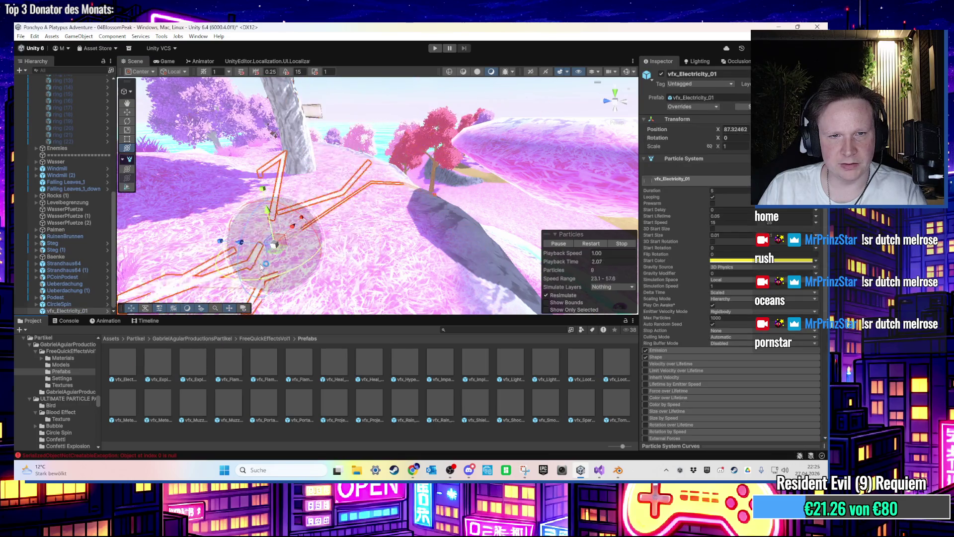
pyautogui.hotkey('ctrl', 'z')
pyautogui.click(155, 363)
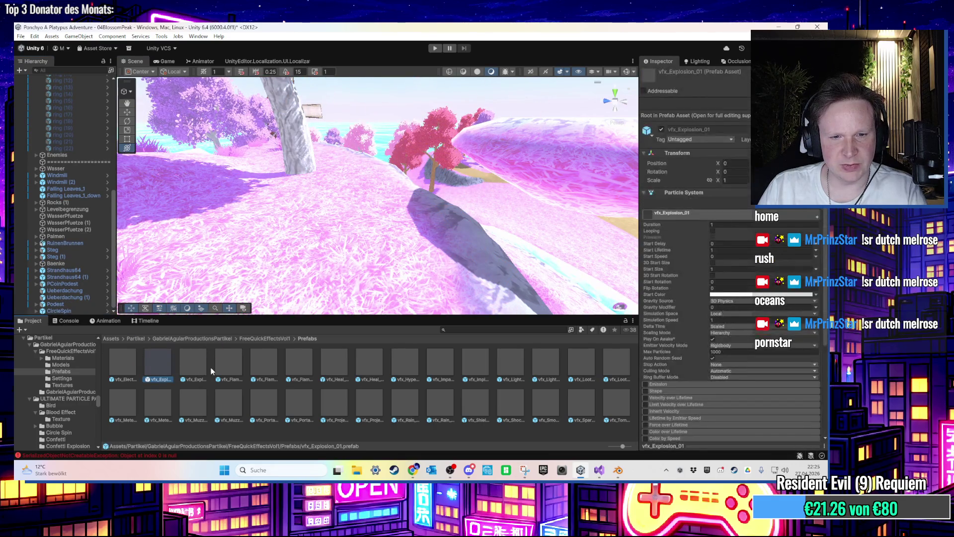
pyautogui.press('Right')
pyautogui.press('Right')
pyautogui.press('Right')
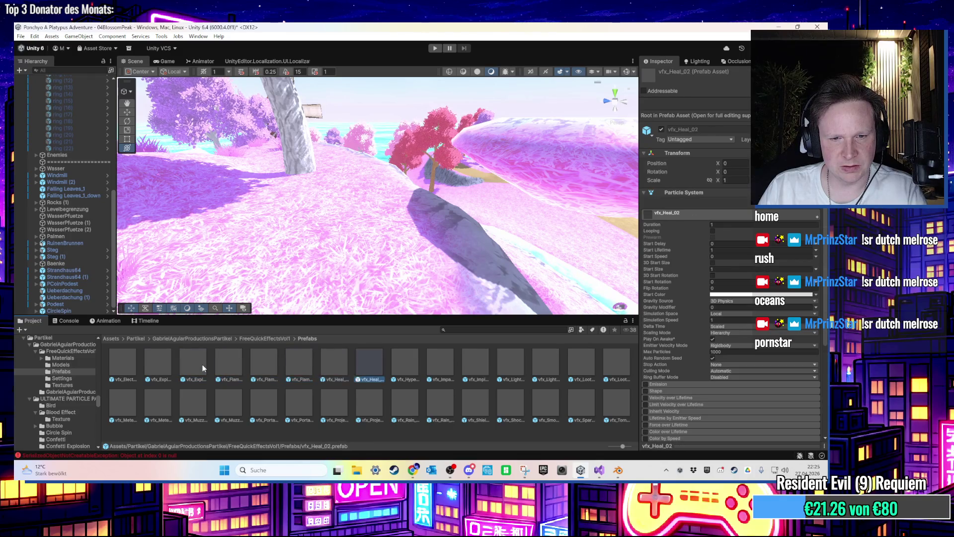
# Step: Preview vfx_Heal_01 and vfx_Heal_02 on the path, deleting vfx_Heal_02 afterwards
pyautogui.moveTo(339, 367)
pyautogui.mouseDown()
pyautogui.moveTo(375, 261)
pyautogui.moveTo(372, 215)
pyautogui.mouseUp()
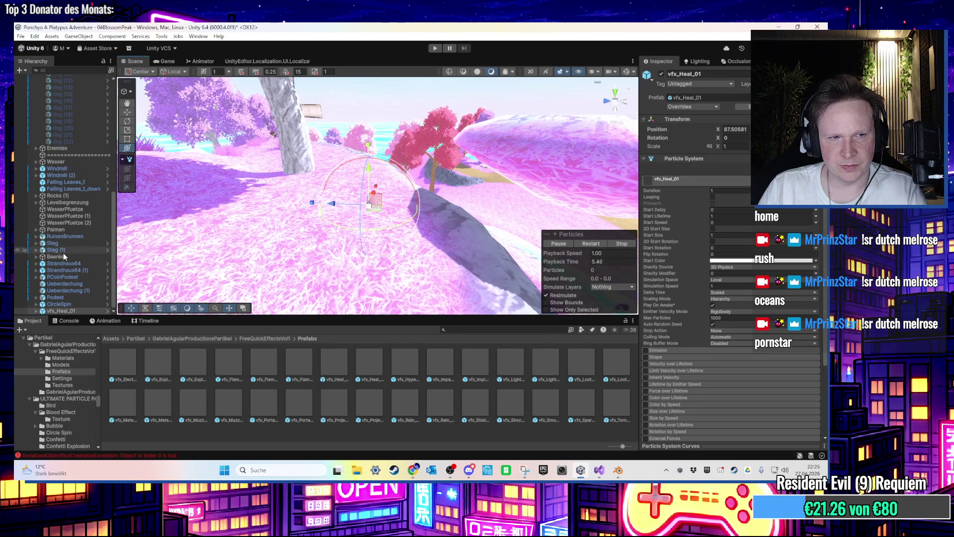
pyautogui.click(392, 368)
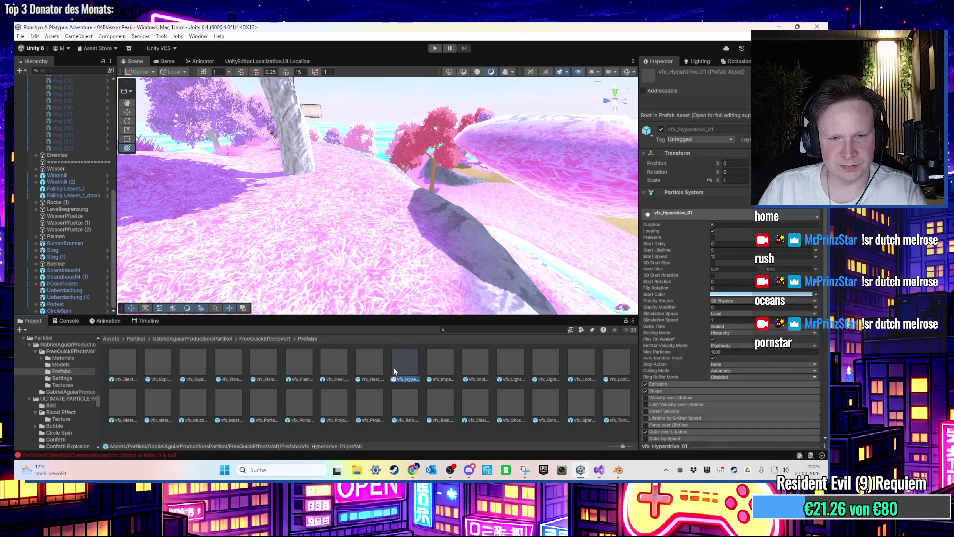
pyautogui.click(367, 369)
pyautogui.moveTo(367, 372); pyautogui.dragTo(369, 241)
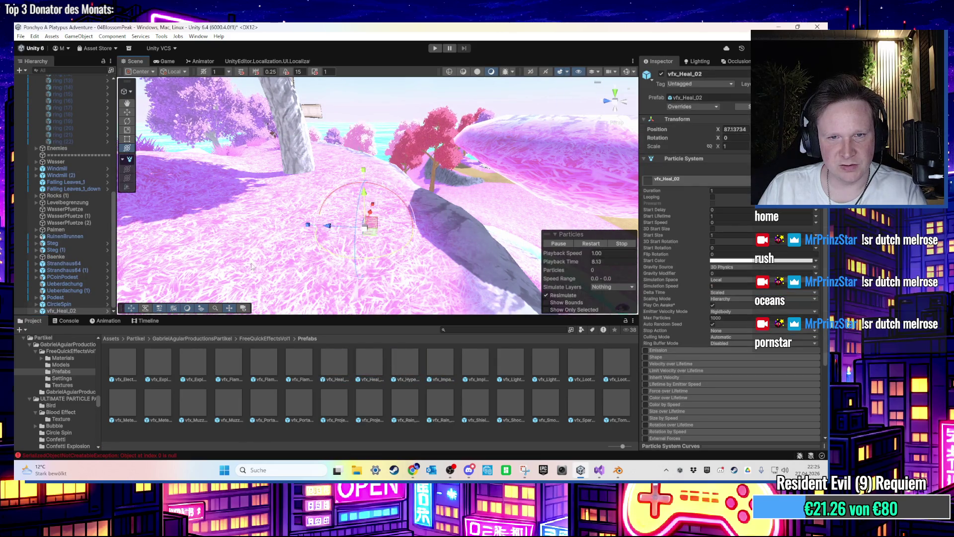
pyautogui.click(80, 309)
pyautogui.press('Delete')
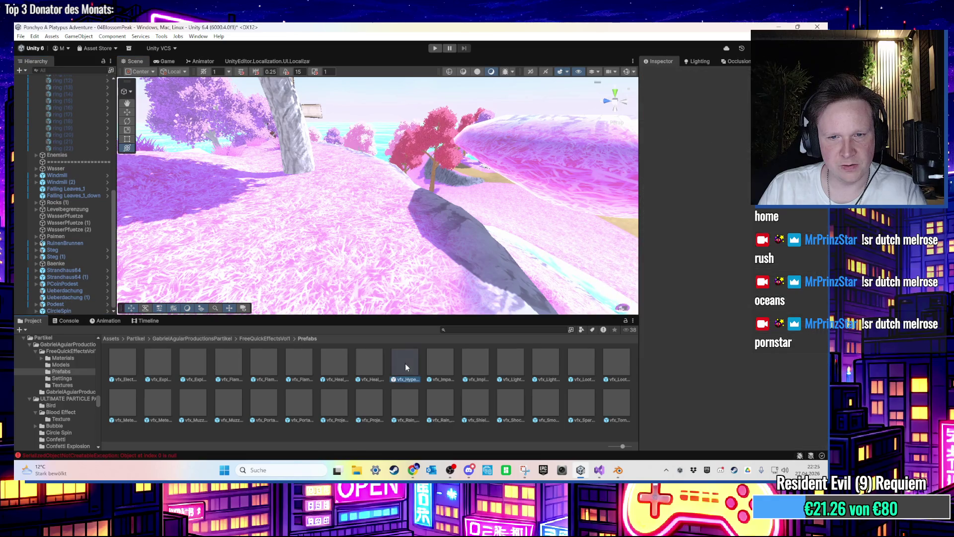
# Step: Preview vfx_Hyperdrive_01 and vfx_Impact_01 on the path, deleting each after watching
pyautogui.click(406, 367)
pyautogui.moveTo(407, 369); pyautogui.dragTo(368, 251)
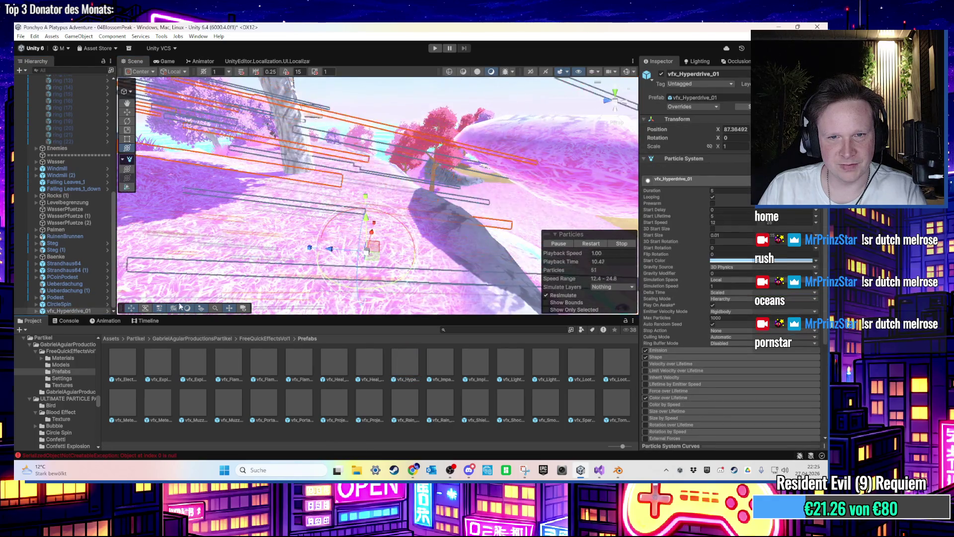
pyautogui.press('Delete')
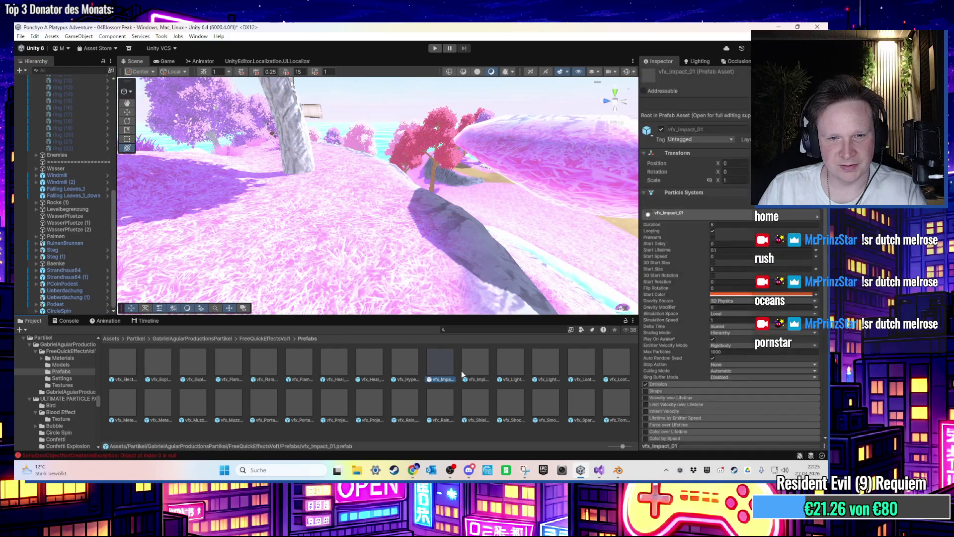
pyautogui.click(436, 361)
pyautogui.moveTo(435, 362); pyautogui.dragTo(379, 269)
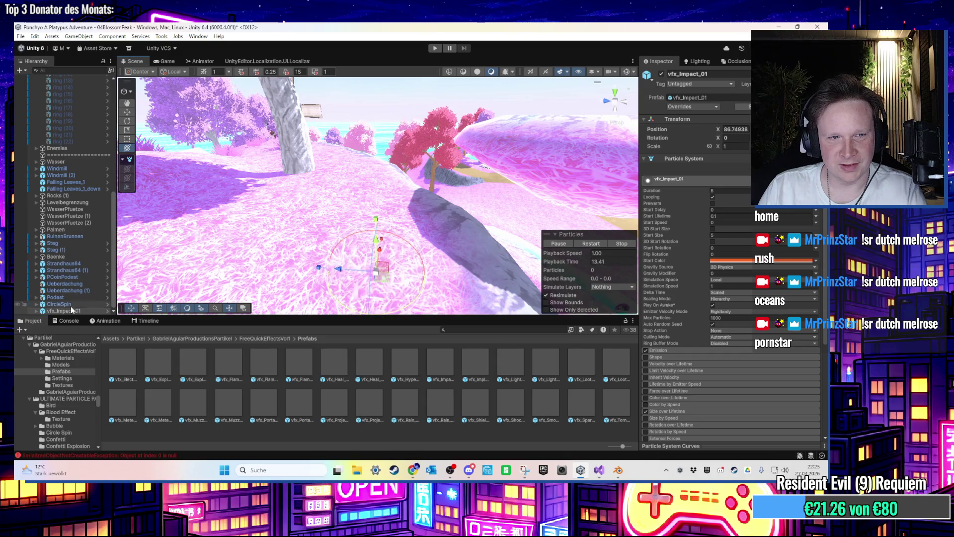
pyautogui.press('Delete')
# Step: Preview vfx_Lightning_01 and vfx_Implosion_01 on the path, deleting each after watching
pyautogui.click(486, 370)
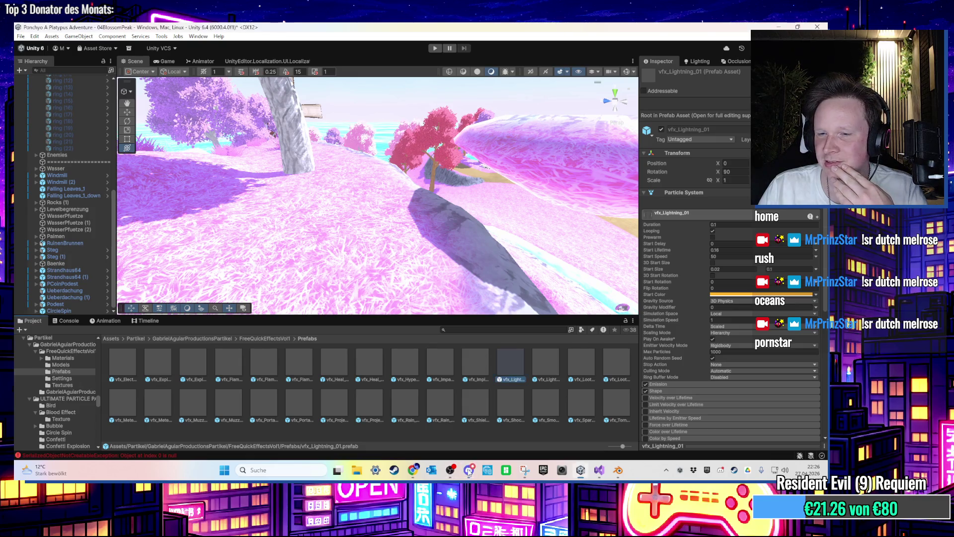
pyautogui.moveTo(406, 257); pyautogui.dragTo(407, 246)
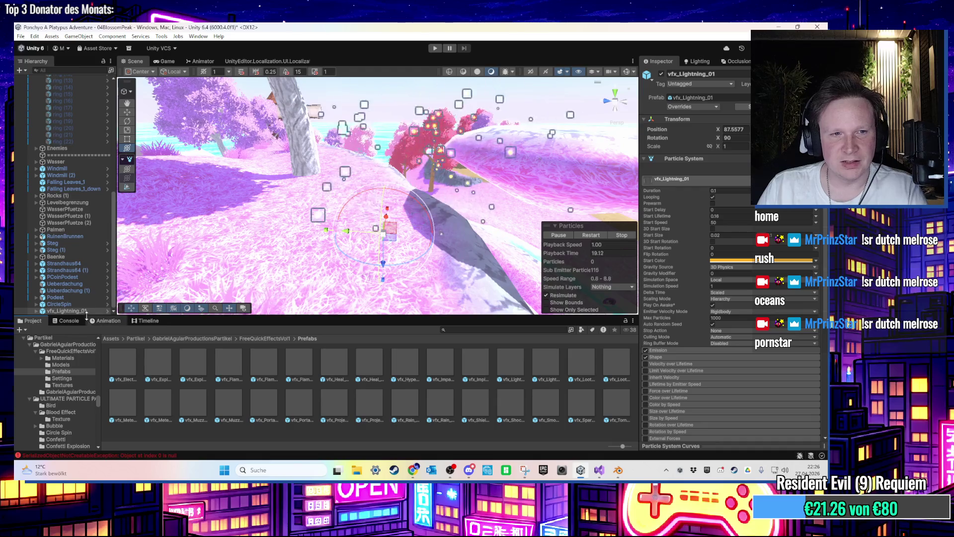
pyautogui.press('Delete')
pyautogui.click(473, 362)
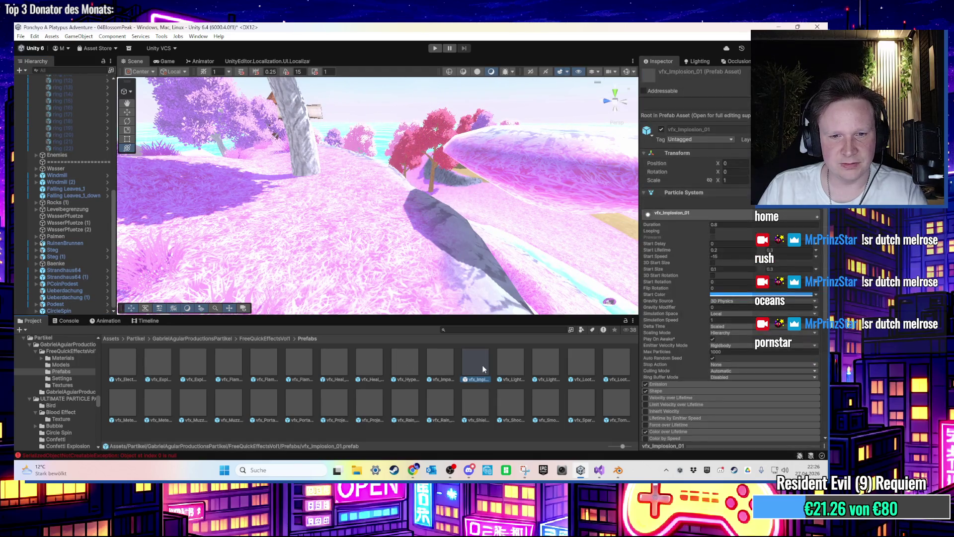
pyautogui.moveTo(482, 365); pyautogui.dragTo(421, 279)
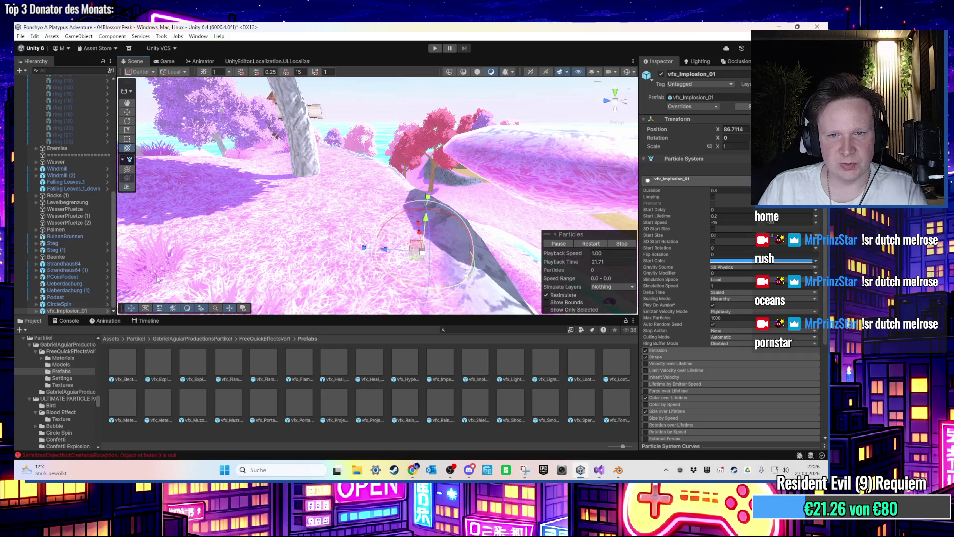
pyautogui.press('Delete')
# Step: Preview vfx_LootDrop_01 and vfx_MeteorRain_01 on the path, framing the meteor rain, then delete both
pyautogui.click(520, 379)
pyautogui.press('Right')
pyautogui.press('Right')
pyautogui.press('Right')
pyautogui.moveTo(617, 363)
pyautogui.mouseDown()
pyautogui.moveTo(576, 368)
pyautogui.moveTo(306, 187)
pyautogui.mouseUp()
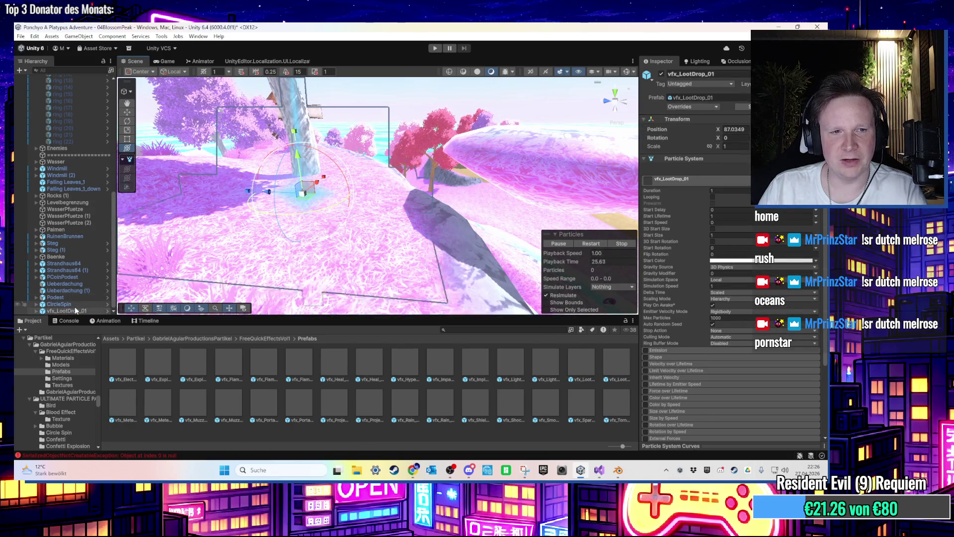
pyautogui.press('Delete')
pyautogui.click(130, 400)
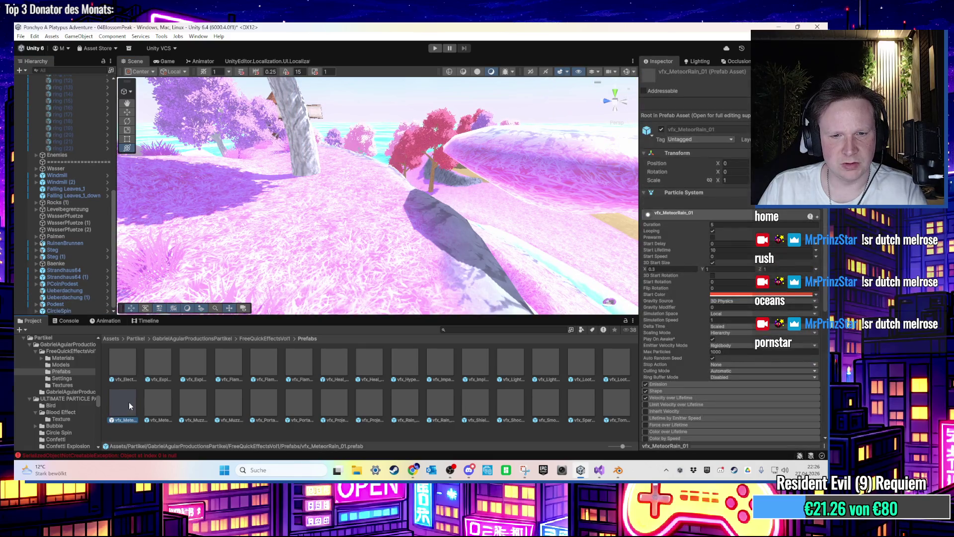
pyautogui.moveTo(129, 401); pyautogui.dragTo(264, 268)
pyautogui.doubleClick(69, 311)
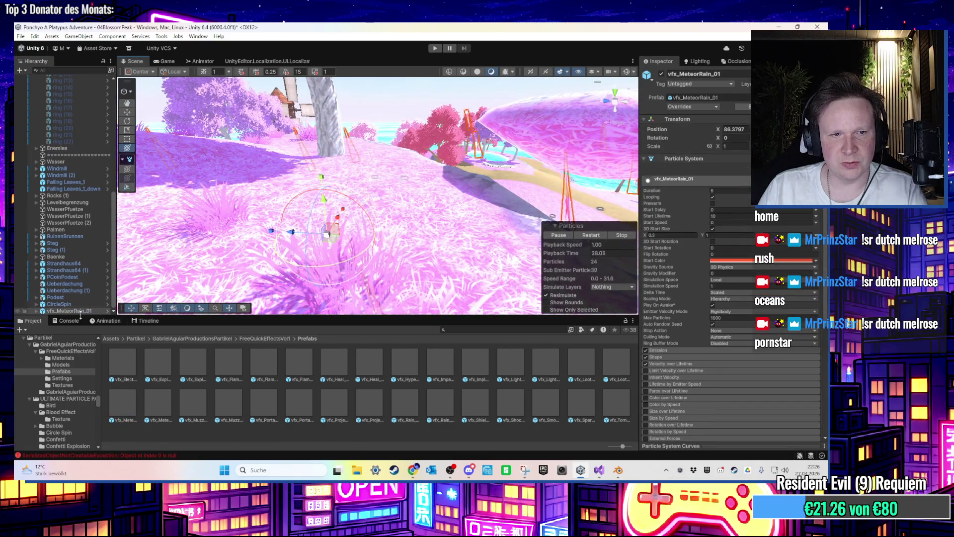
pyautogui.press('Delete')
# Step: Preview vfx_MuzzleFlash_01 and vfx_Sparks_01 on the path, deleting each after watching
pyautogui.click(192, 410)
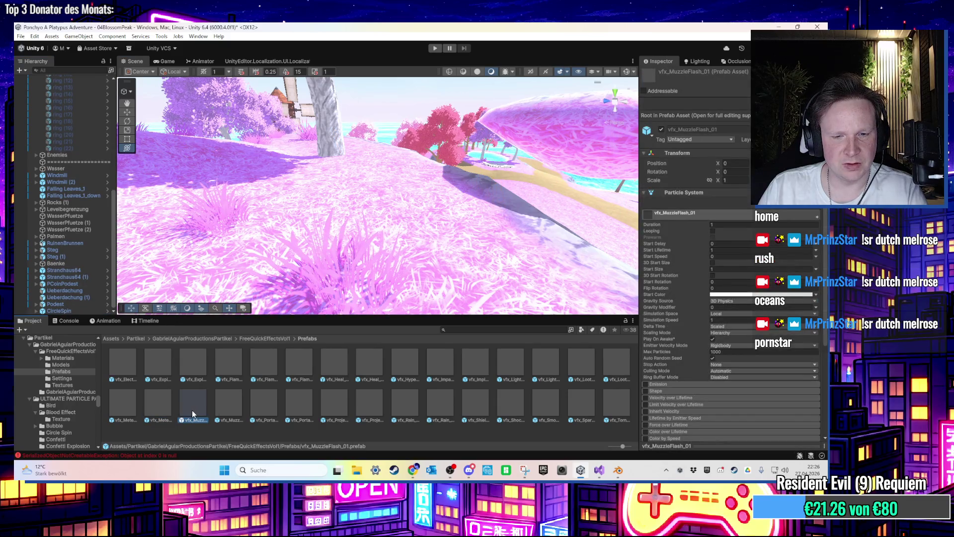
pyautogui.moveTo(191, 410); pyautogui.dragTo(326, 238)
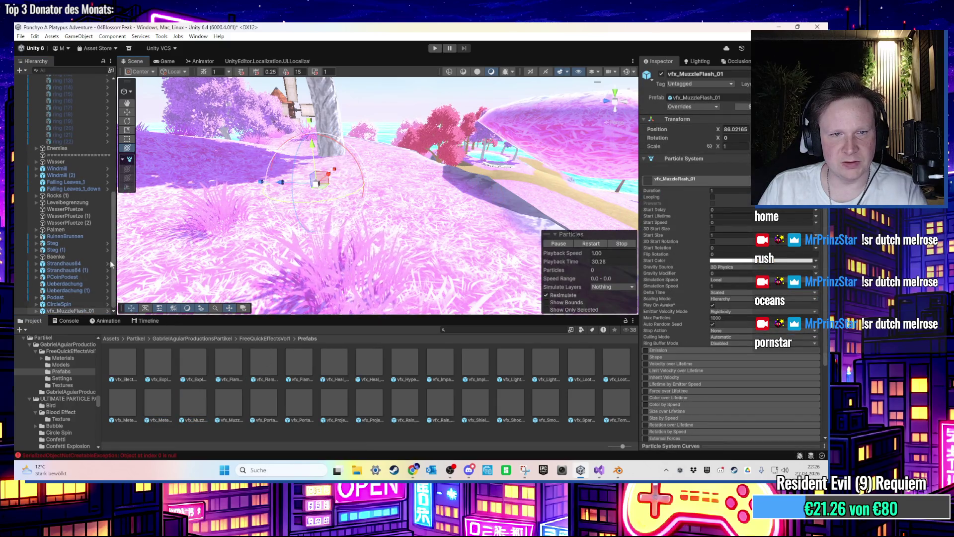
pyautogui.press('Delete')
pyautogui.click(336, 410)
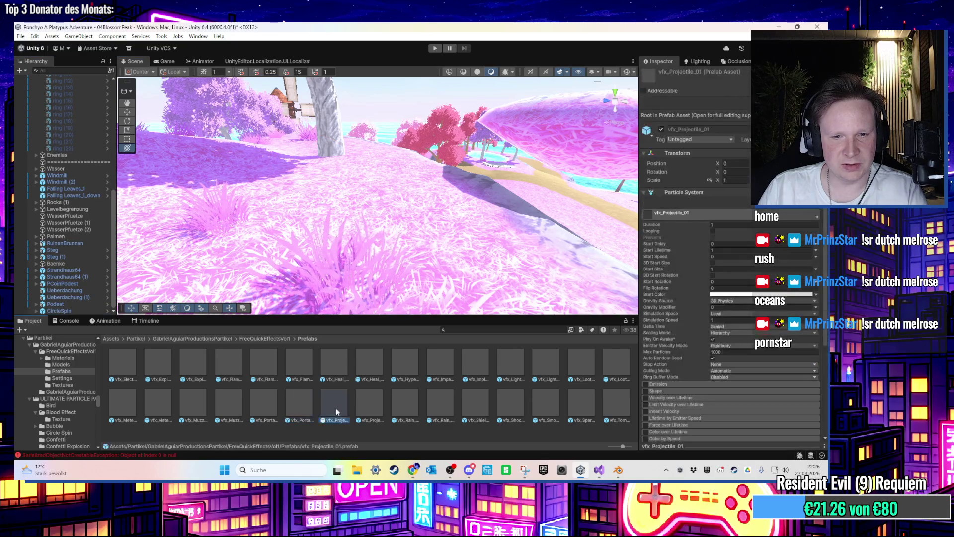
pyautogui.press('Right')
pyautogui.press('Right')
pyautogui.press('Right')
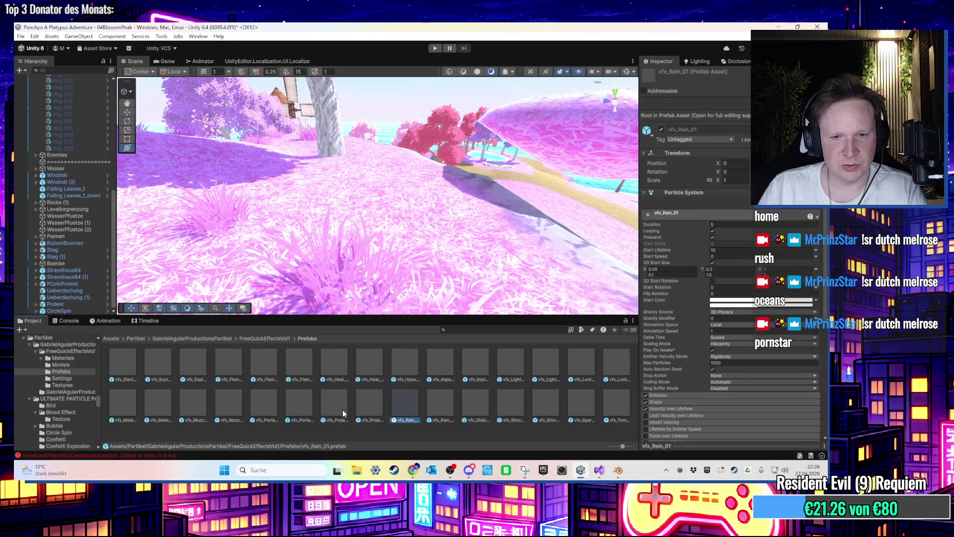
pyautogui.press('Right')
pyautogui.press('Right')
pyautogui.press('Right')
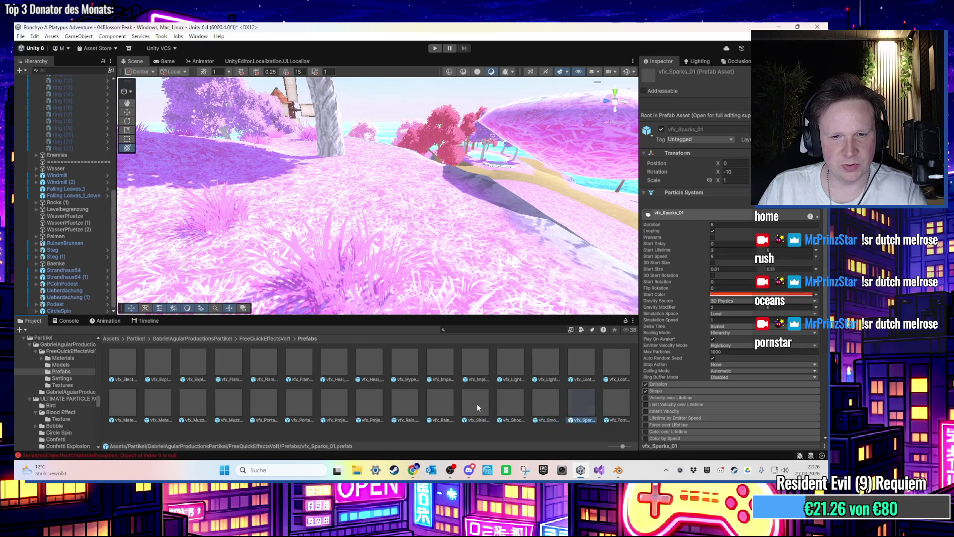
pyautogui.moveTo(575, 408); pyautogui.dragTo(457, 209)
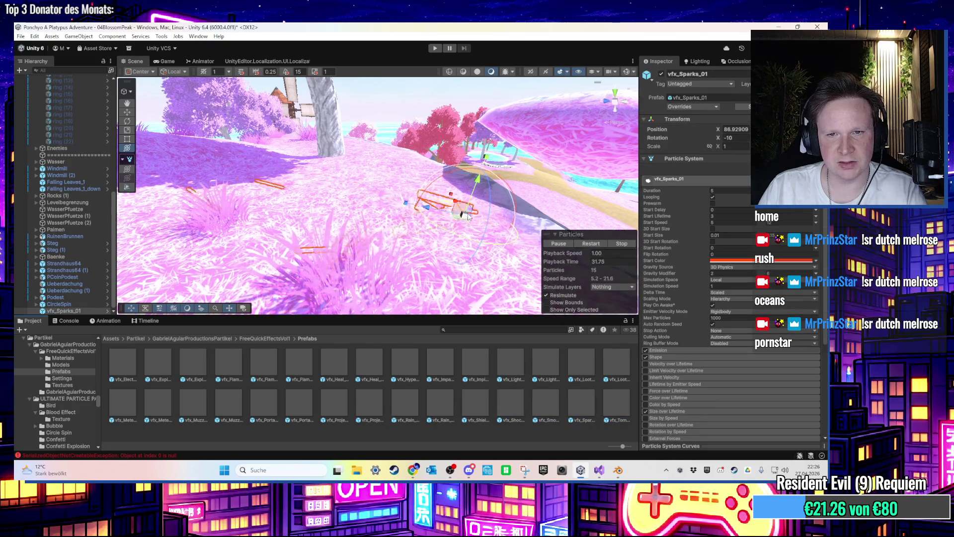
pyautogui.press('Delete')
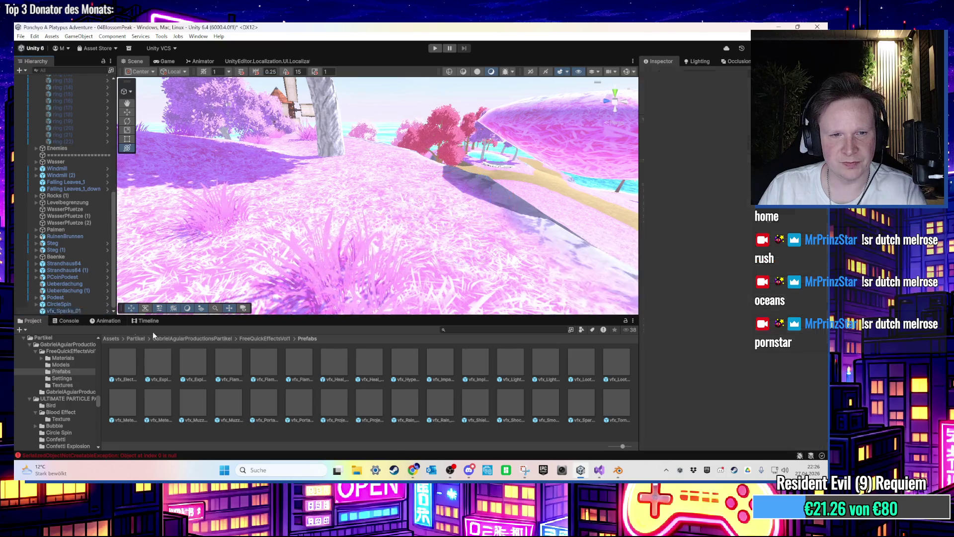
# Step: Check the FreeQuickEffects package files, including the HDRP one, then delete their folder
pyautogui.click(260, 339)
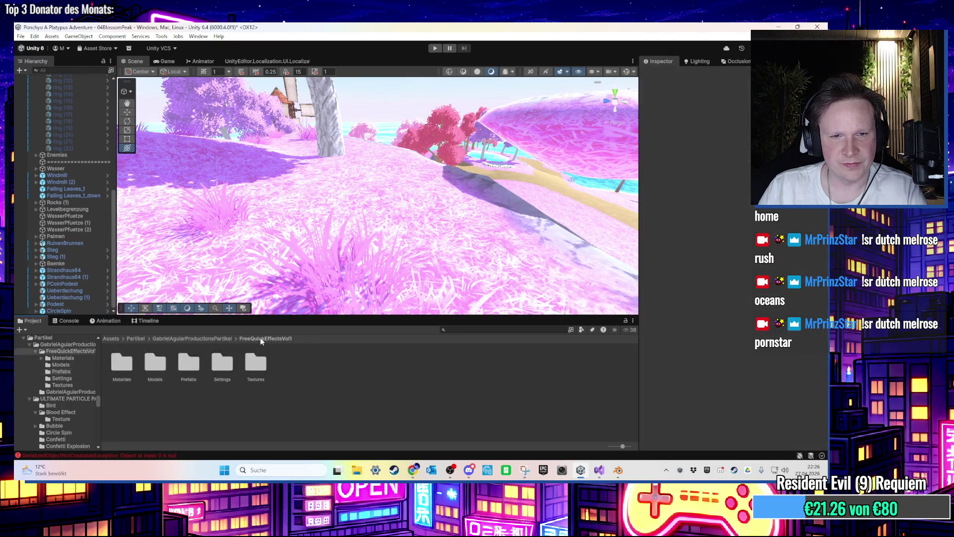
pyautogui.click(201, 338)
pyautogui.doubleClick(158, 359)
pyautogui.click(157, 362)
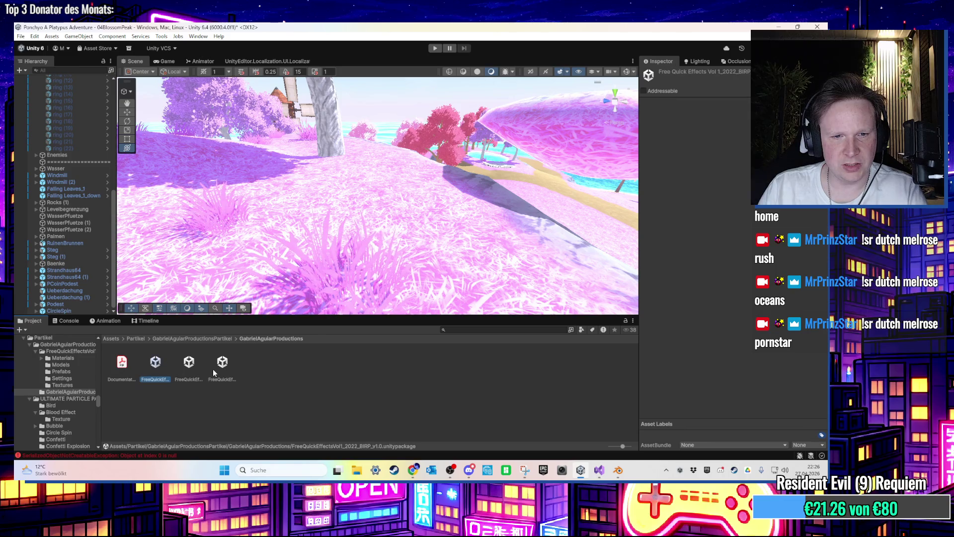
pyautogui.click(186, 366)
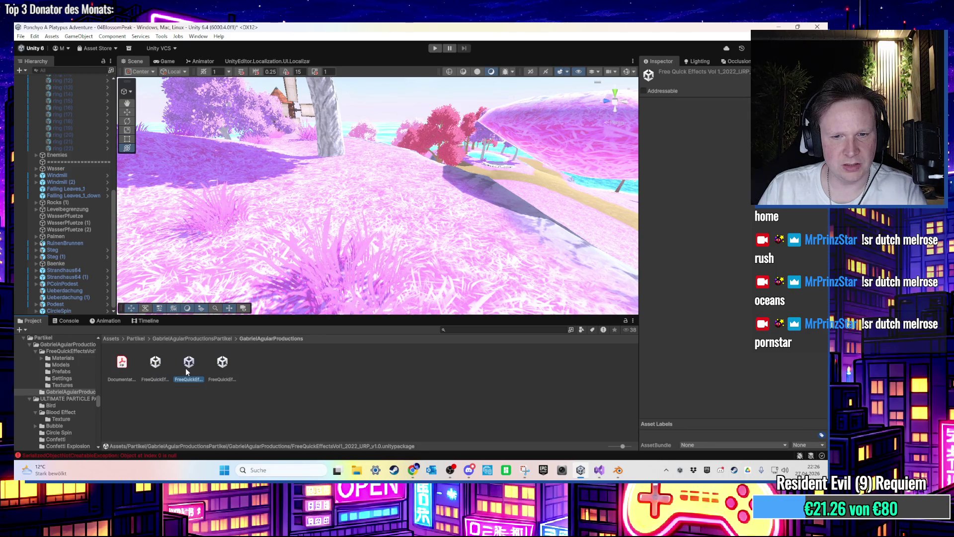
pyautogui.click(219, 337)
pyautogui.click(155, 362)
pyautogui.press('Delete')
pyautogui.press('Return')
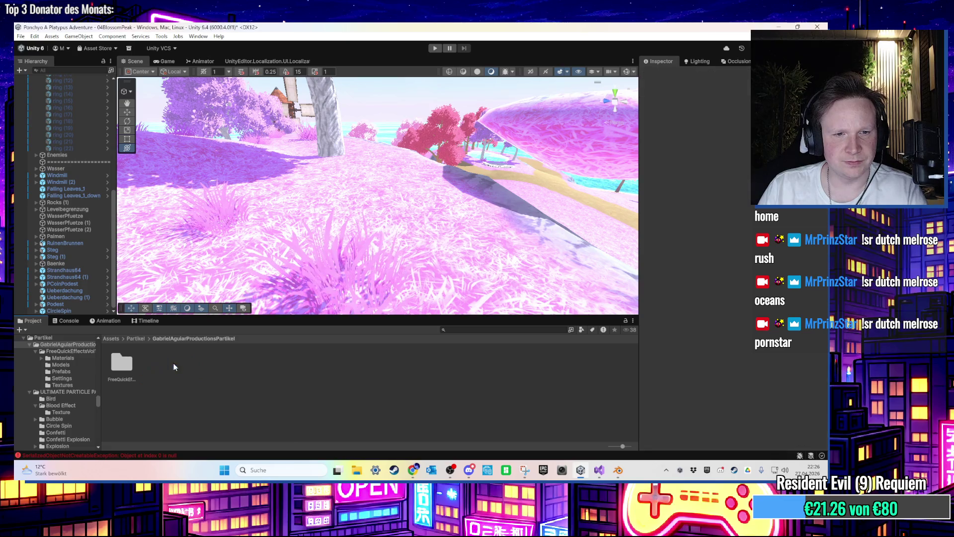
# Step: From the Partikel folder, preview RingShockwave_horizontal, remove it, and place StaubPartikelGross on the path
pyautogui.click(142, 339)
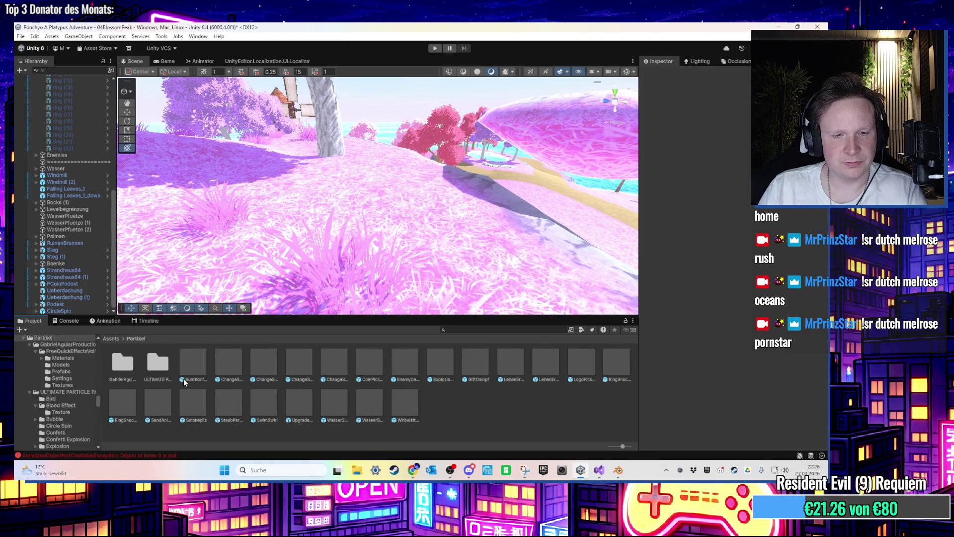
pyautogui.click(127, 407)
pyautogui.moveTo(126, 407)
pyautogui.mouseDown()
pyautogui.moveTo(273, 288)
pyautogui.moveTo(400, 243)
pyautogui.mouseUp()
pyautogui.press('Delete')
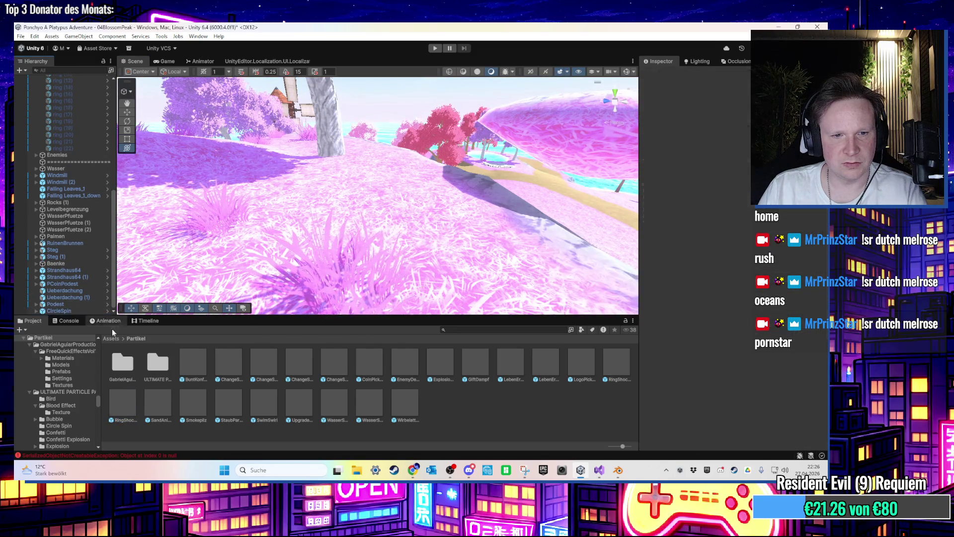
pyautogui.click(199, 362)
pyautogui.moveTo(234, 411)
pyautogui.mouseDown()
pyautogui.moveTo(375, 224)
pyautogui.moveTo(505, 239)
pyautogui.mouseUp()
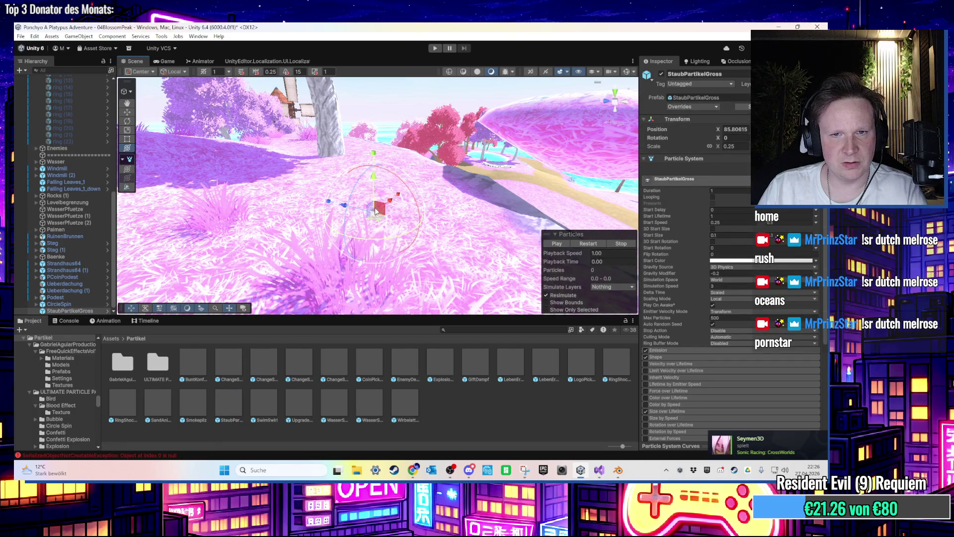
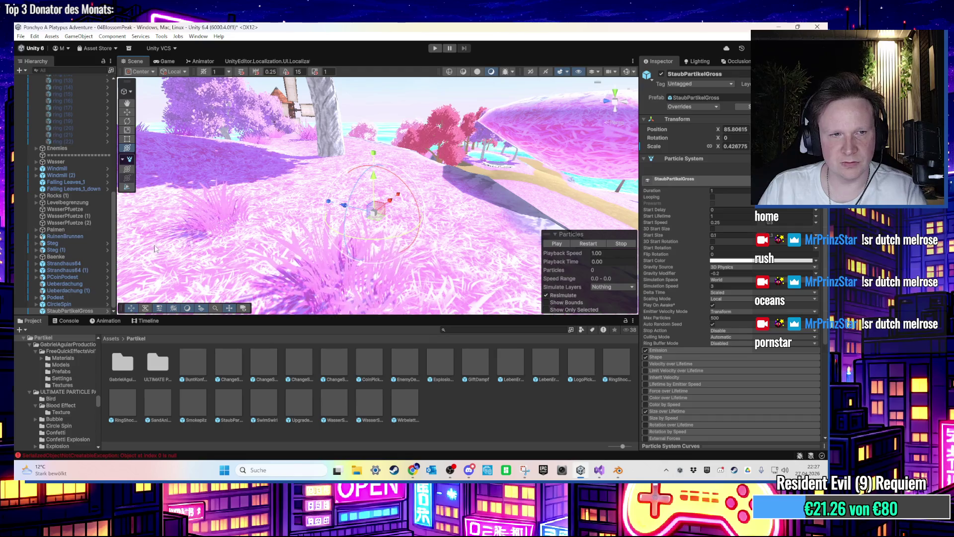
# Step: Deselect the particle effect in the Hierarchy and minimize Unity to reveal the desktop
pyautogui.click(90, 304)
pyautogui.click(86, 312)
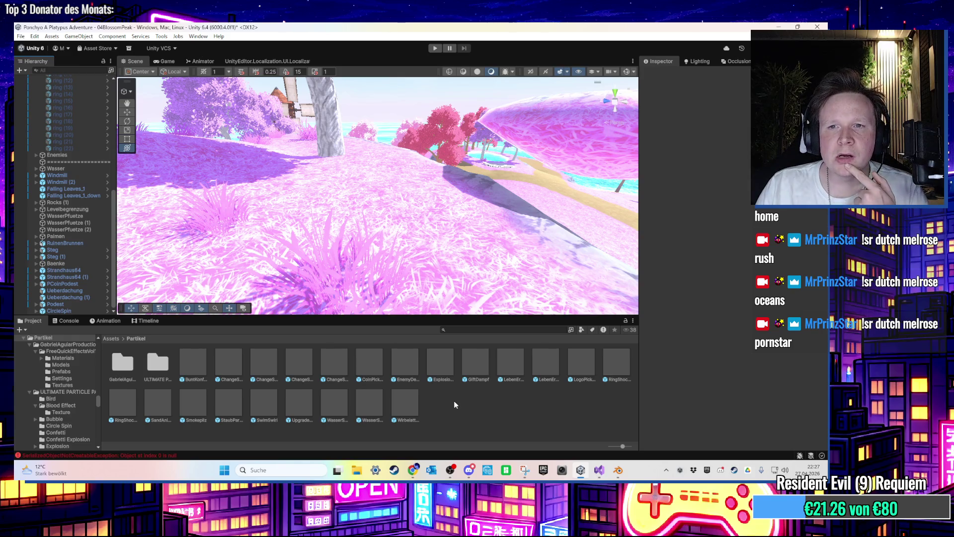
pyautogui.click(784, 27)
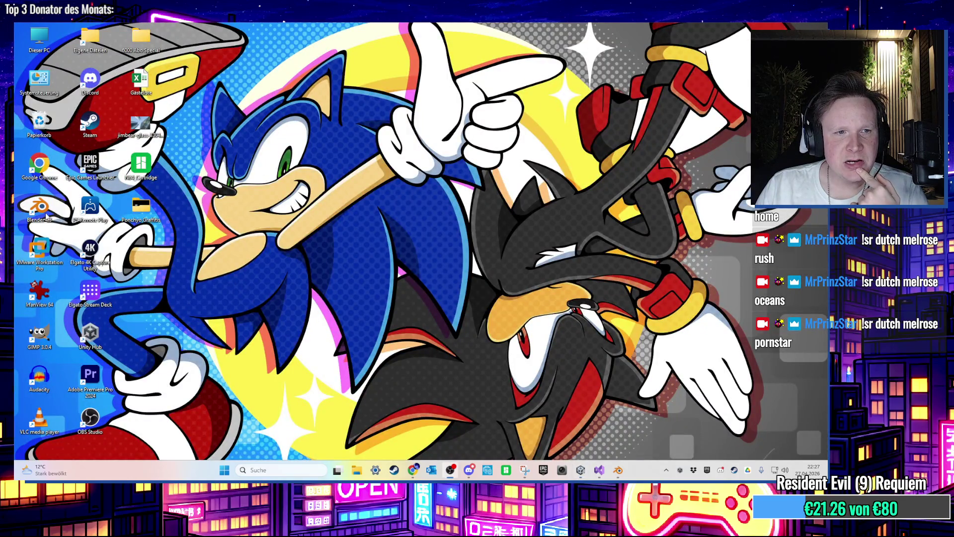
# Step: Launch GIMP 3.0.4 from its desktop icon, minimizing Blender that opened by mistake
pyautogui.doubleClick(39, 208)
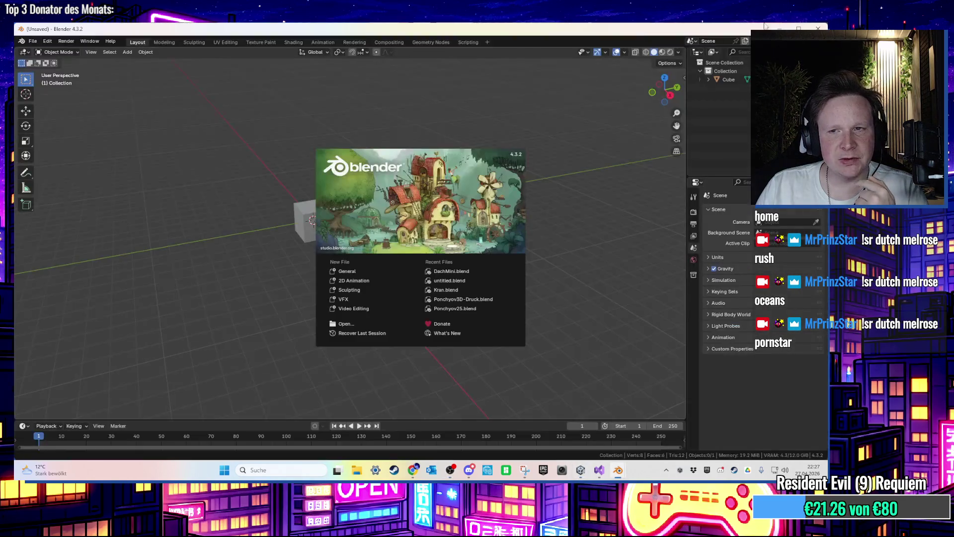
pyautogui.click(779, 28)
pyautogui.doubleClick(39, 332)
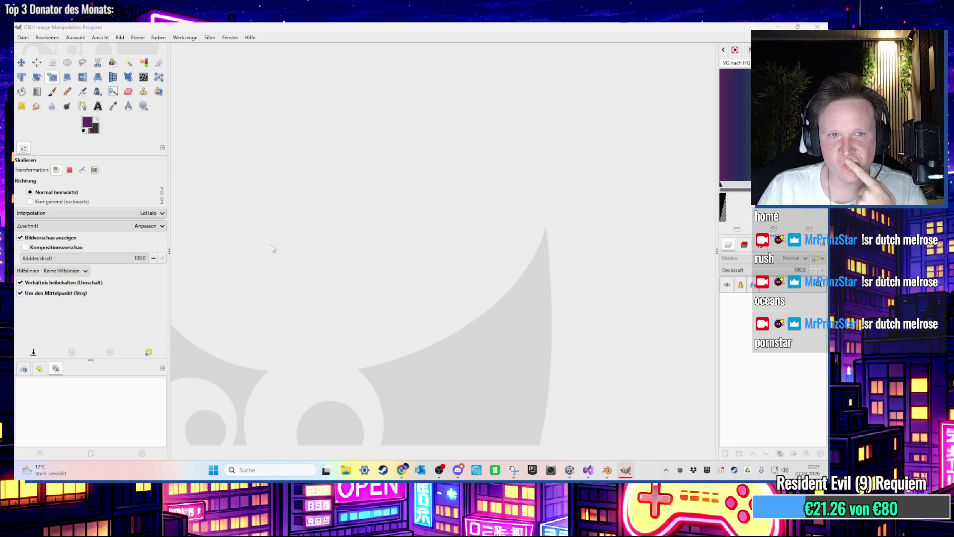
pyautogui.click(22, 38)
# Step: Create a new 50×50 pixel image
pyautogui.click(32, 50)
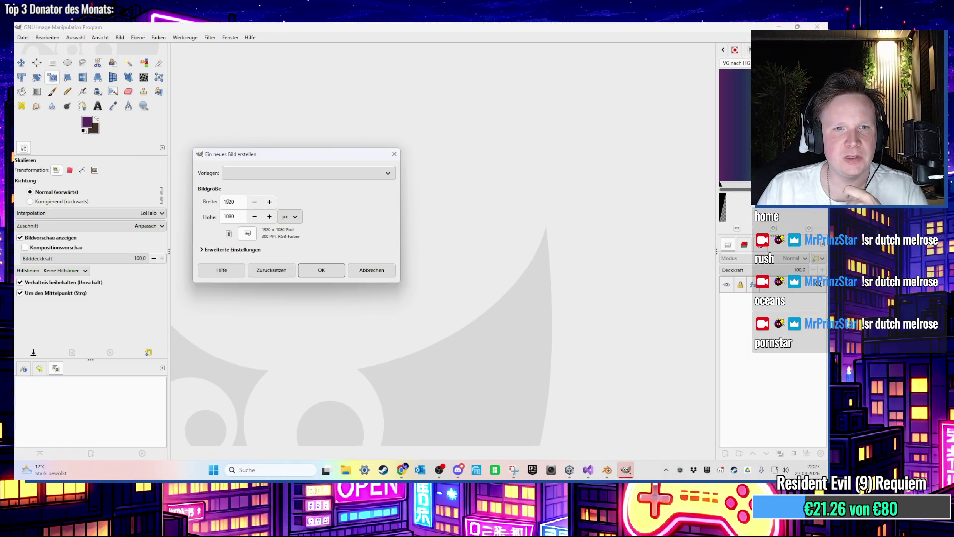
pyautogui.press('Tab')
pyautogui.write('50')
pyautogui.press('Return')
pyautogui.scroll(5, 447, 263)
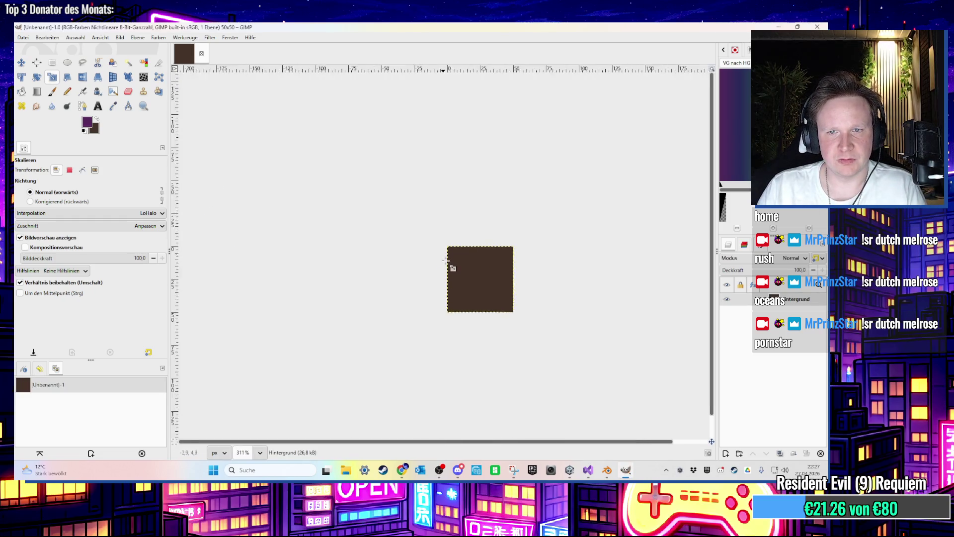
# Step: Enlarge the canvas to 100×100 px with the image centred
pyautogui.click(118, 38)
pyautogui.click(144, 105)
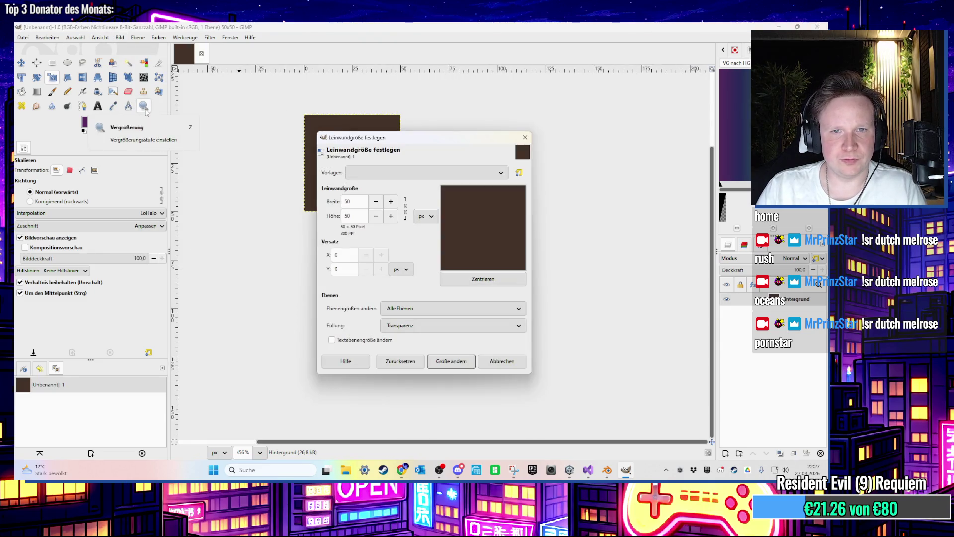
pyautogui.write('0')
pyautogui.press('Tab')
pyautogui.write('1')
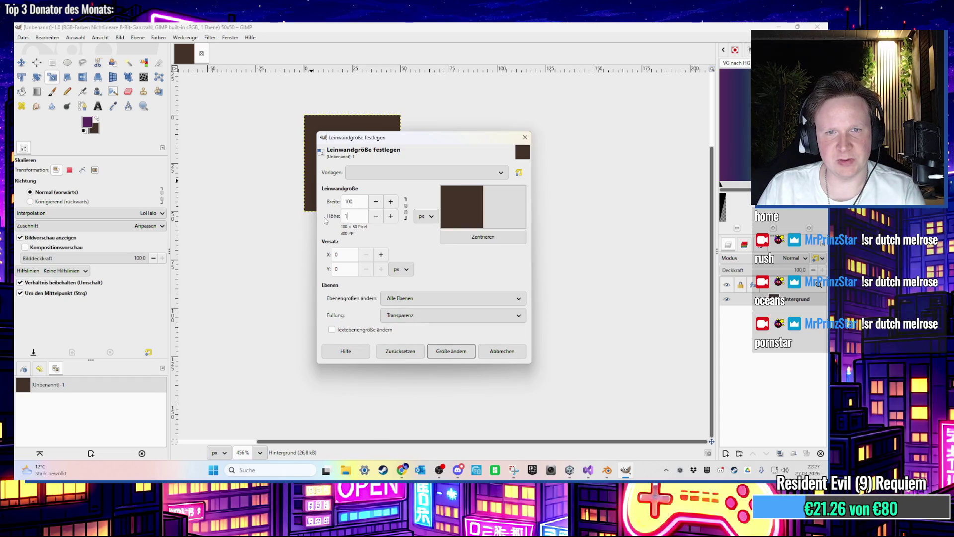
pyautogui.click(478, 279)
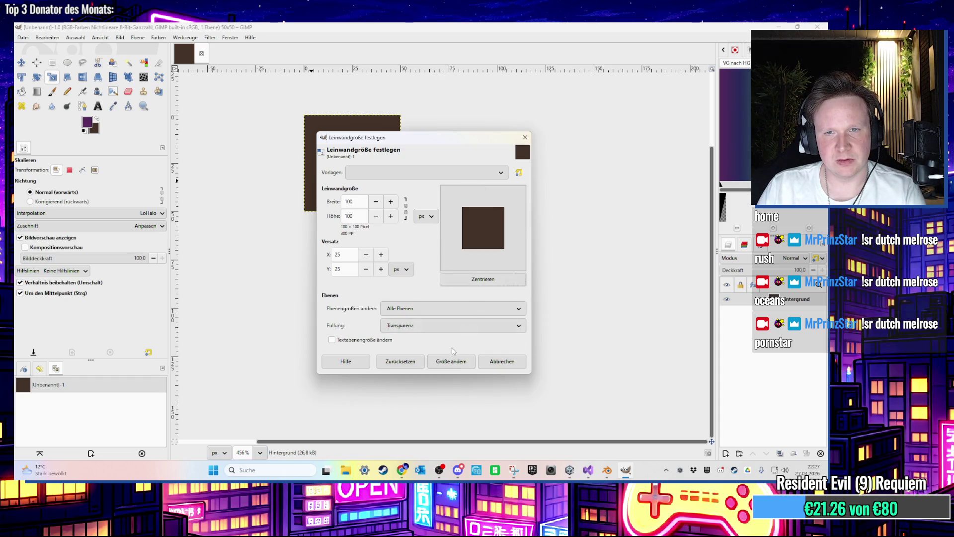
pyautogui.click(452, 359)
# Step: Add an alpha channel to the layer and clear it to full transparency
pyautogui.scroll(1, 340, 224)
pyautogui.rightClick(782, 300)
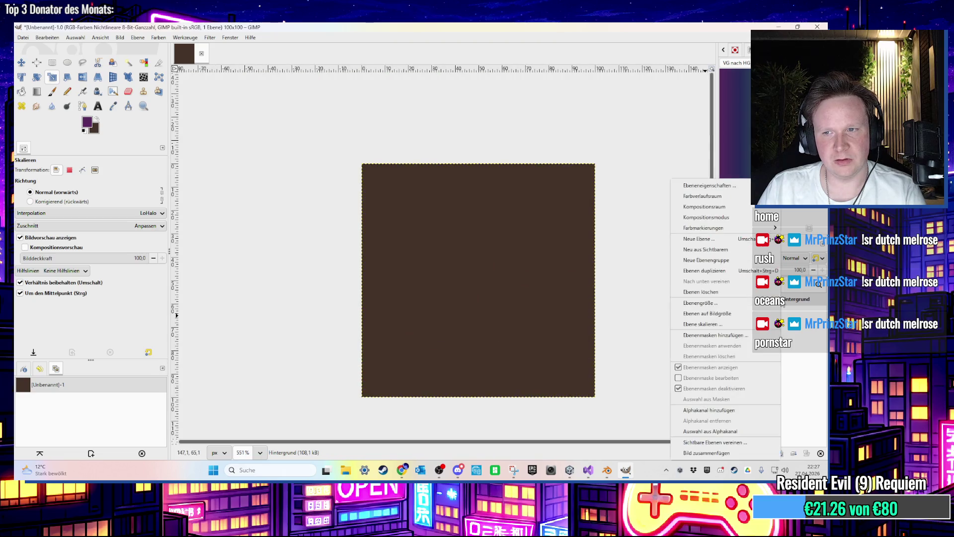
pyautogui.click(735, 409)
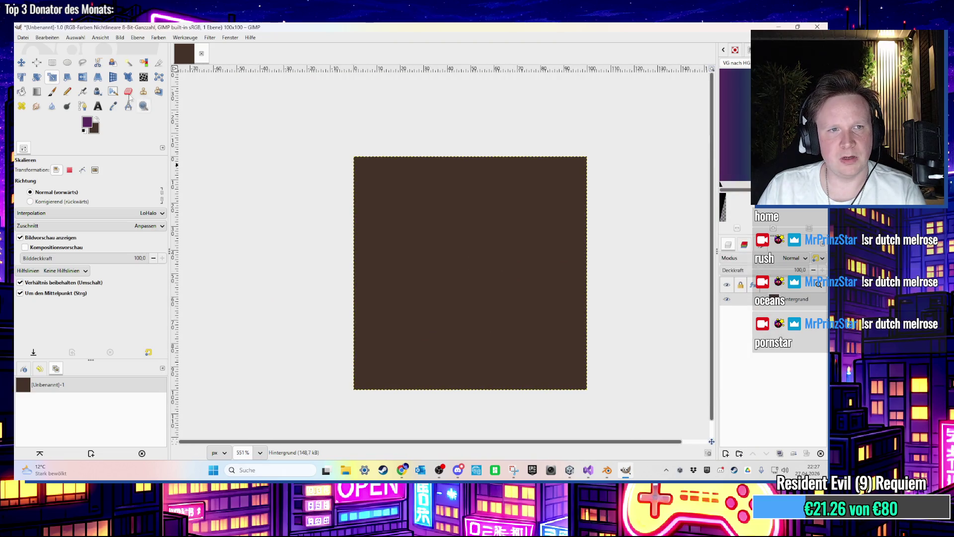
pyautogui.press('Delete')
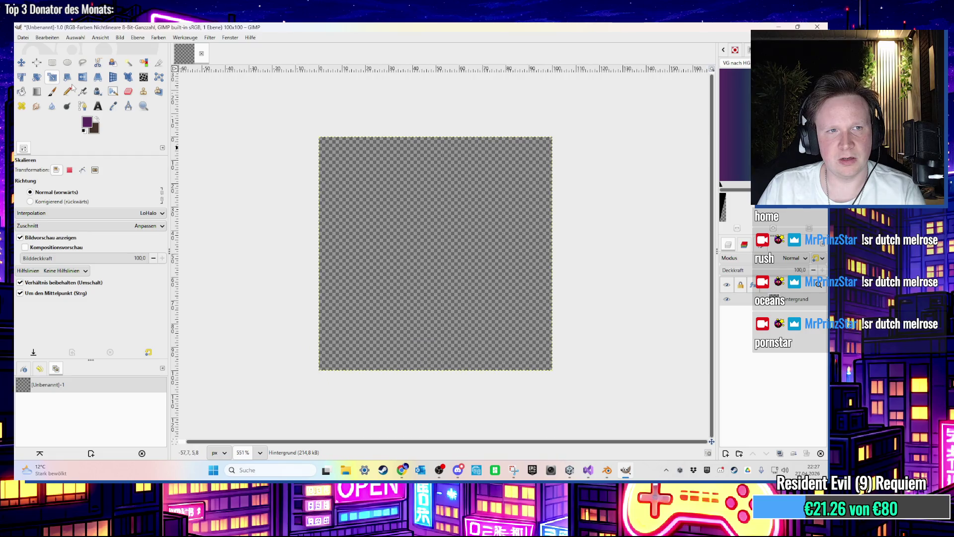
# Step: Choose the Paintbrush and set the foreground colour to white
pyautogui.click(52, 92)
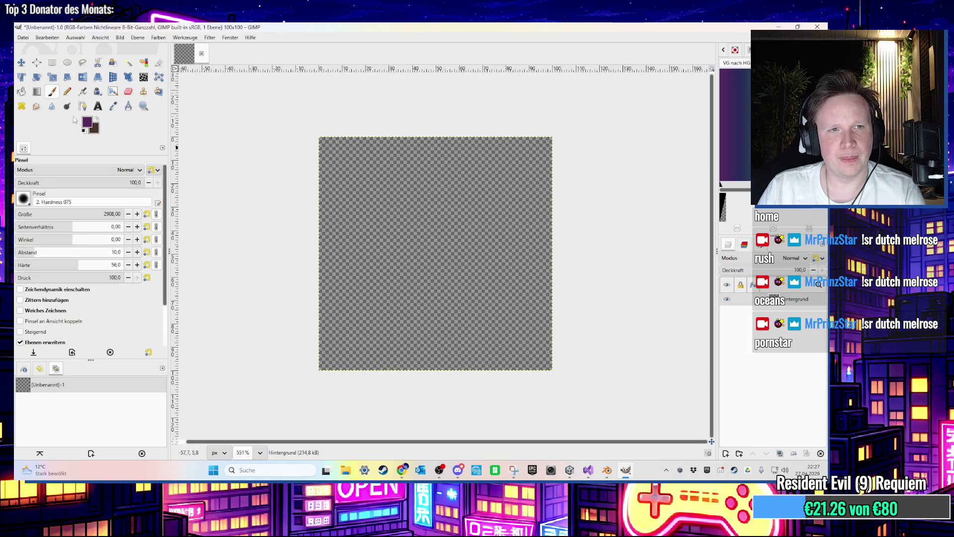
pyautogui.click(23, 198)
pyautogui.click(87, 122)
pyautogui.click(87, 122)
pyautogui.moveTo(348, 209); pyautogui.dragTo(282, 172)
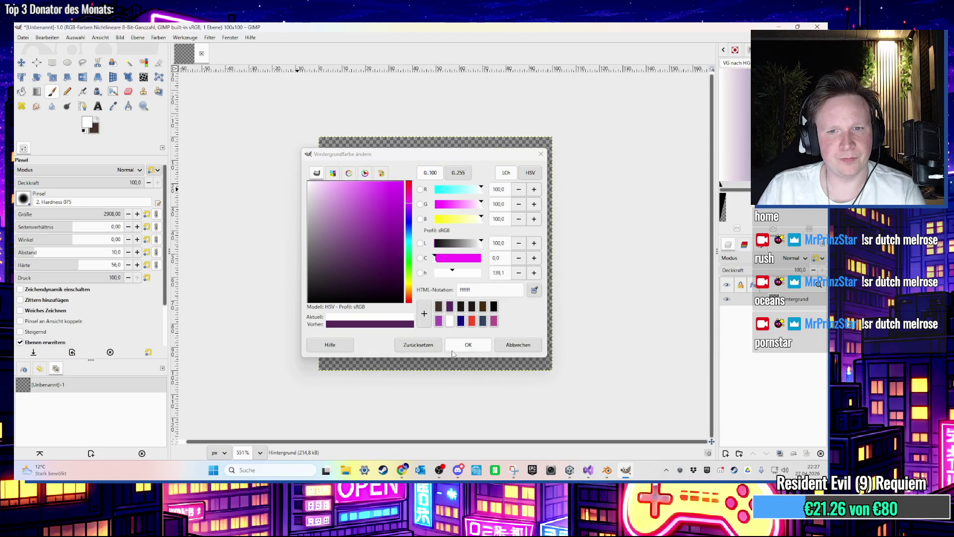
pyautogui.click(468, 344)
# Step: Set the brush size to 60
pyautogui.moveTo(62, 216)
pyautogui.mouseDown()
pyautogui.moveTo(47, 216)
pyautogui.moveTo(62, 229)
pyautogui.mouseUp()
pyautogui.click(25, 217)
pyautogui.click(52, 215)
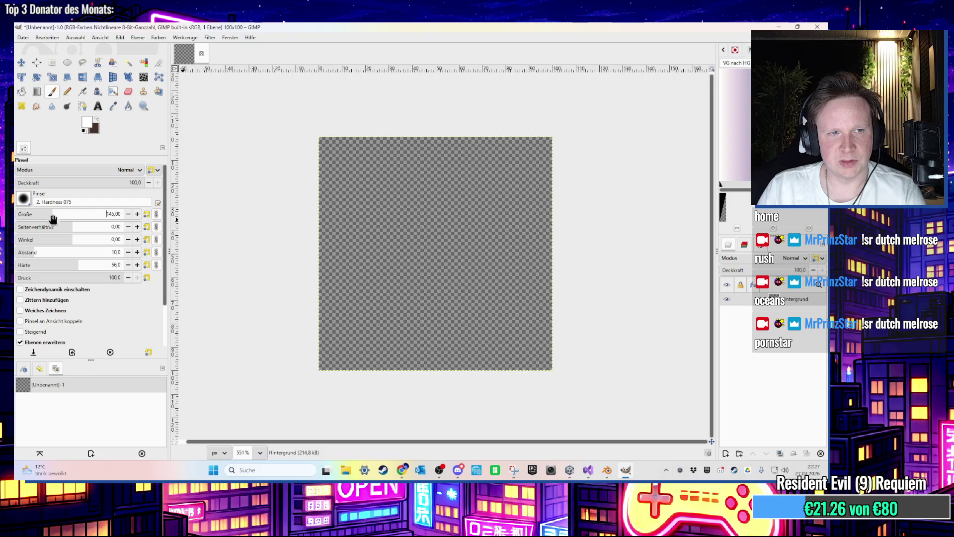
pyautogui.write('0')
pyautogui.press('Return')
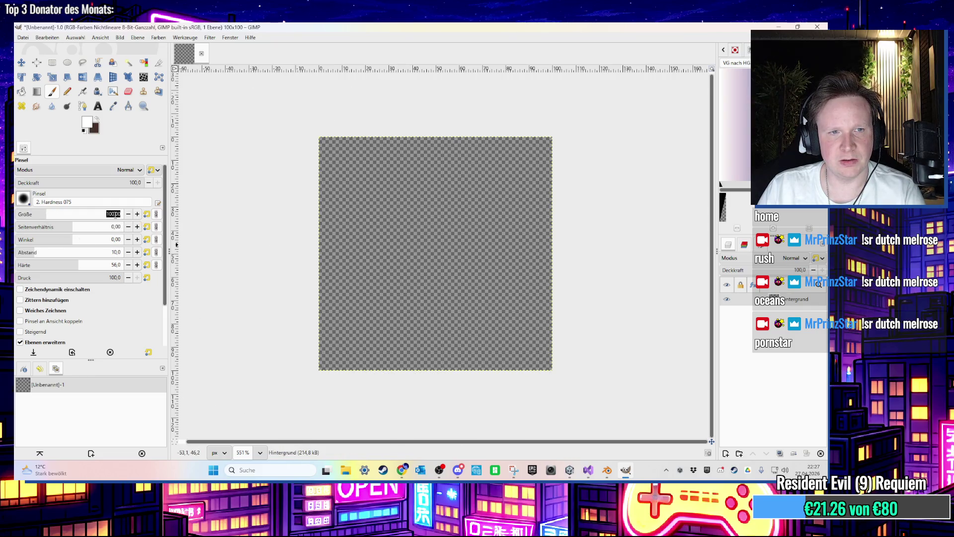
pyautogui.write('8')
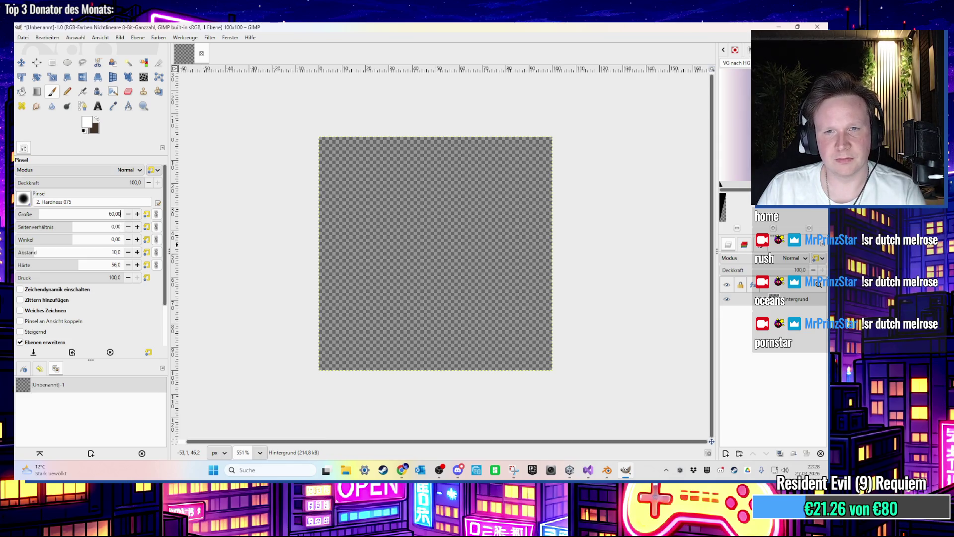
# Step: Paint a soft white four-lobed cloud blob at the canvas centre and open Export As
pyautogui.click(430, 252)
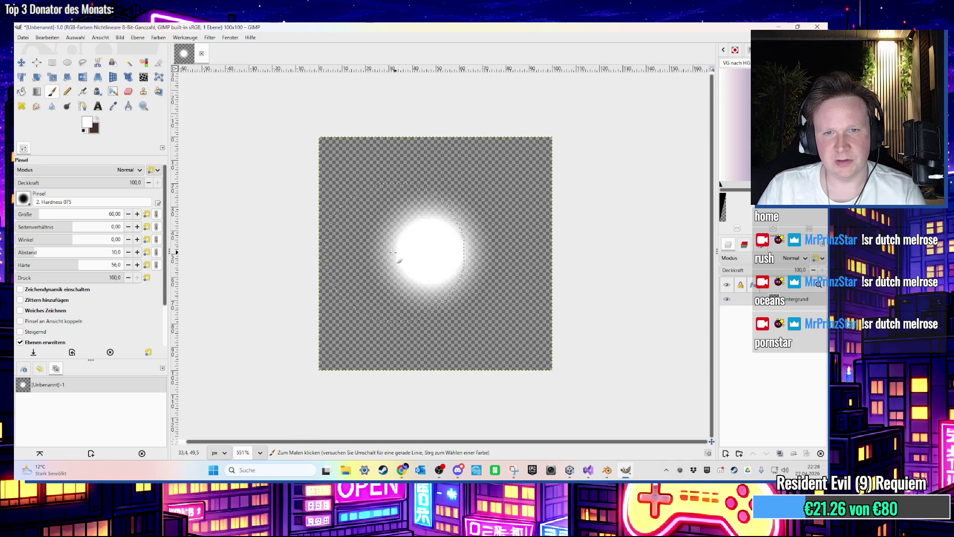
pyautogui.moveTo(390, 256)
pyautogui.mouseDown()
pyautogui.moveTo(372, 255)
pyautogui.moveTo(431, 215)
pyautogui.moveTo(439, 188)
pyautogui.moveTo(453, 229)
pyautogui.moveTo(490, 252)
pyautogui.moveTo(372, 260)
pyautogui.moveTo(483, 267)
pyautogui.moveTo(440, 315)
pyautogui.moveTo(482, 287)
pyautogui.mouseUp()
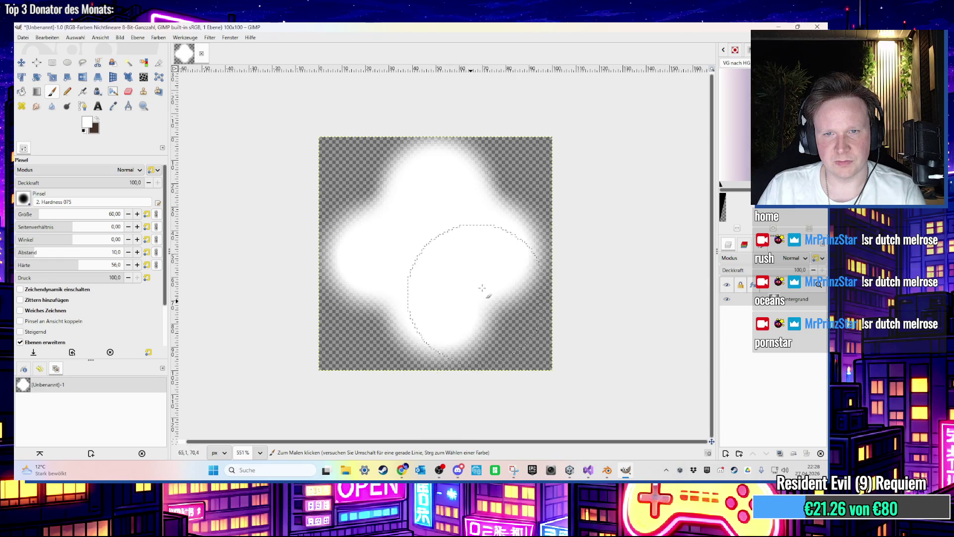
pyautogui.keyDown('ctrl'); pyautogui.scroll(1, 510, 242); pyautogui.keyUp('ctrl')
pyautogui.keyDown('ctrl'); pyautogui.scroll(2, 512, 241); pyautogui.keyUp('ctrl')
pyautogui.keyDown('ctrl'); pyautogui.scroll(-4, 512, 242); pyautogui.keyUp('ctrl')
pyautogui.click(23, 38)
pyautogui.click(67, 158)
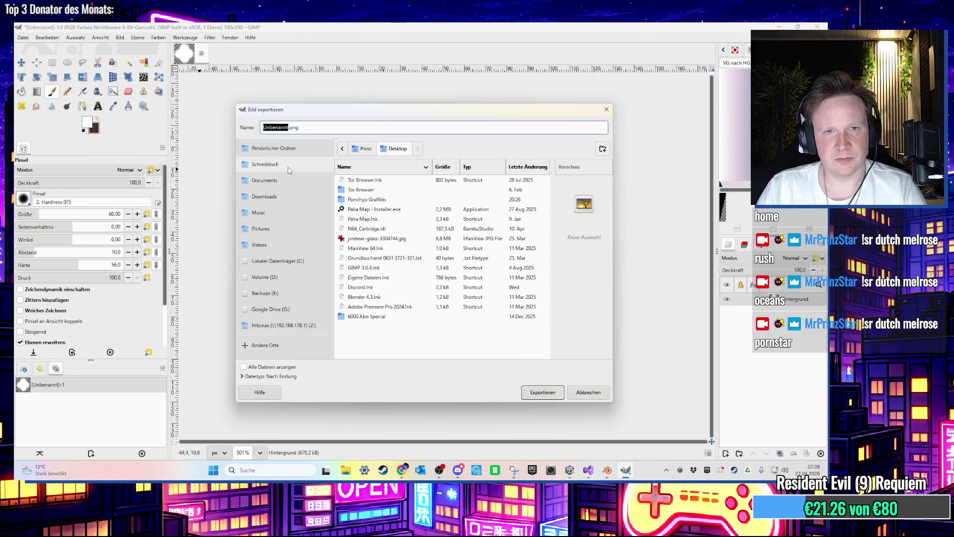
# Step: Export the image as glitzer.png to the Desktop with default PNG options, then return to Unity
pyautogui.click(285, 128)
pyautogui.write('glitzer')
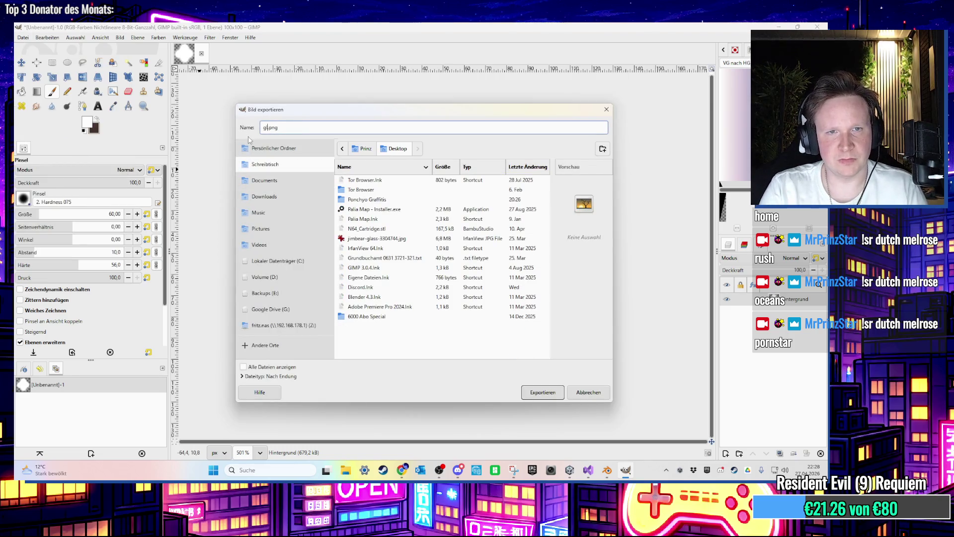
pyautogui.click(543, 393)
pyautogui.click(124, 248)
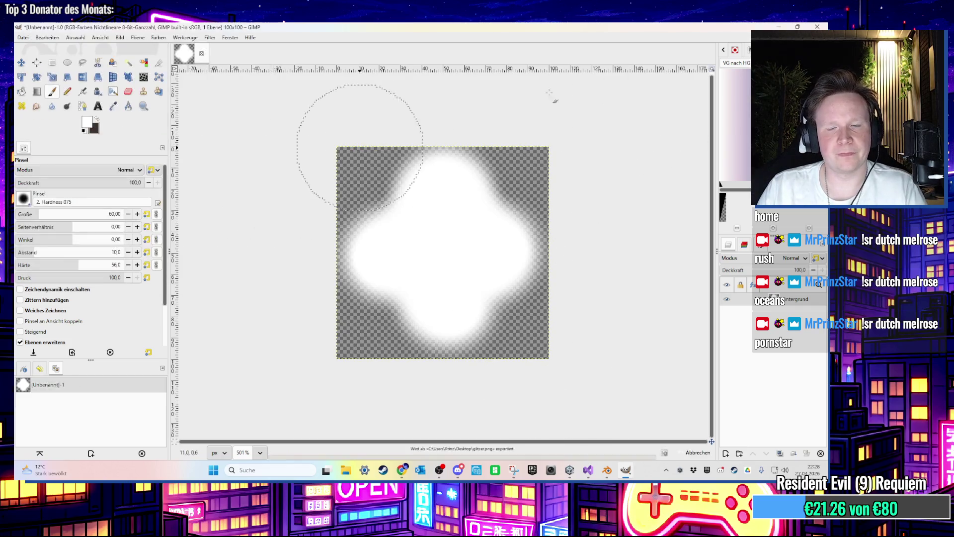
pyautogui.click(778, 26)
pyautogui.click(571, 470)
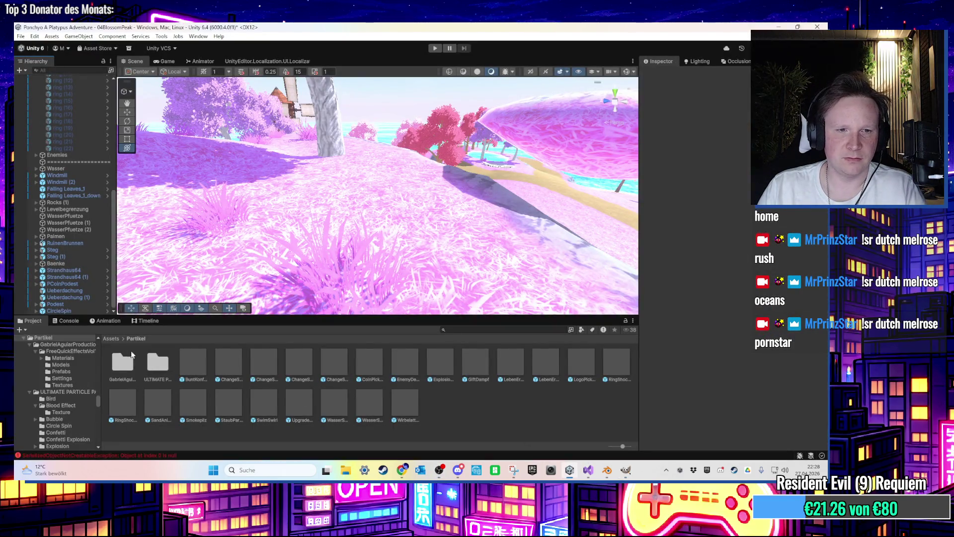
# Step: Open Assets/Partikel in the Project window and import glitzer.png from the desktop into it
pyautogui.click(112, 340)
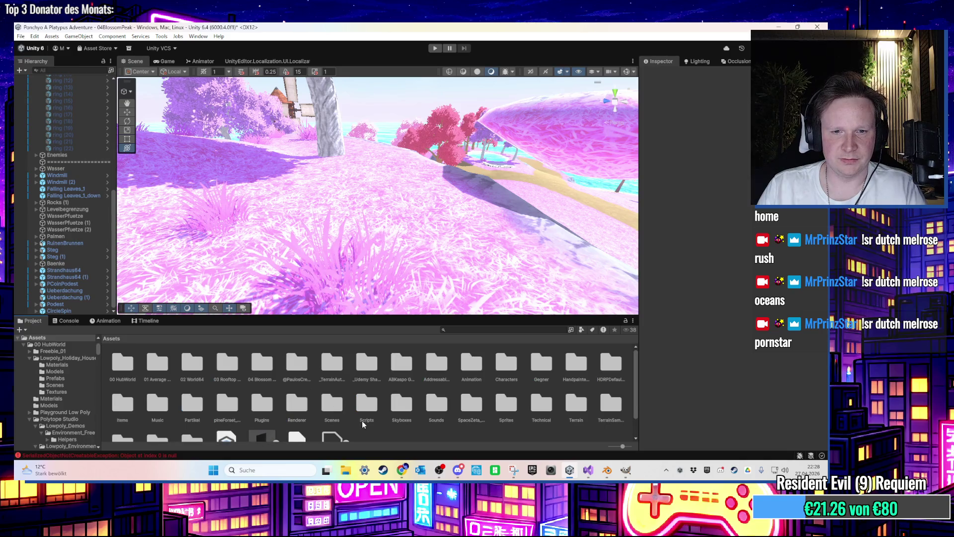
pyautogui.scroll(-2, 366, 420)
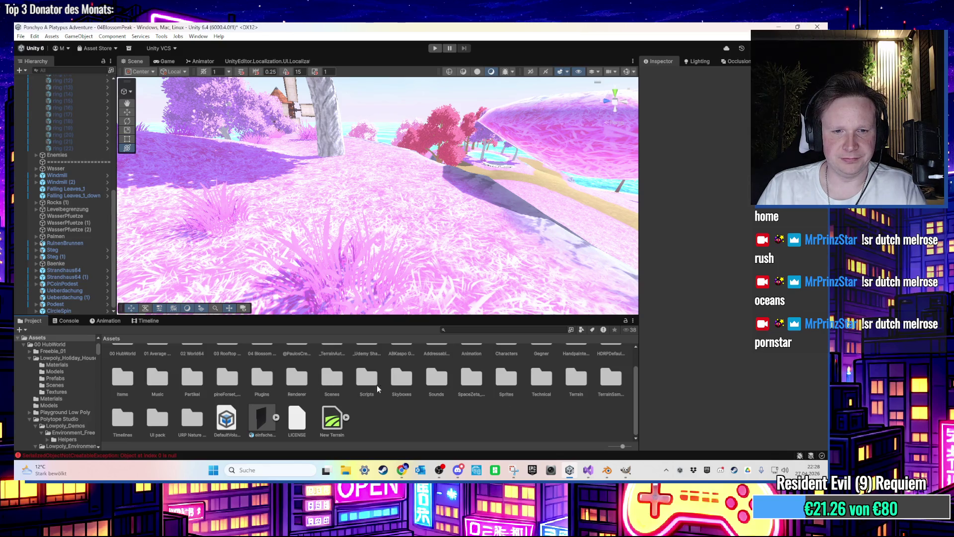
pyautogui.doubleClick(201, 385)
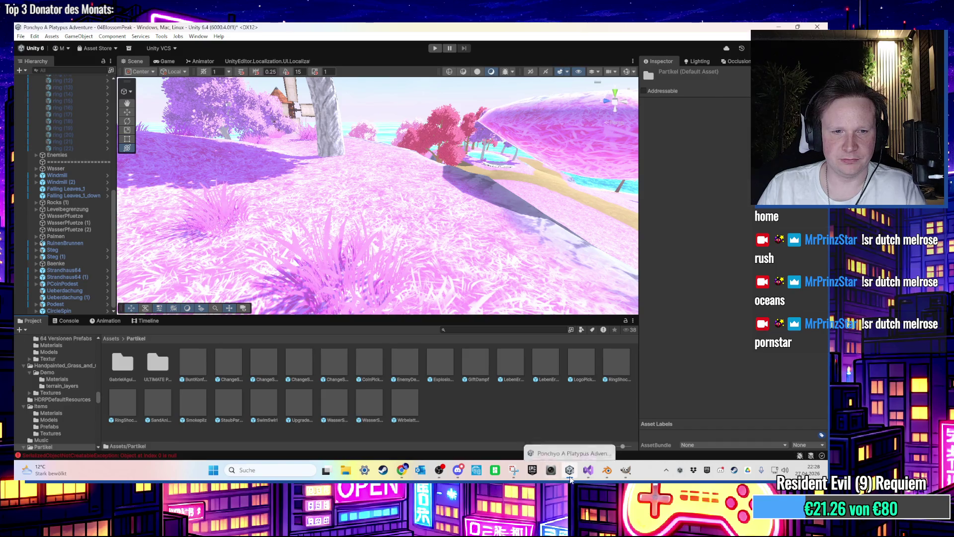
pyautogui.click(569, 470)
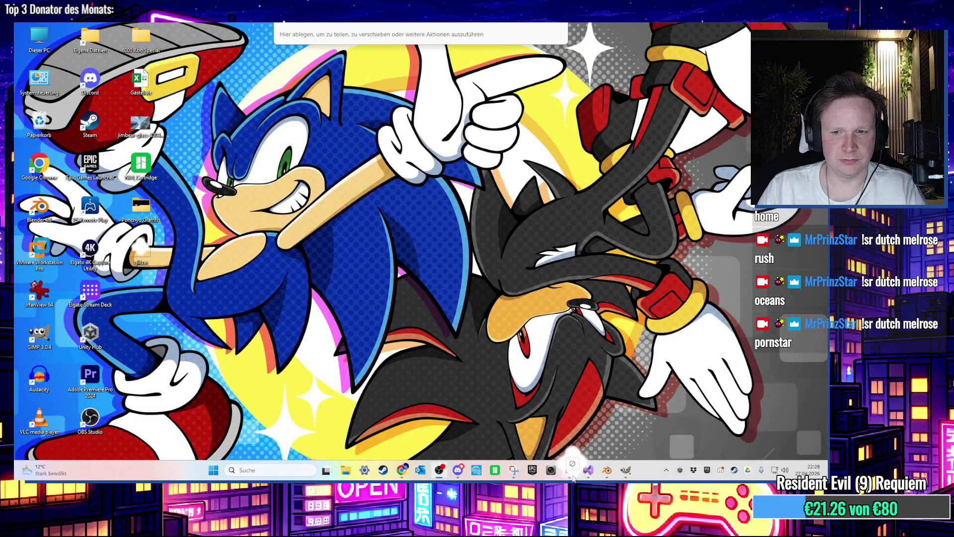
pyautogui.click(569, 470)
pyautogui.click(511, 372)
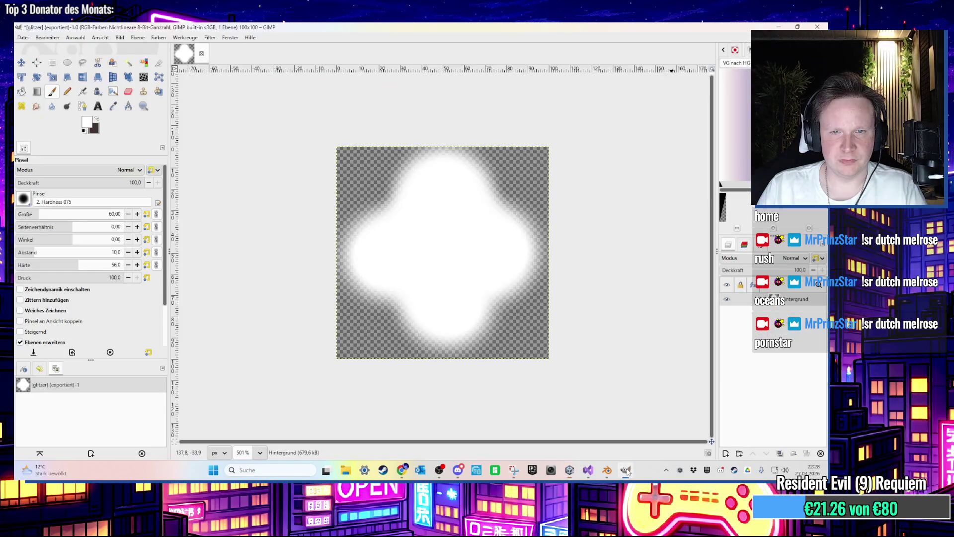
# Step: Set glitzer's Texture Type to Sprite (2D and UI) and save the import settings
pyautogui.click(748, 134)
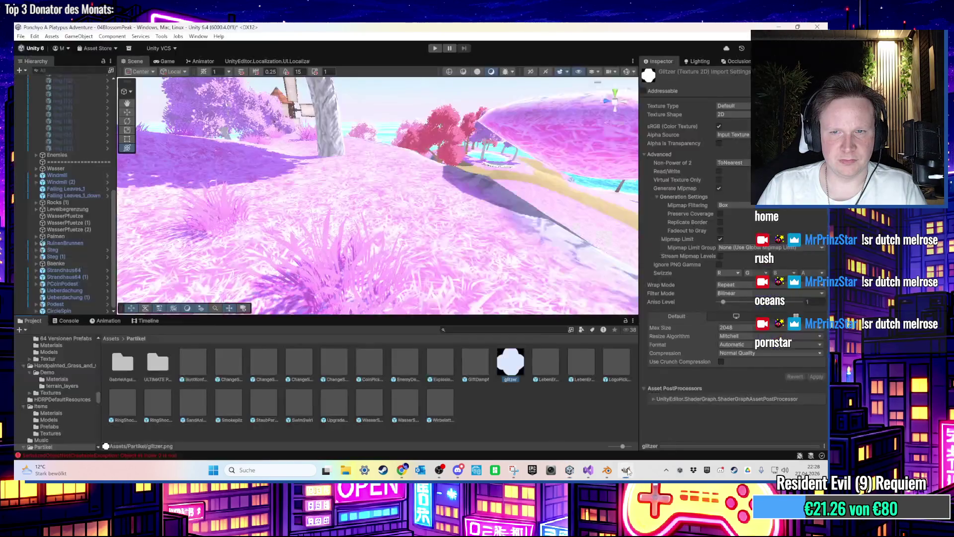
pyautogui.click(747, 106)
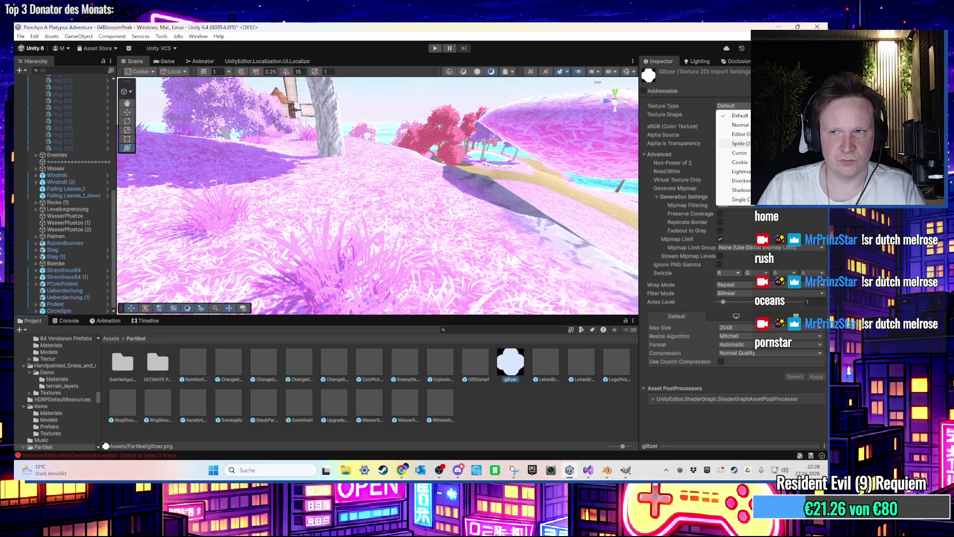
pyautogui.click(741, 143)
pyautogui.click(561, 421)
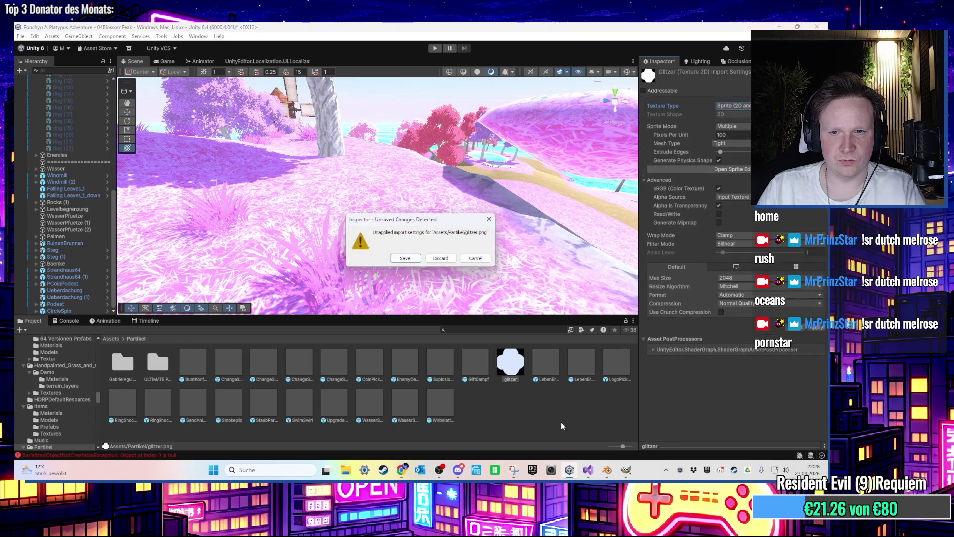
pyautogui.click(391, 258)
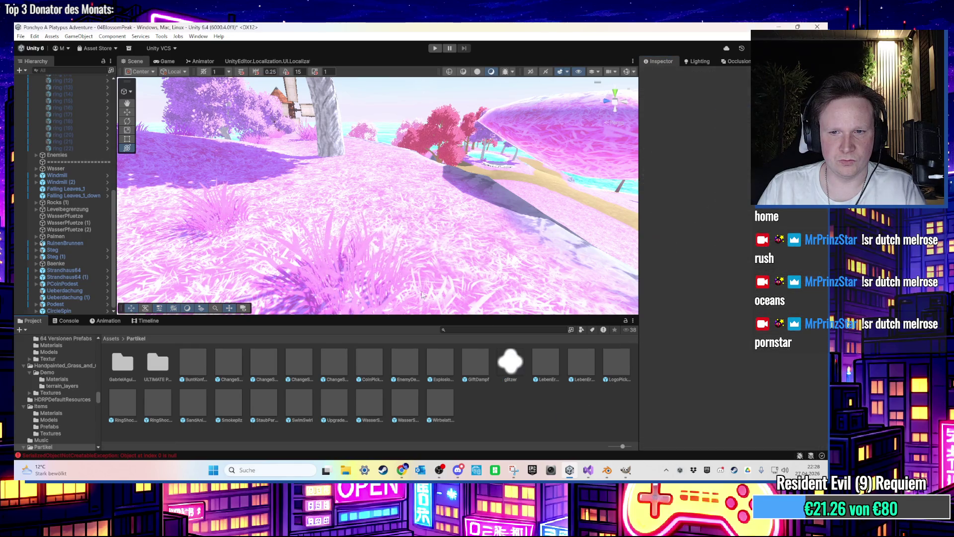
pyautogui.click(515, 381)
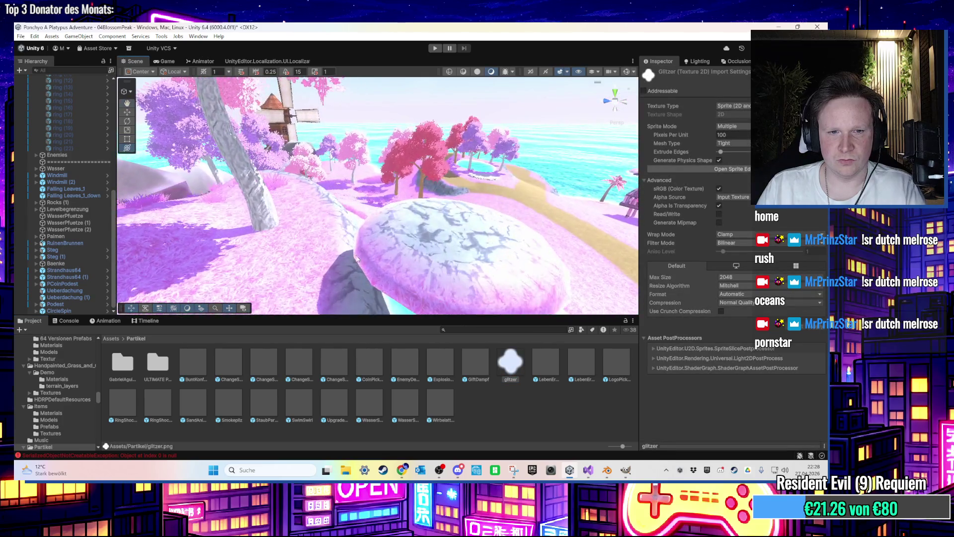
pyautogui.scroll(3, 357, 258)
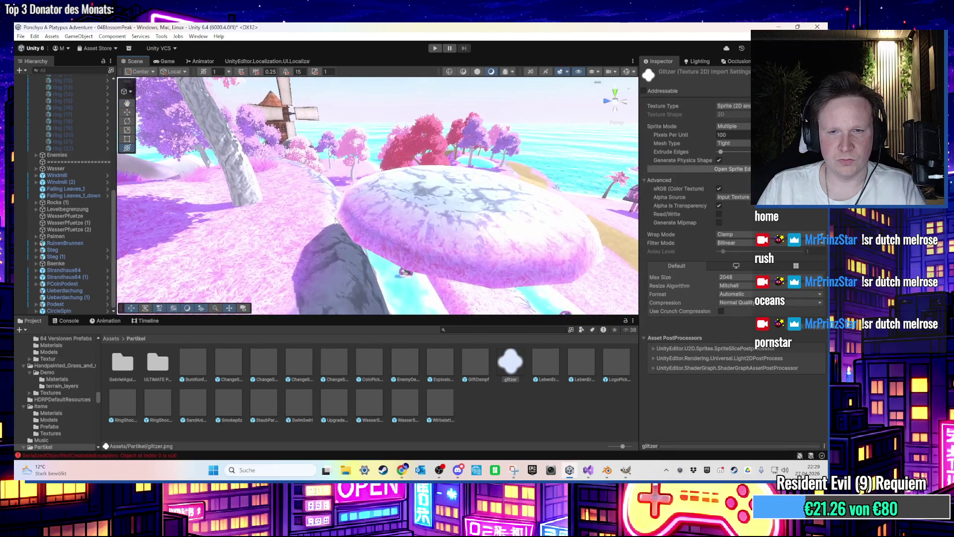
# Step: Create an empty object in the Hierarchy and rename it GlitzerPartikel
pyautogui.click(22, 71)
pyautogui.moveTo(73, 109)
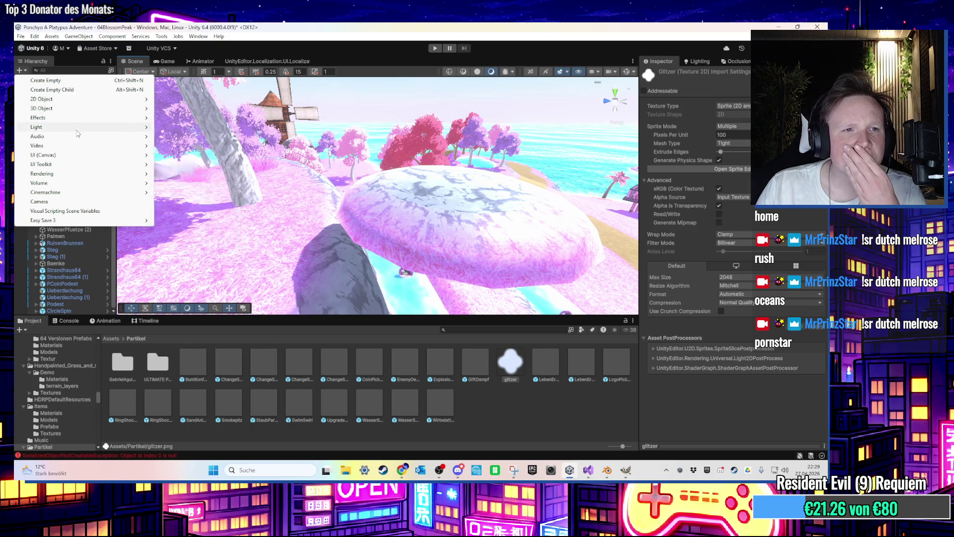
pyautogui.moveTo(77, 132)
pyautogui.moveTo(71, 174)
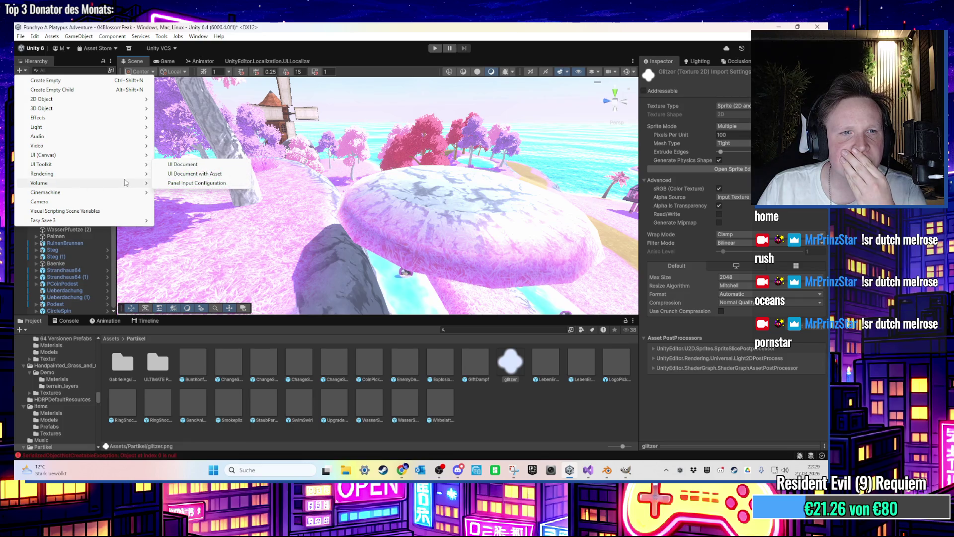
pyautogui.click(115, 266)
pyautogui.click(20, 70)
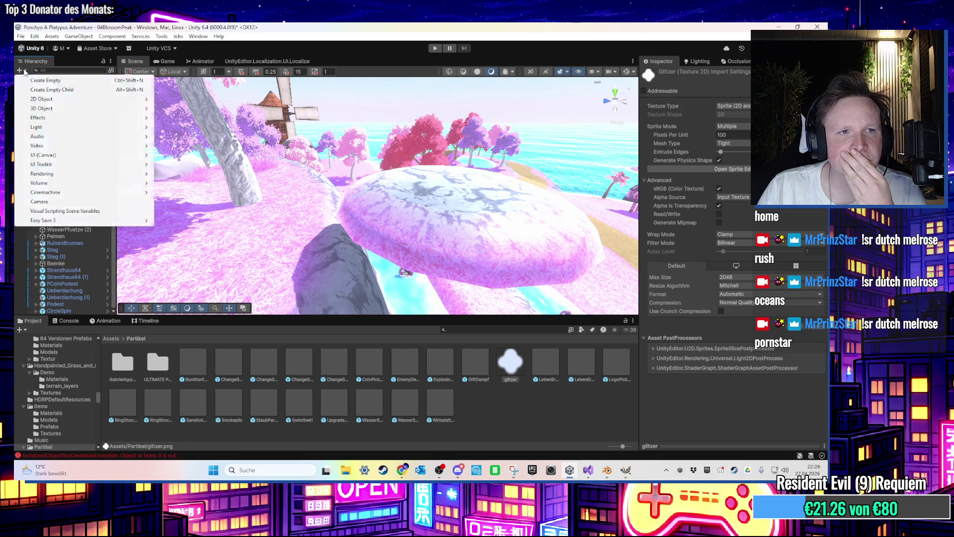
pyautogui.click(44, 79)
pyautogui.rightClick(78, 310)
pyautogui.rightClick(75, 311)
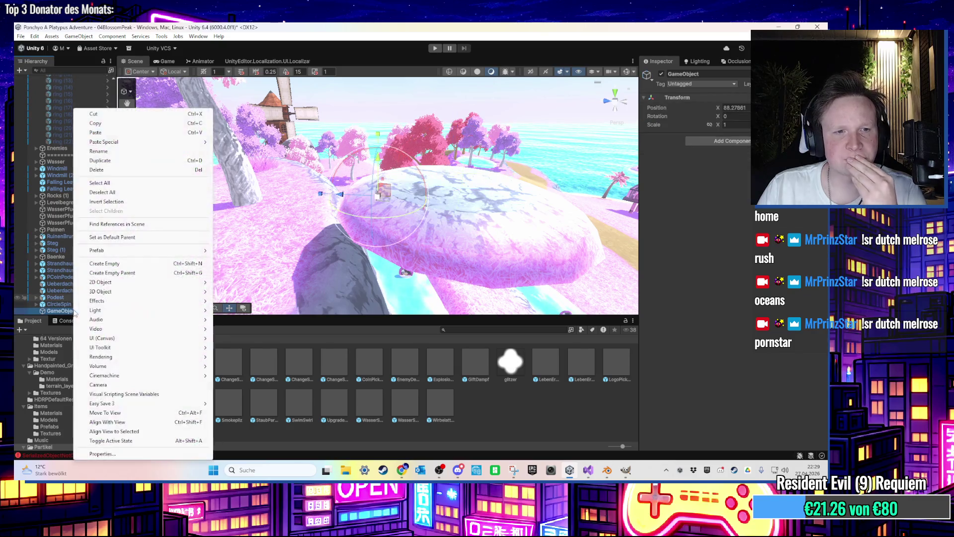
pyautogui.click(119, 152)
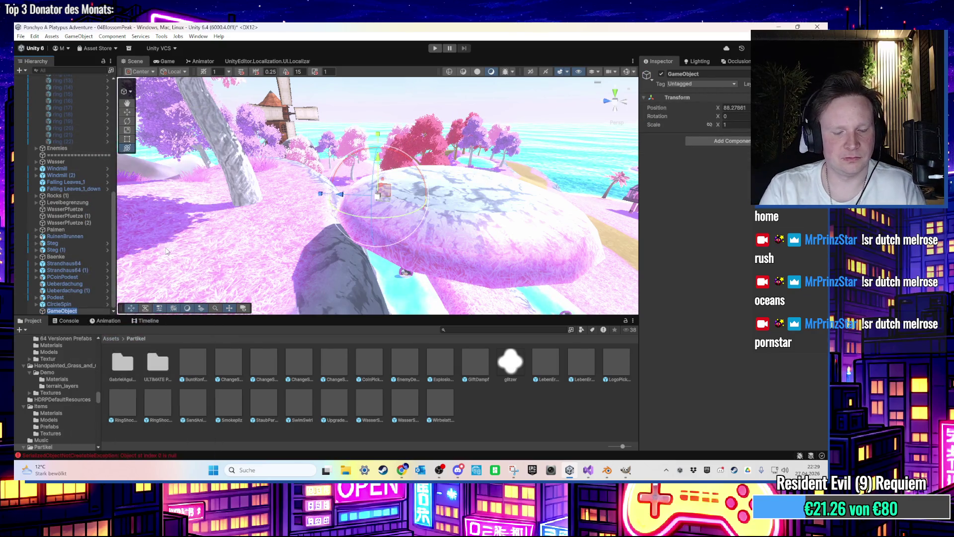
pyautogui.write('GlitzerPartikel')
pyautogui.press('Return')
# Step: Add a Particle System component to GlitzerPartikel
pyautogui.click(733, 142)
pyautogui.write('rota')
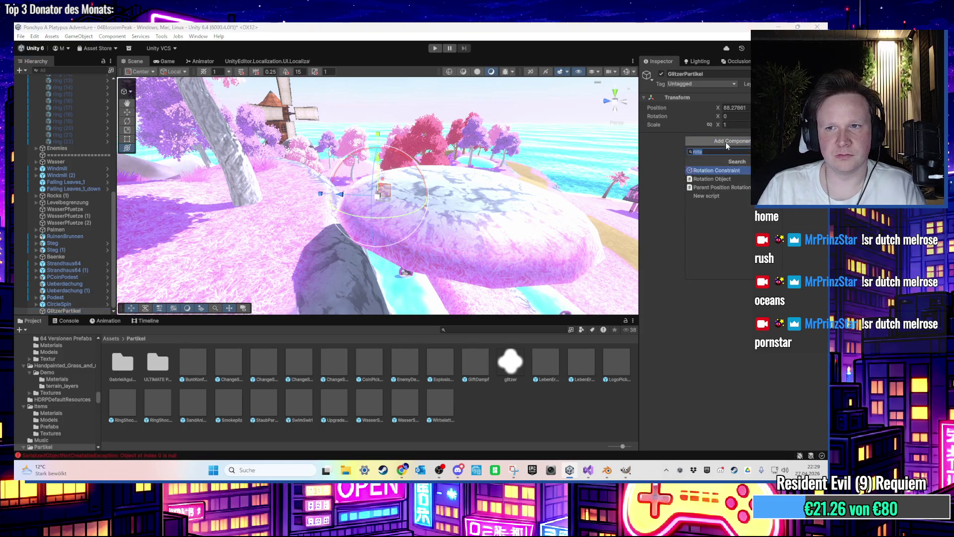
pyautogui.write('particle')
pyautogui.press('Return')
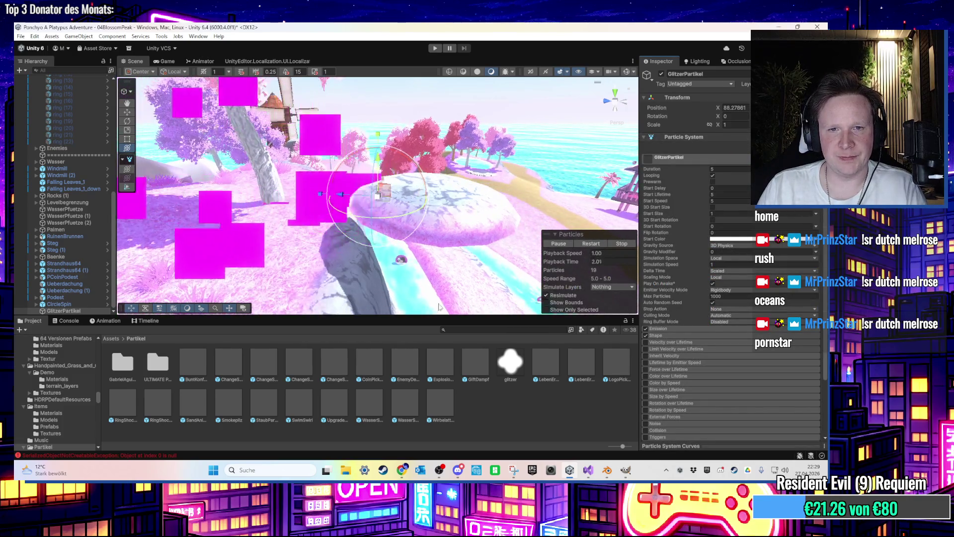
pyautogui.scroll(-3, 675, 405)
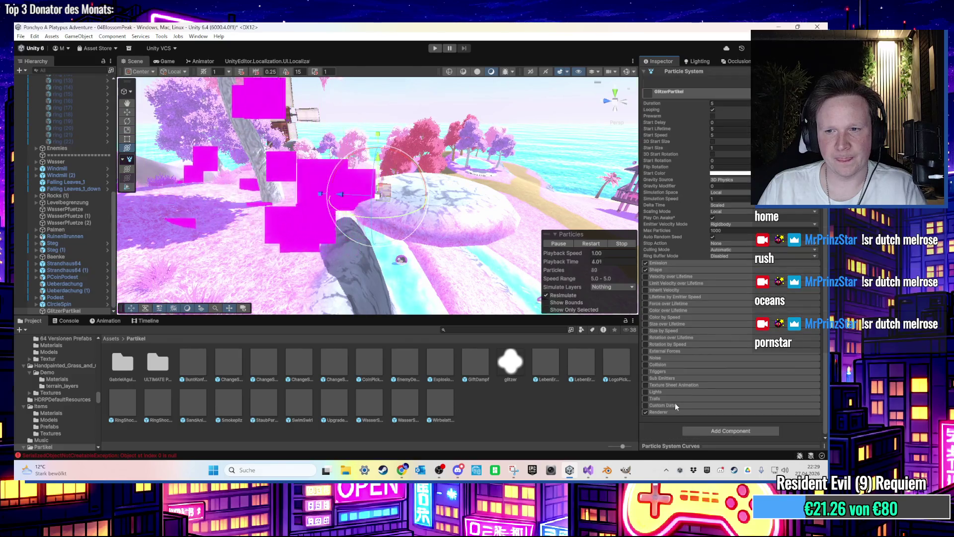
# Step: Expand the Renderer module and try assigning glitzer as material; searching 'glit' finds nothing
pyautogui.click(657, 413)
pyautogui.scroll(-5, 657, 404)
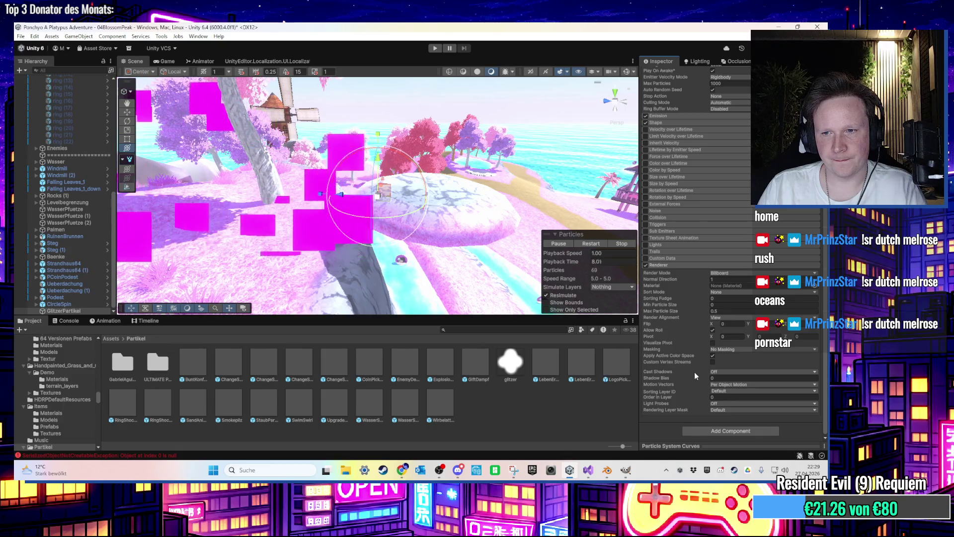
pyautogui.scroll(10, 691, 368)
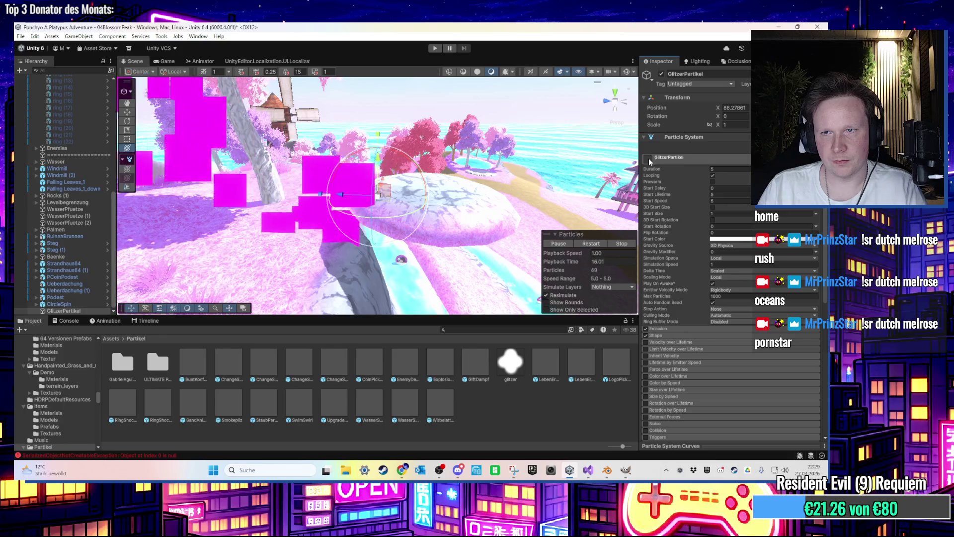
pyautogui.scroll(-8, 660, 174)
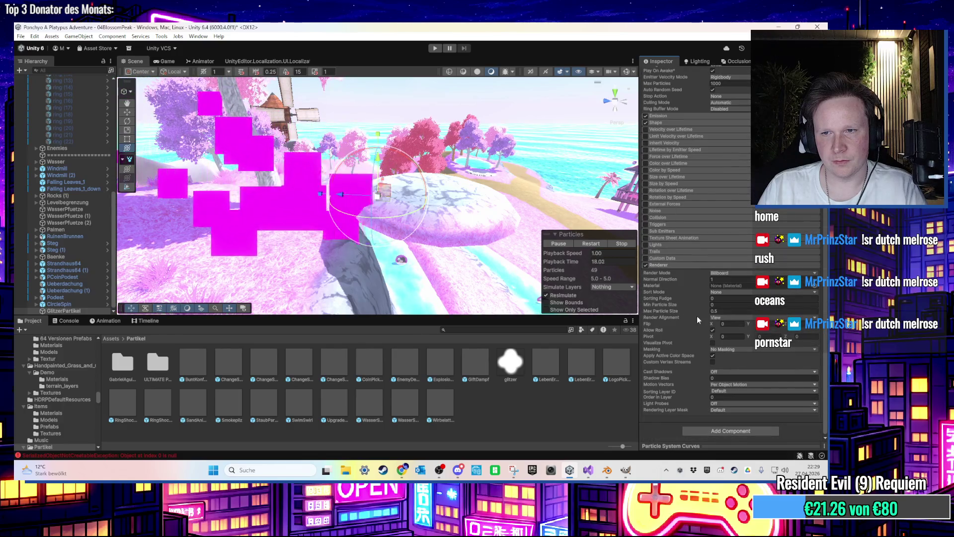
pyautogui.moveTo(510, 362); pyautogui.dragTo(746, 285)
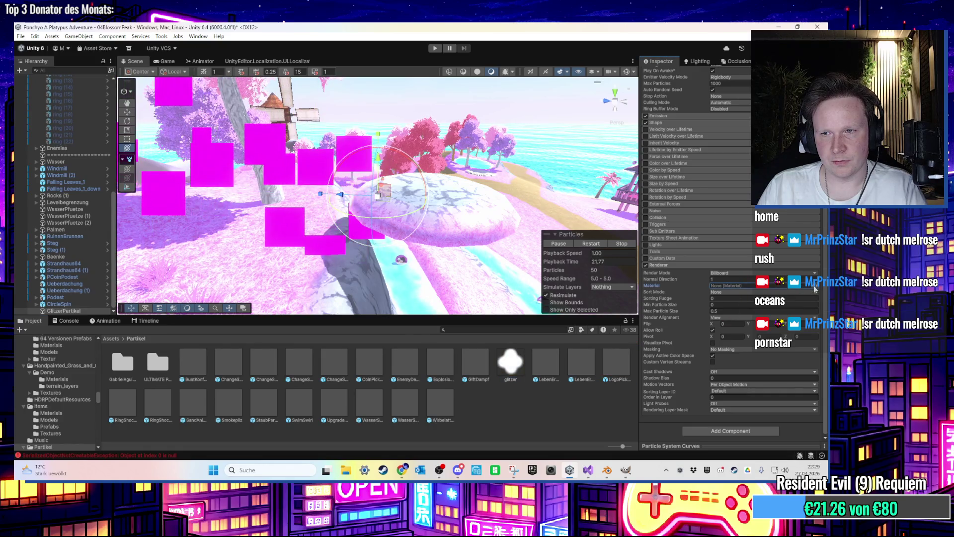
pyautogui.click(814, 287)
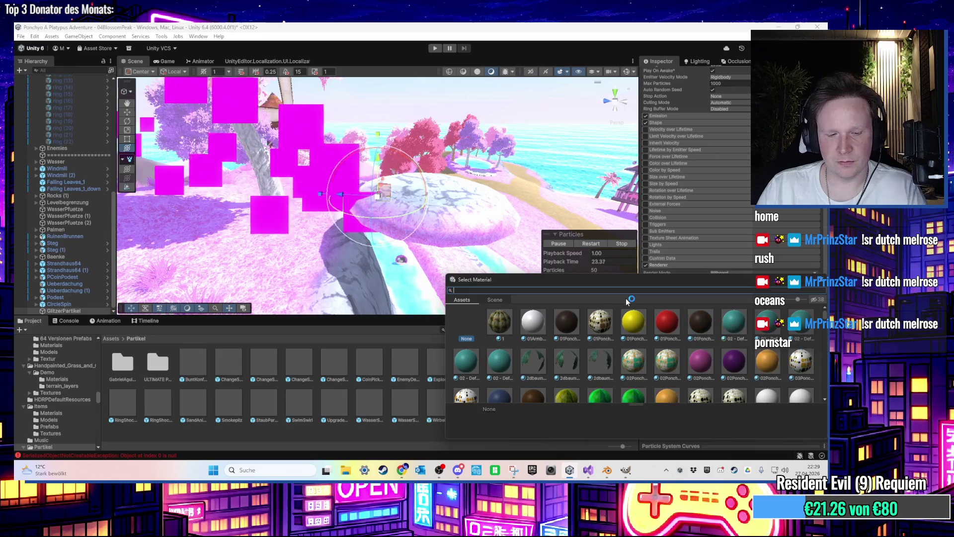
pyautogui.write('glit')
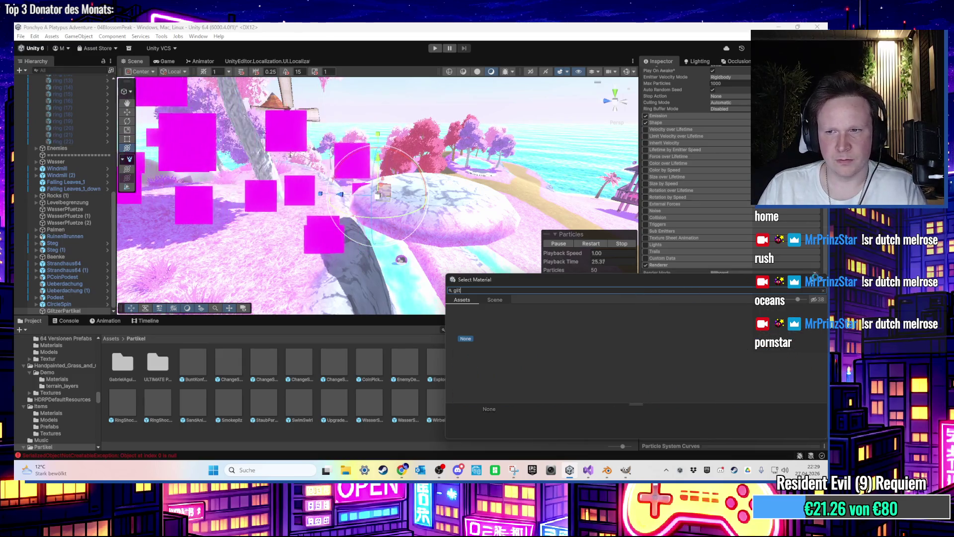
pyautogui.press('Escape')
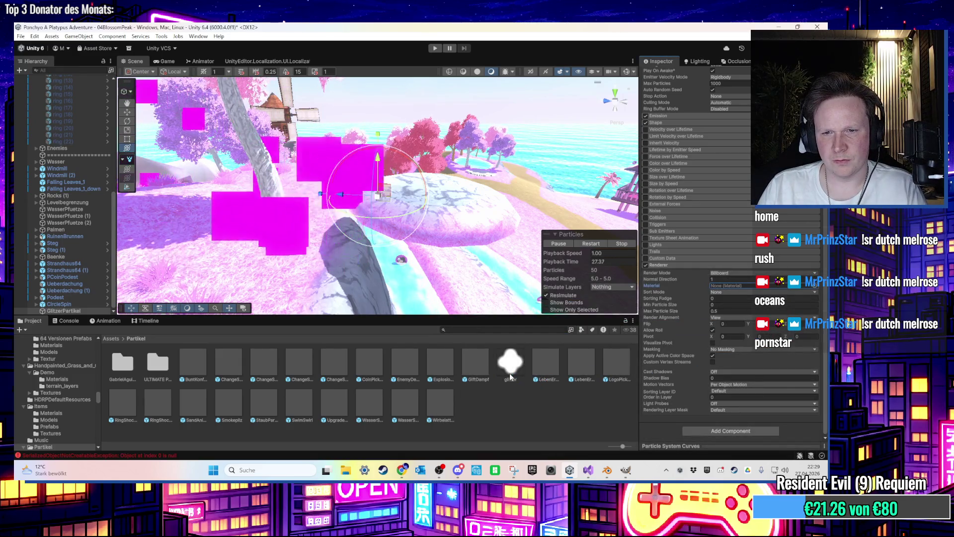
# Step: Switch glitzer to Default texture type with Alpha Is Transparency, save, and reselect GlitzerPartikel
pyautogui.click(509, 373)
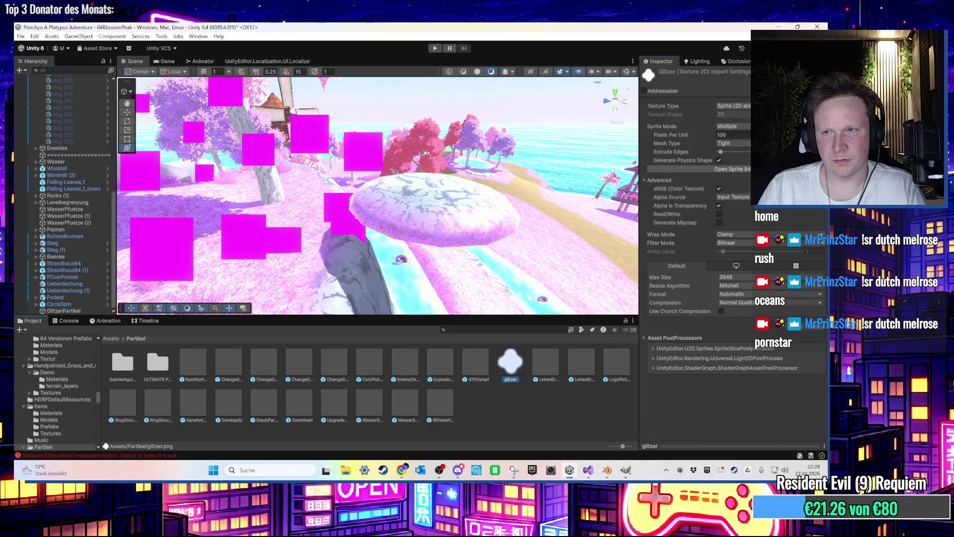
pyautogui.click(733, 106)
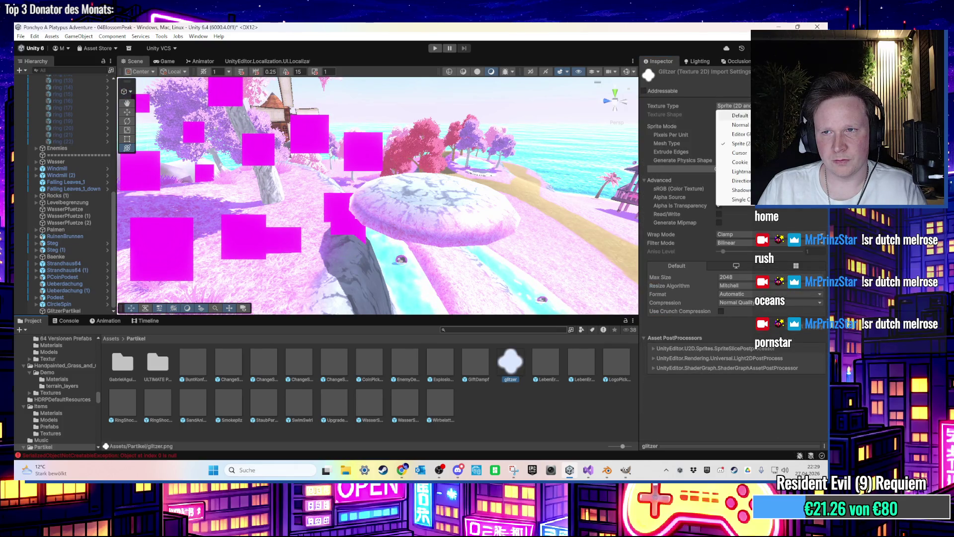
pyautogui.click(746, 114)
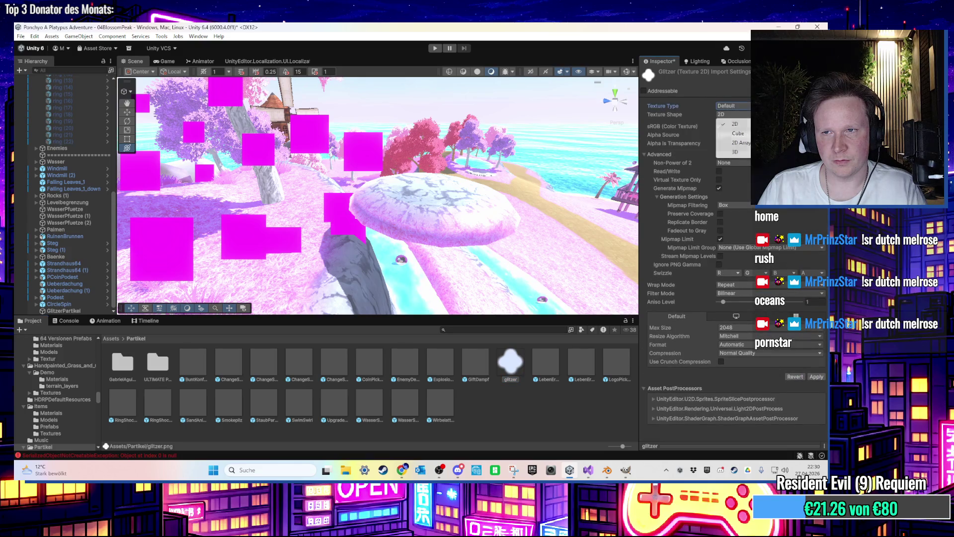
pyautogui.click(713, 28)
pyautogui.click(719, 144)
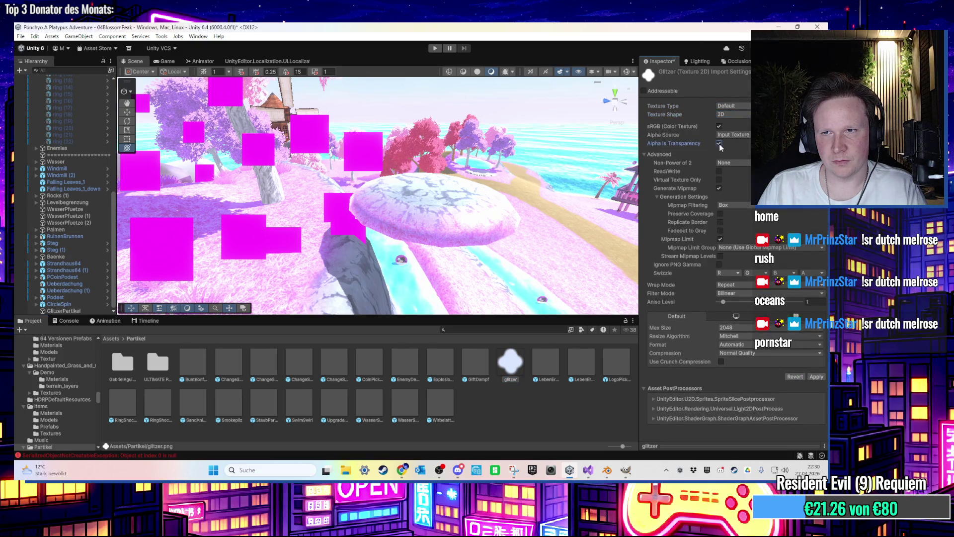
pyautogui.click(557, 420)
pyautogui.click(405, 258)
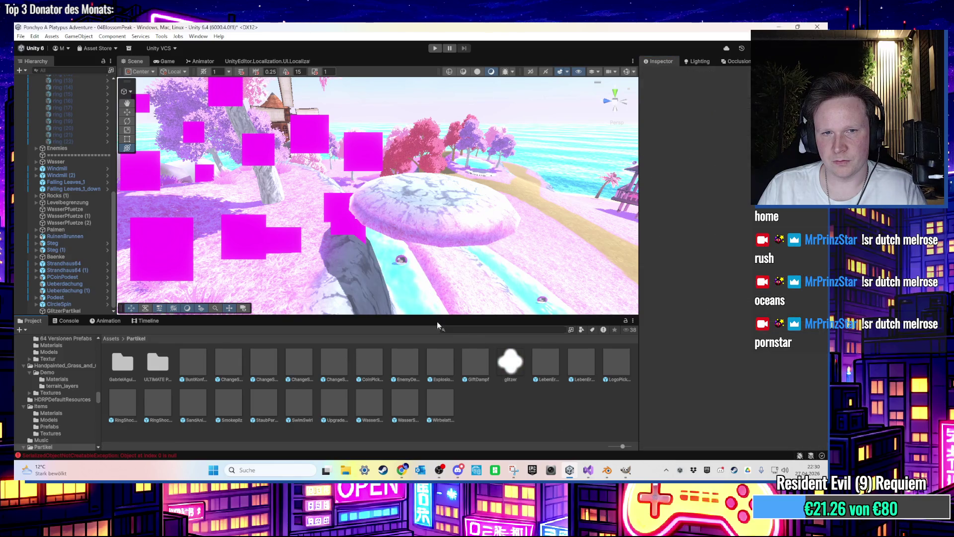
pyautogui.click(348, 196)
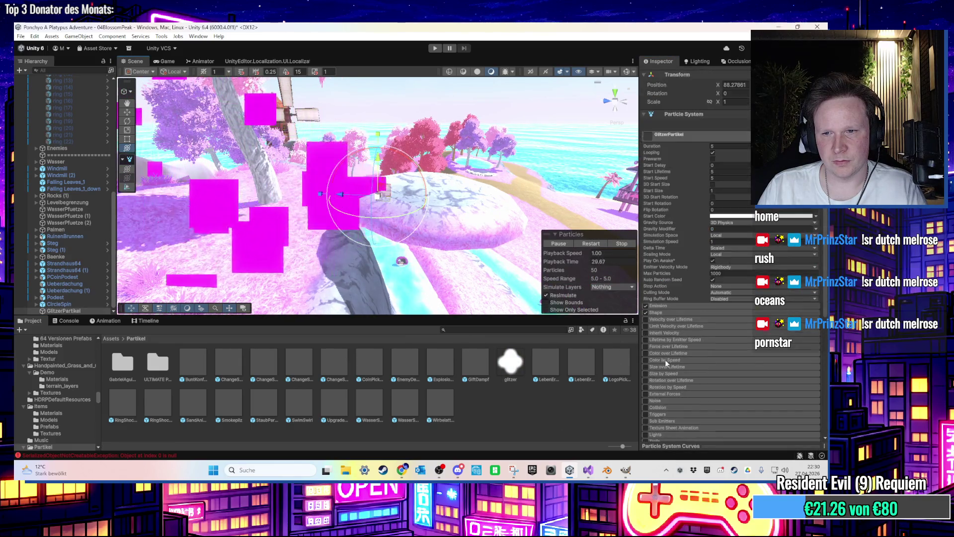
# Step: View the glitzer material in Partikel/Materials, then reselect GlitzerPartikel in the Hierarchy
pyautogui.scroll(-8, 664, 359)
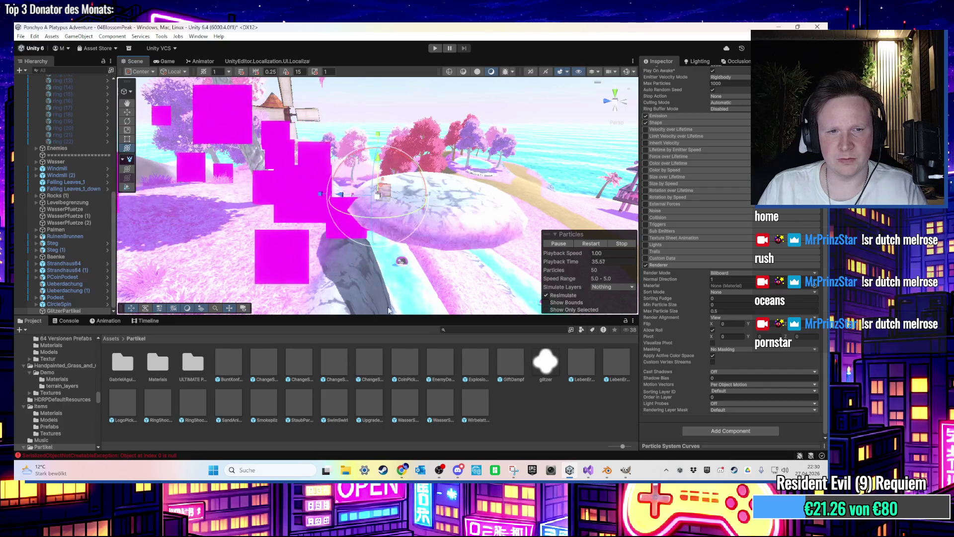
pyautogui.doubleClick(151, 360)
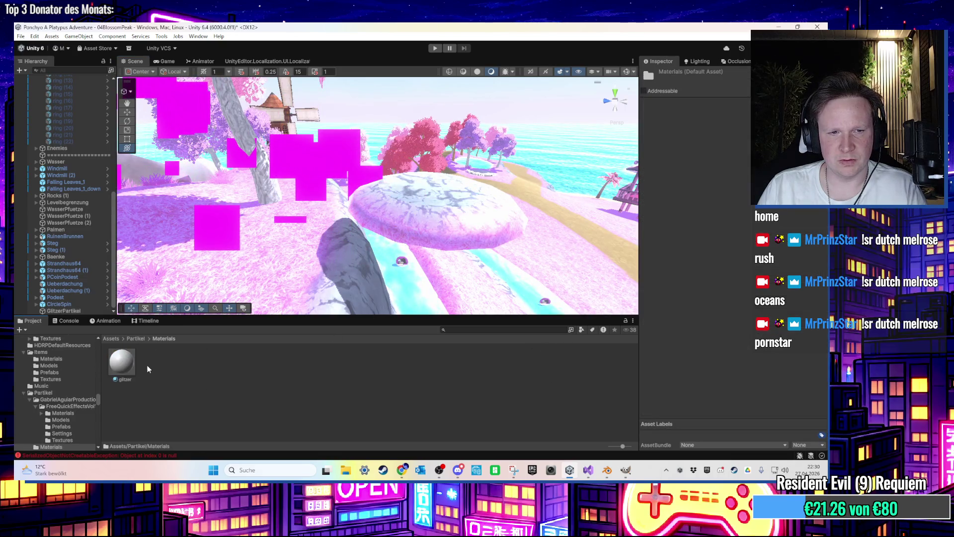
pyautogui.click(122, 363)
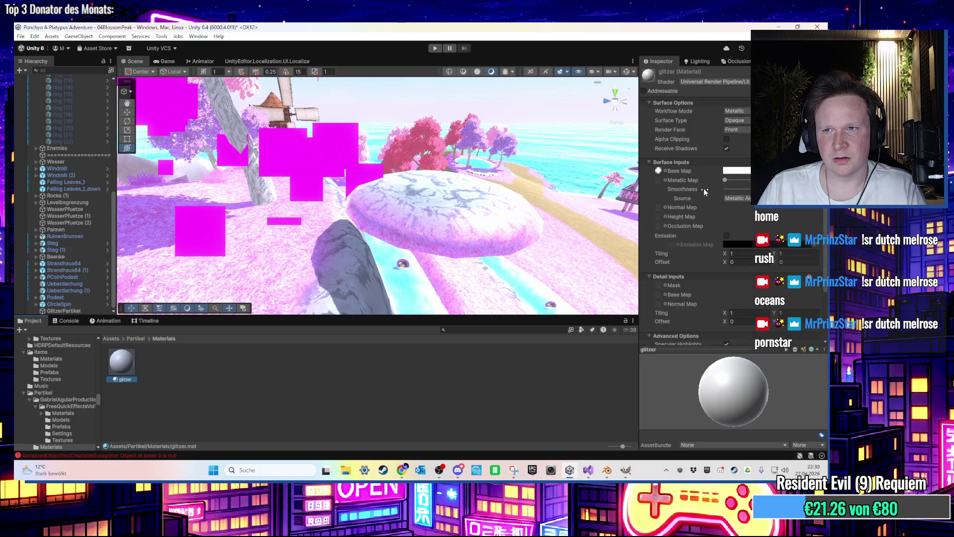
pyautogui.click(86, 310)
pyautogui.click(136, 339)
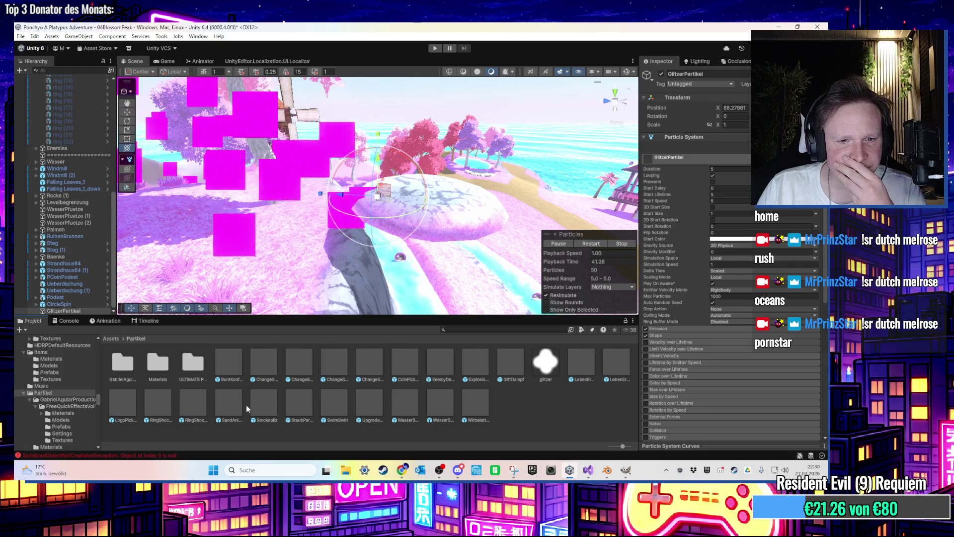
# Step: Add SandAnimation and locate its particle Material, which uses the Legacy Particles/Additive shader
pyautogui.moveTo(229, 405); pyautogui.dragTo(313, 275)
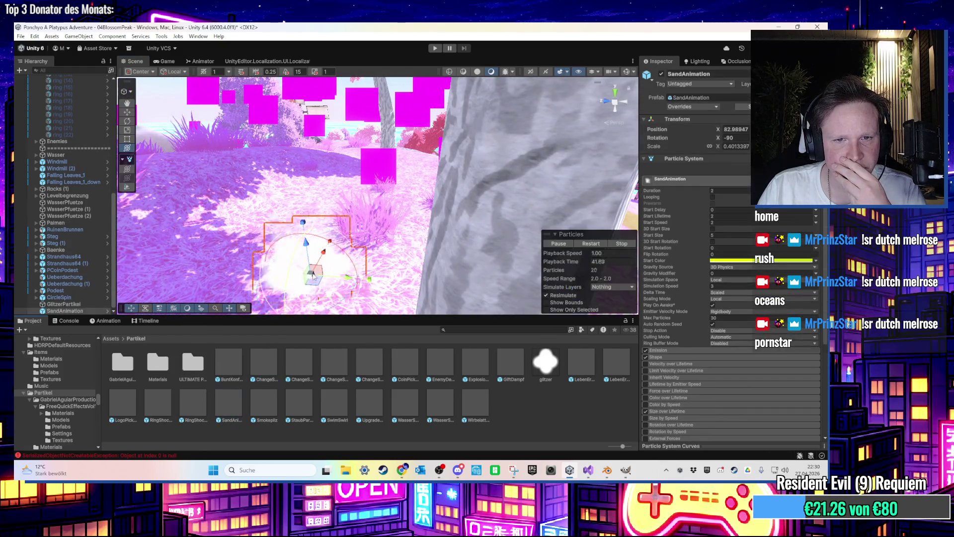
pyautogui.scroll(-5, 698, 384)
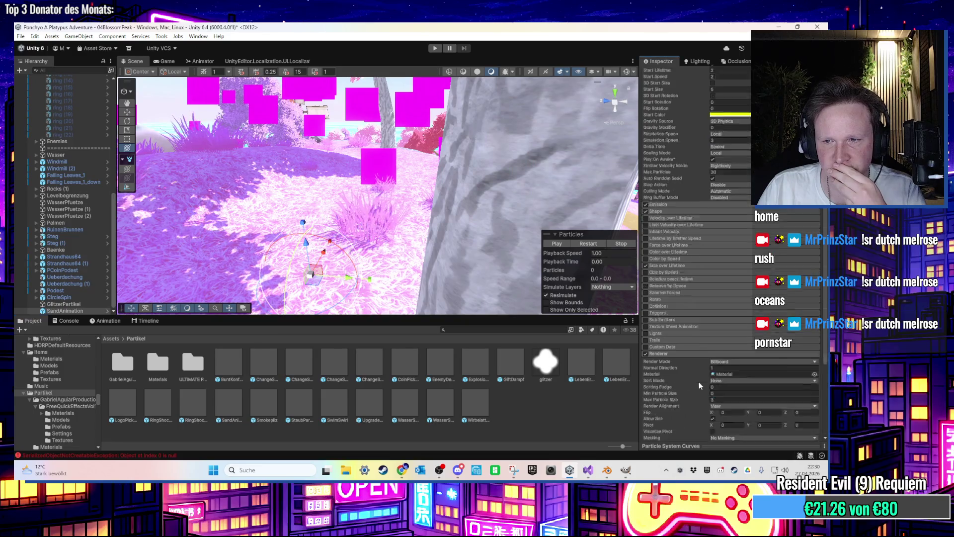
pyautogui.scroll(-3, 700, 385)
pyautogui.click(728, 305)
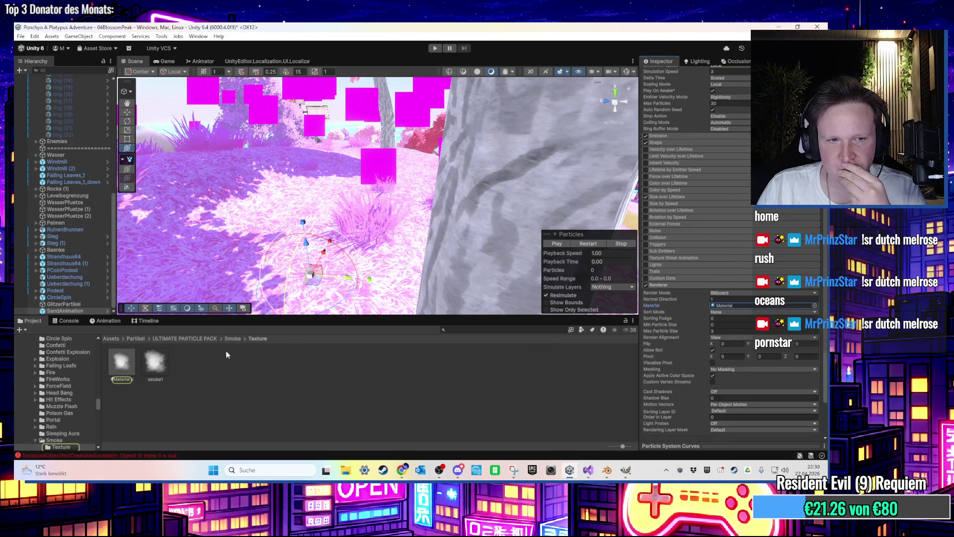
pyautogui.click(122, 365)
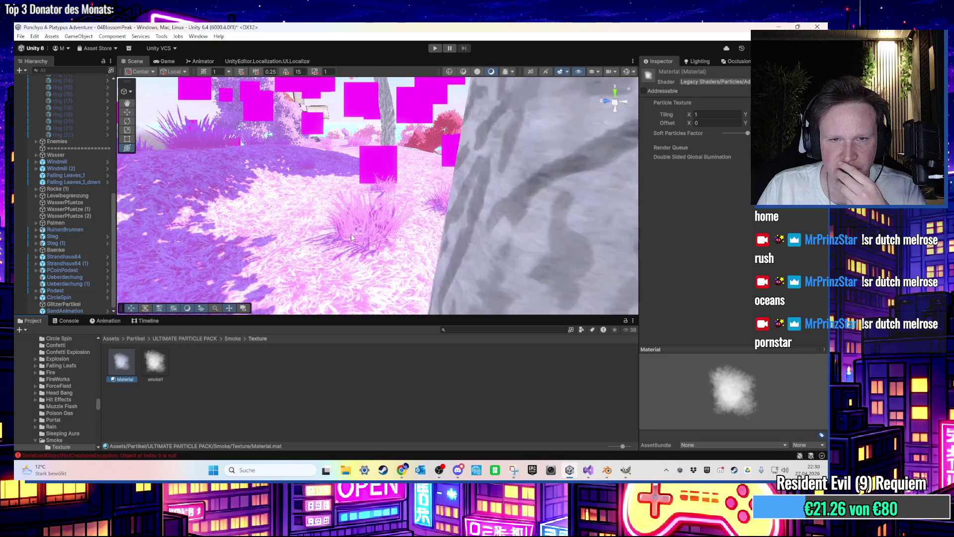
pyautogui.scroll(3, 351, 233)
pyautogui.click(63, 311)
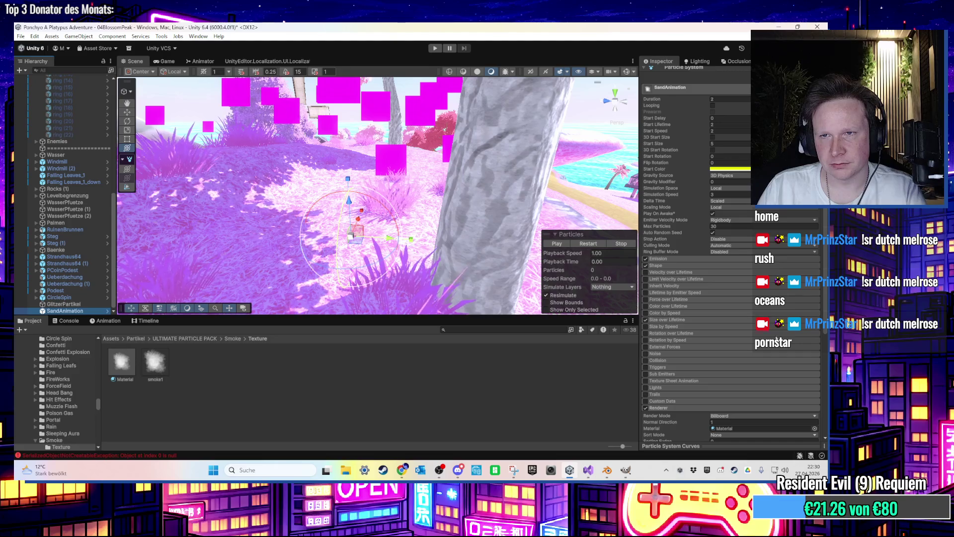
# Step: Select and focus the GlitzerPartikel particle system in the Hierarchy
pyautogui.scroll(-5, 777, 350)
pyautogui.scroll(-5, 778, 350)
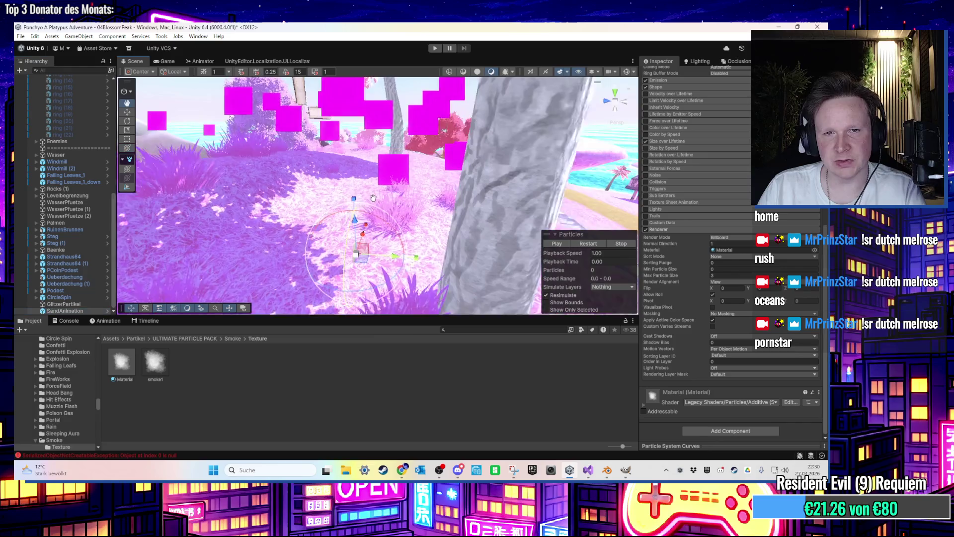
pyautogui.click(80, 313)
pyautogui.doubleClick(79, 310)
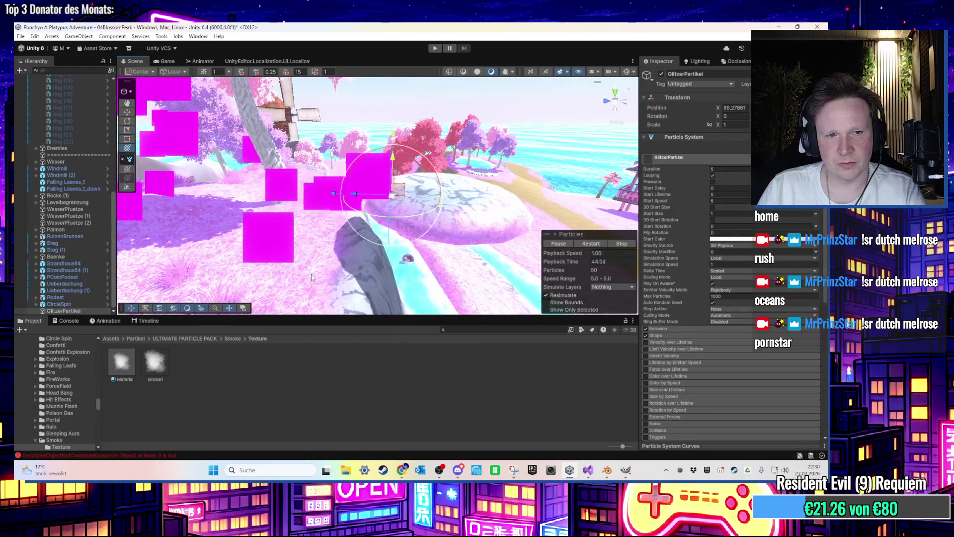
# Step: Paste a copy of the smoke particle Material into the Partikel Materials folder
pyautogui.click(123, 368)
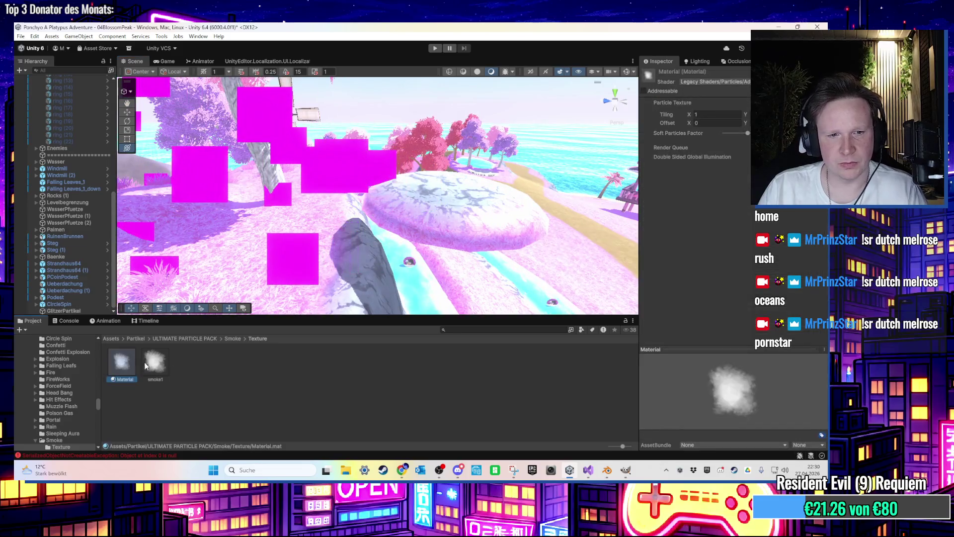
pyautogui.click(135, 339)
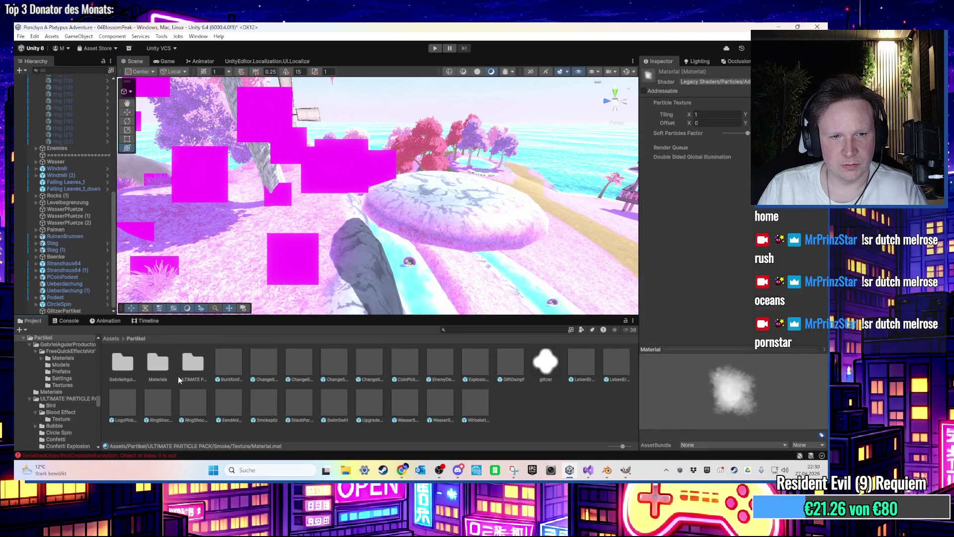
pyautogui.click(523, 423)
pyautogui.doubleClick(158, 363)
pyautogui.hotkey('ctrl', 'v')
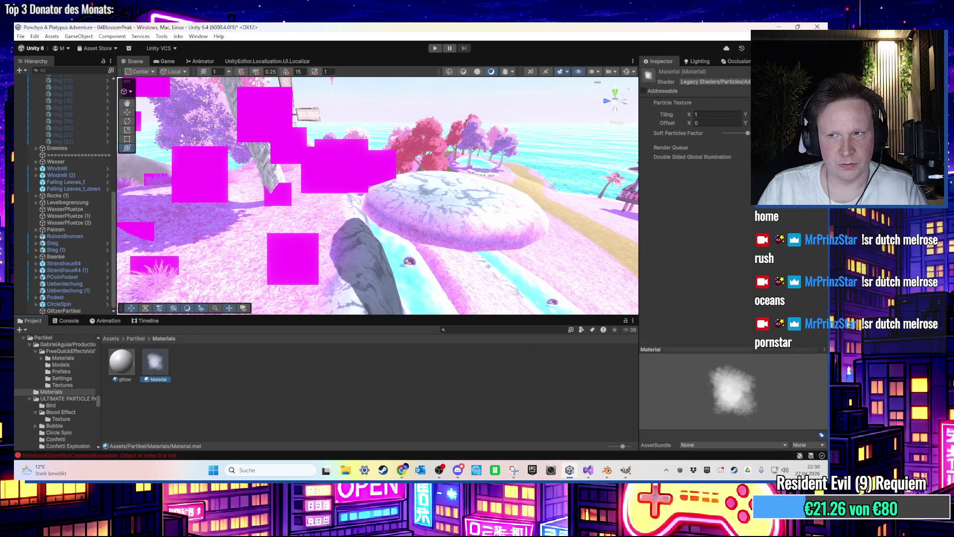
# Step: Replace the Material's smoke1 Particle Texture with the glitzer texture
pyautogui.click(775, 114)
pyautogui.click(785, 130)
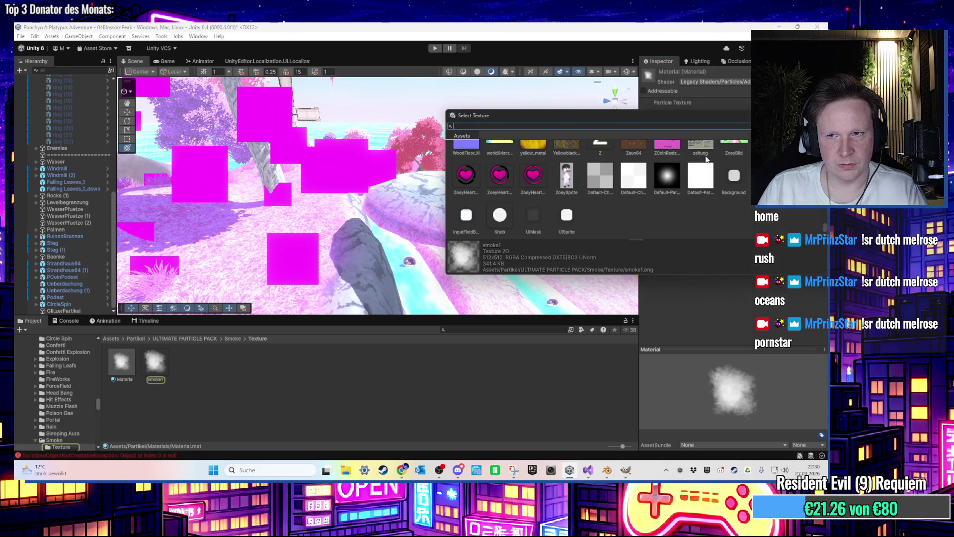
pyautogui.write('glitzer')
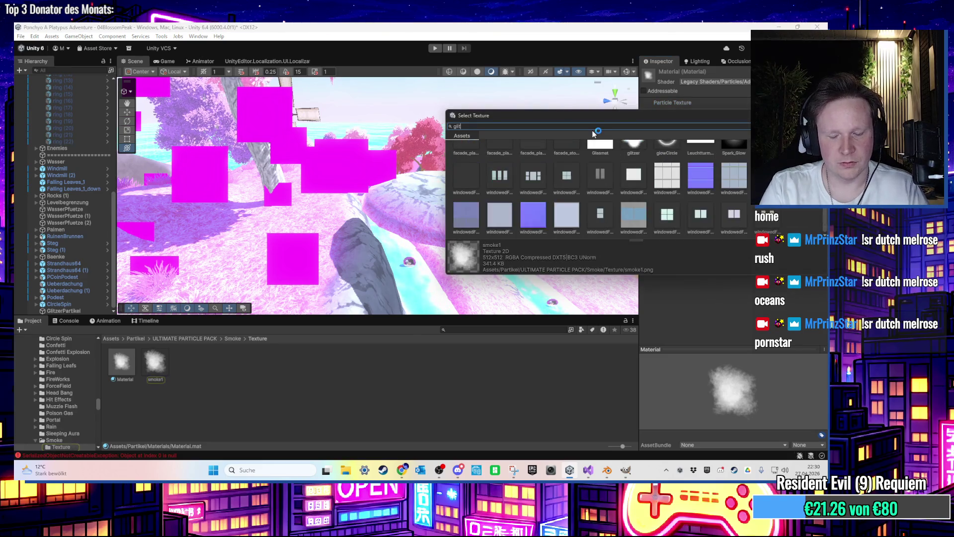
pyautogui.doubleClick(509, 157)
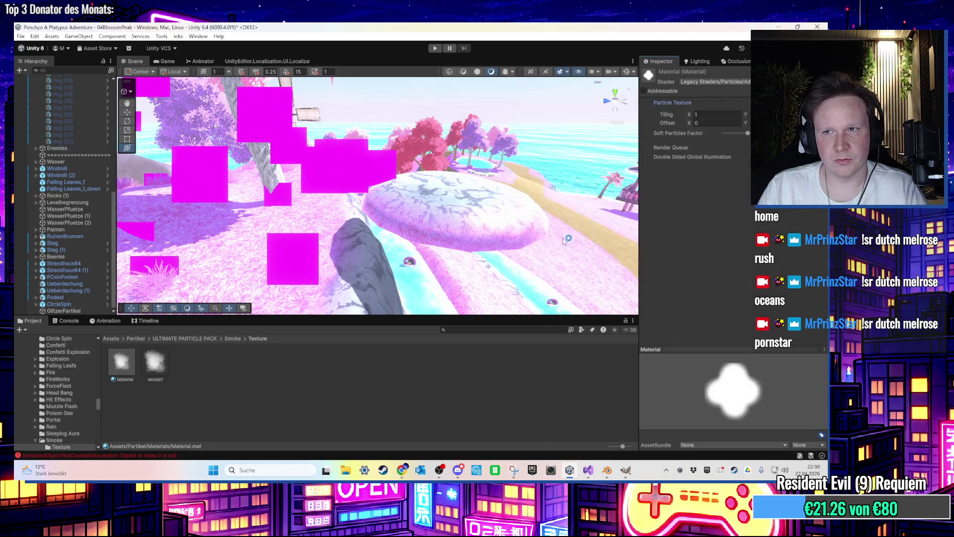
# Step: Return to Partikel/Materials and keep the copied particle asset named Material
pyautogui.rightClick(151, 365)
pyautogui.click(132, 368)
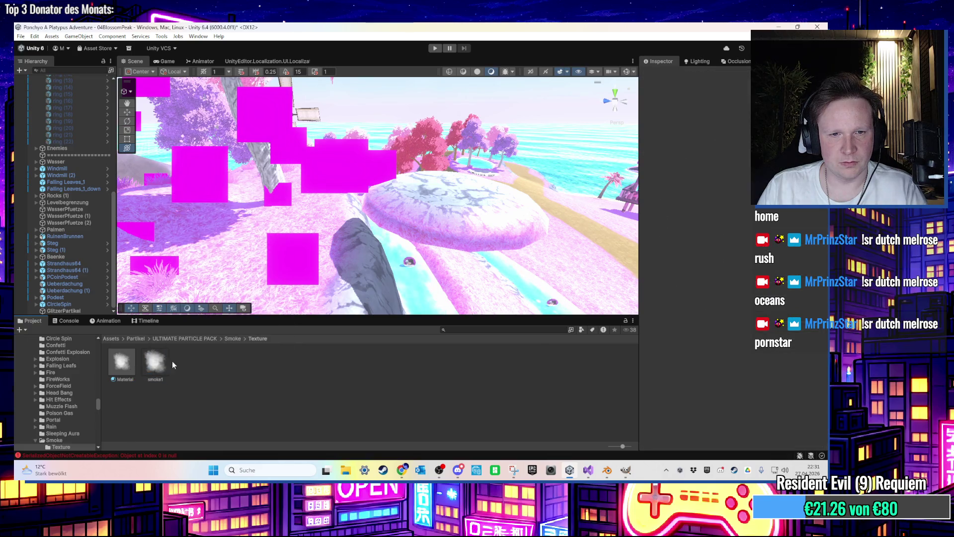
pyautogui.click(231, 338)
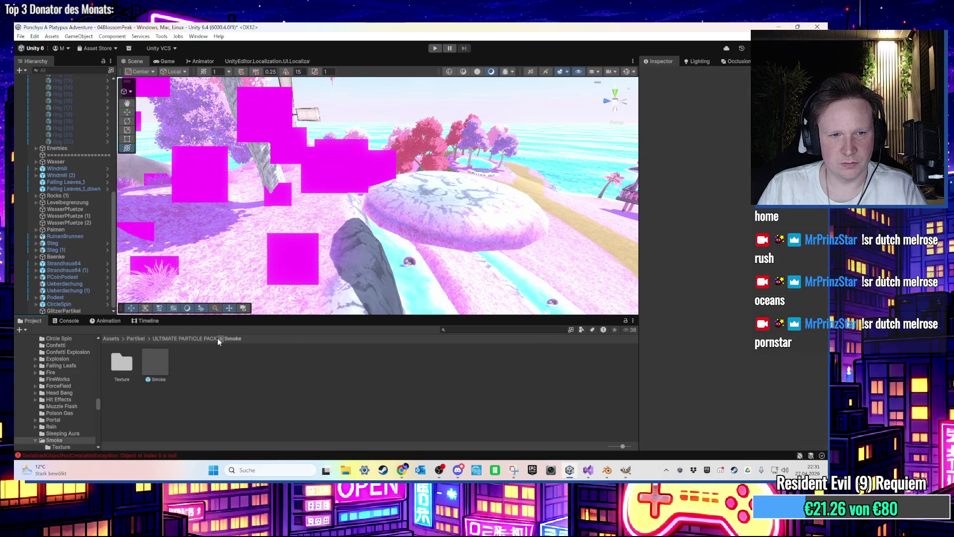
pyautogui.click(200, 338)
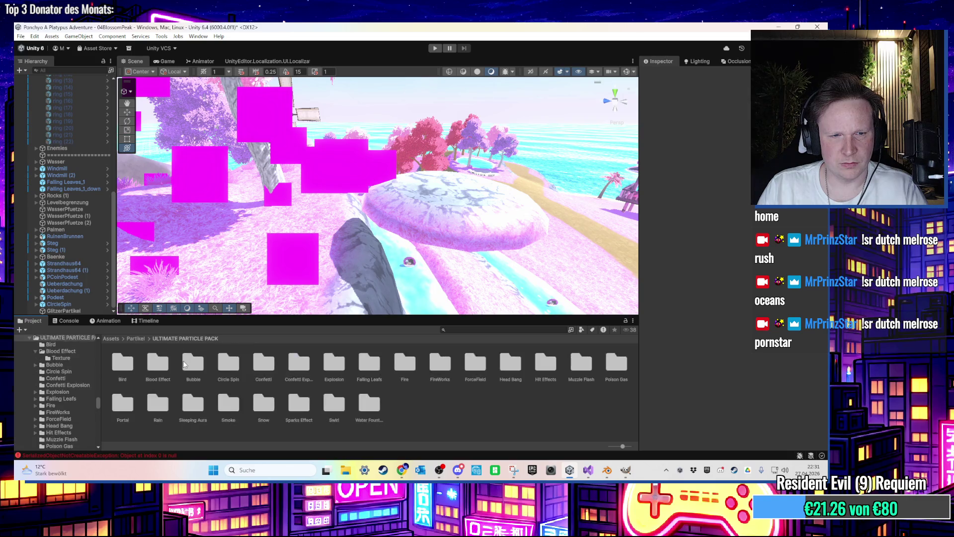
pyautogui.click(135, 339)
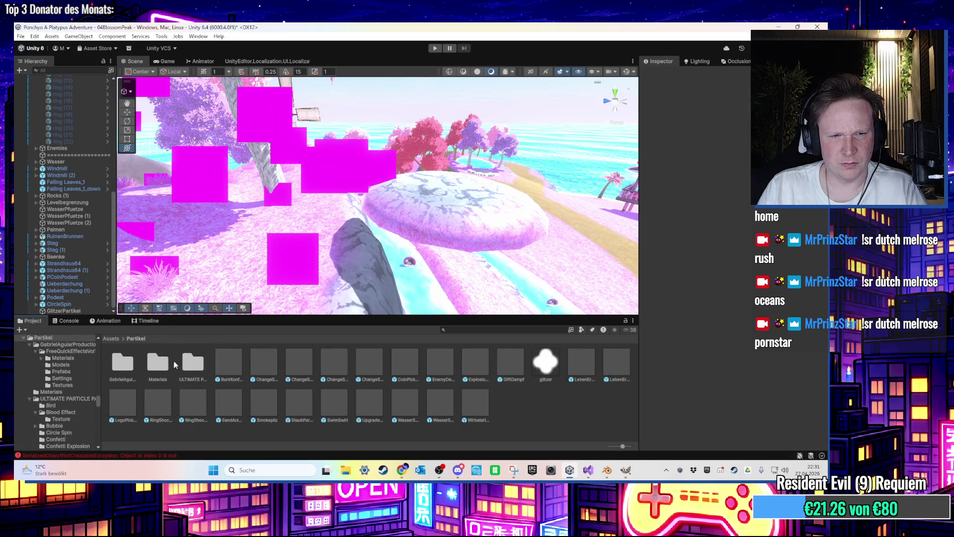
pyautogui.doubleClick(158, 362)
pyautogui.click(157, 367)
pyautogui.rightClick(154, 369)
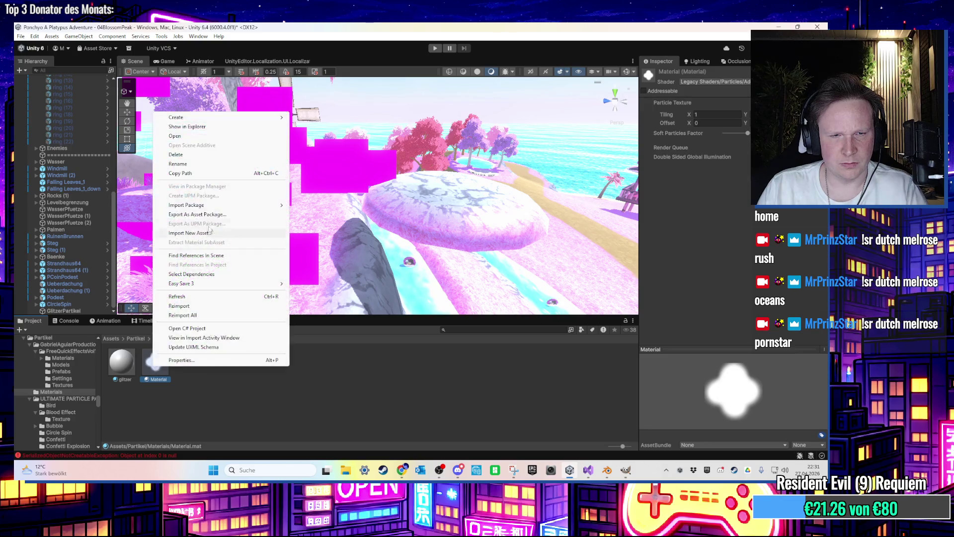
pyautogui.click(208, 166)
pyautogui.write('Glitzer')
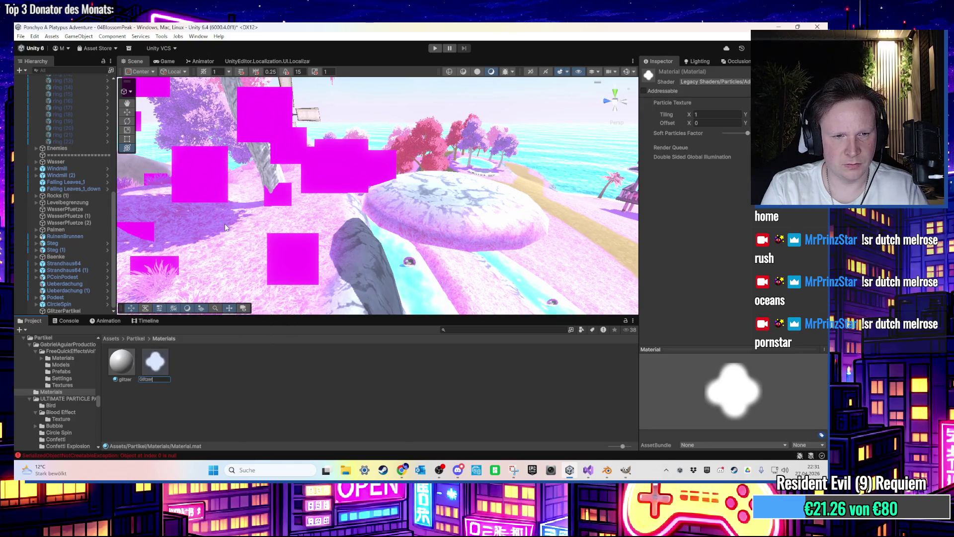
pyautogui.press('Escape')
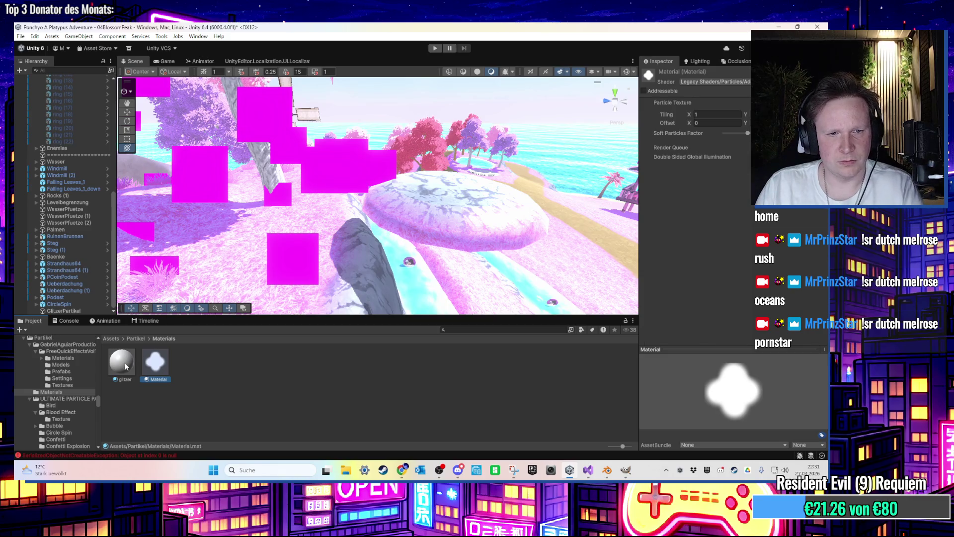
# Step: Delete the glitzer material and confirm the deletion
pyautogui.click(122, 362)
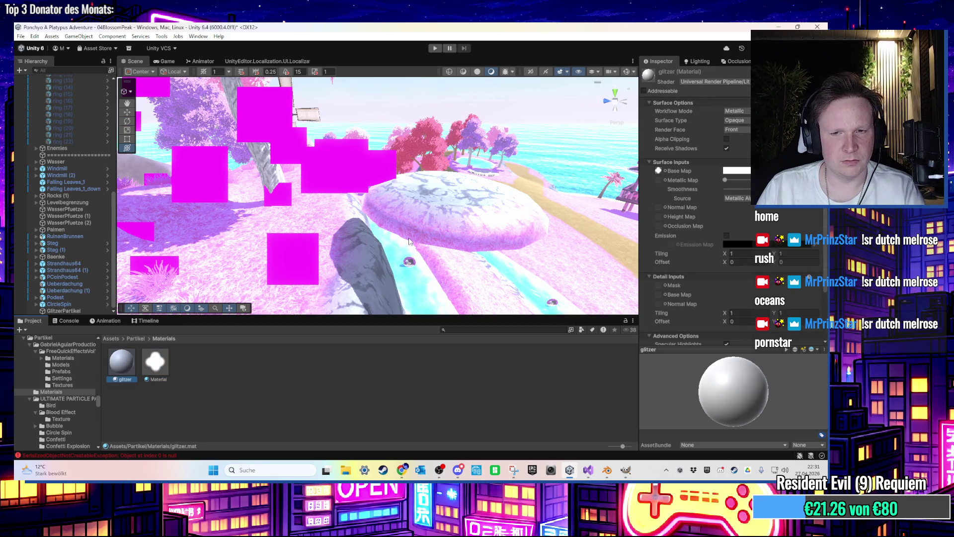
pyautogui.hotkey('ctrl', 'd')
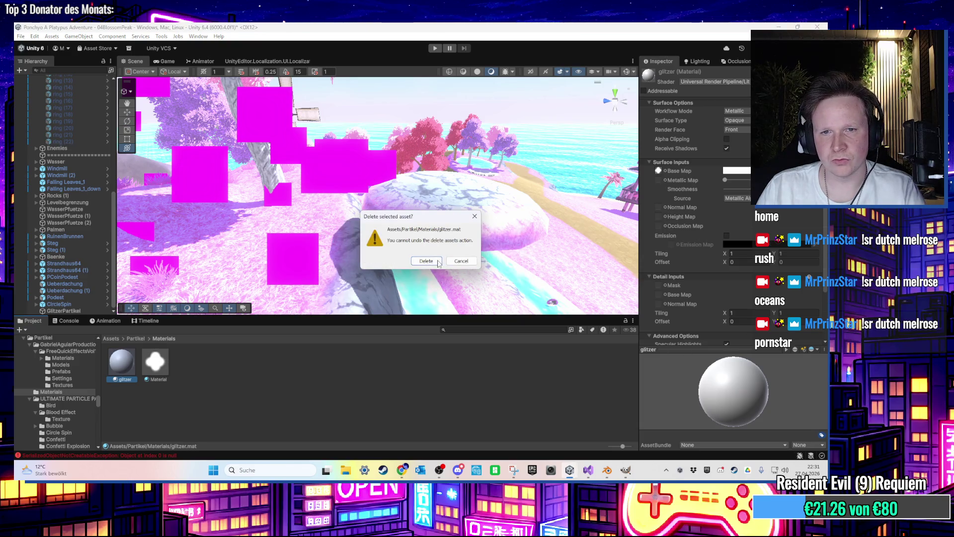
pyautogui.click(439, 264)
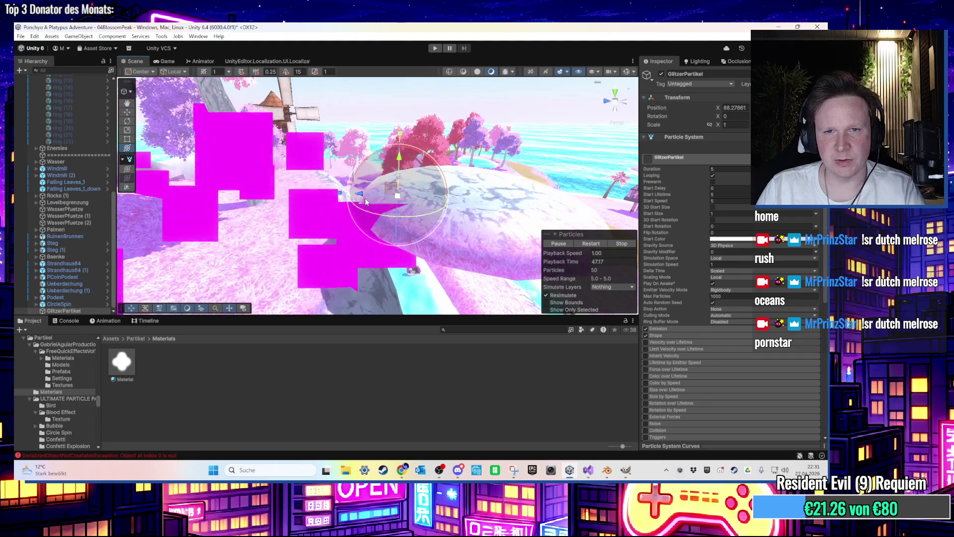
pyautogui.moveTo(366, 201); pyautogui.dragTo(276, 269)
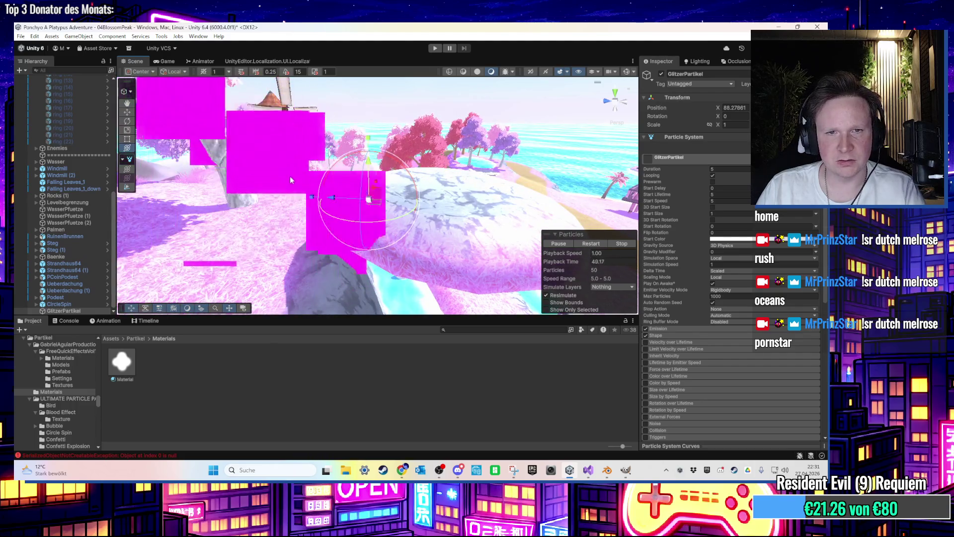
pyautogui.scroll(-10, 677, 280)
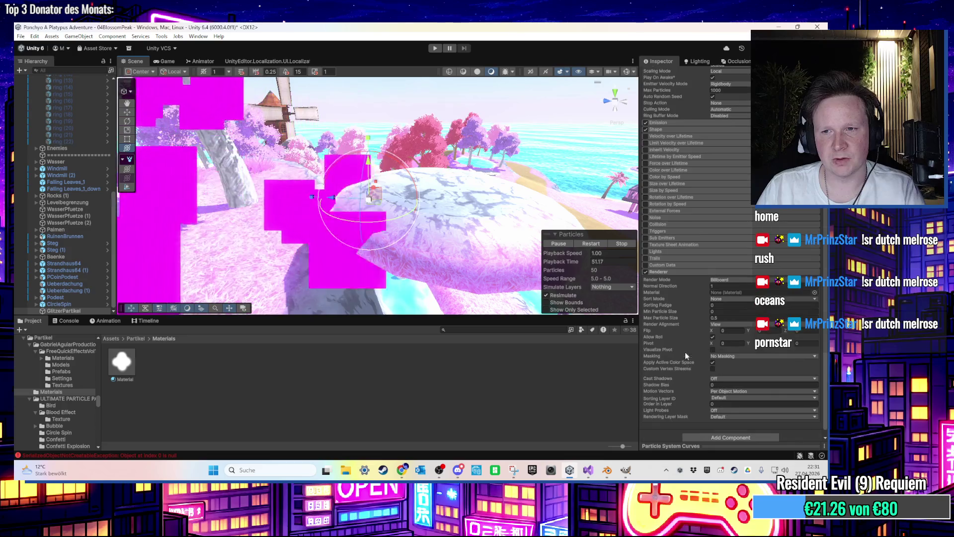
# Step: Assign Material to GlitzerPartikel's Renderer and set Max Particle Size to 0.05
pyautogui.moveTo(510, 351); pyautogui.dragTo(762, 293)
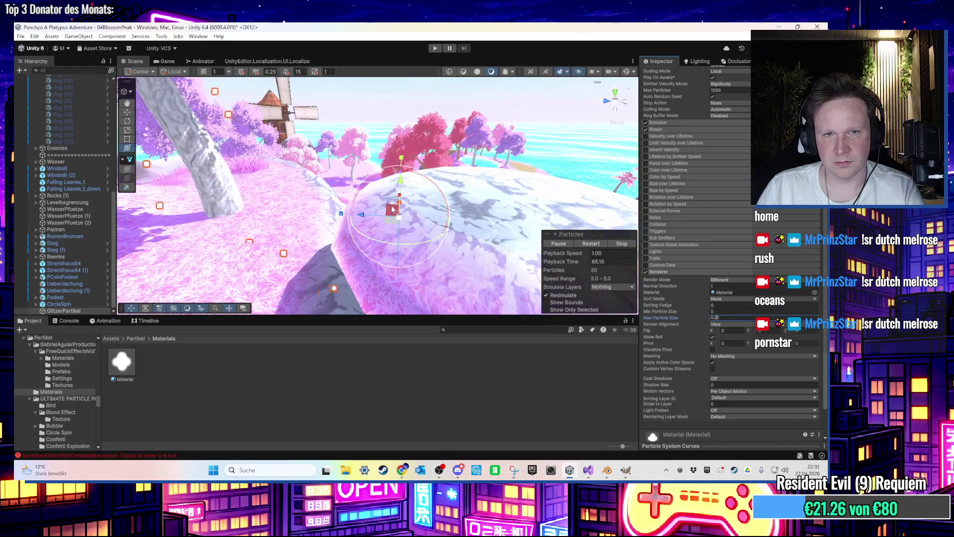
pyautogui.click(727, 317)
pyautogui.write('0.05')
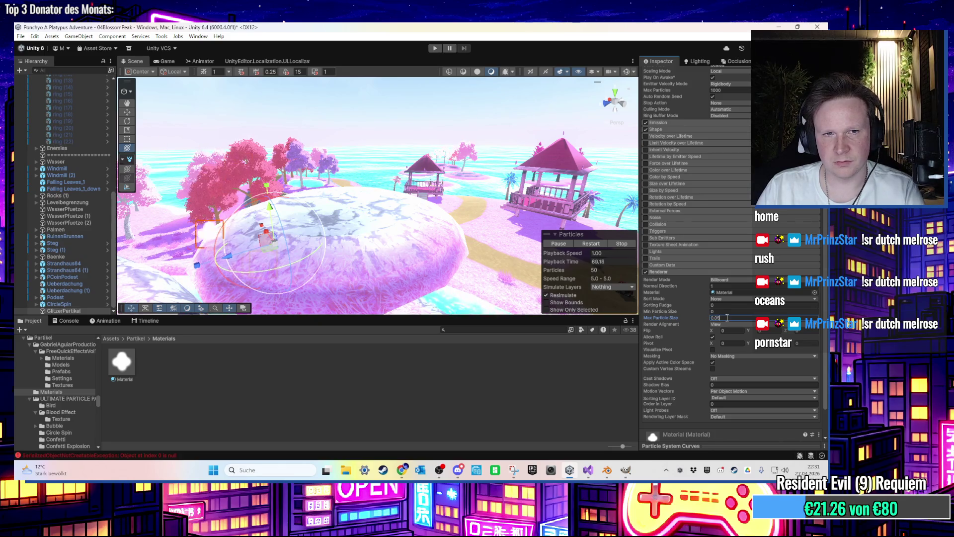
pyautogui.click(732, 310)
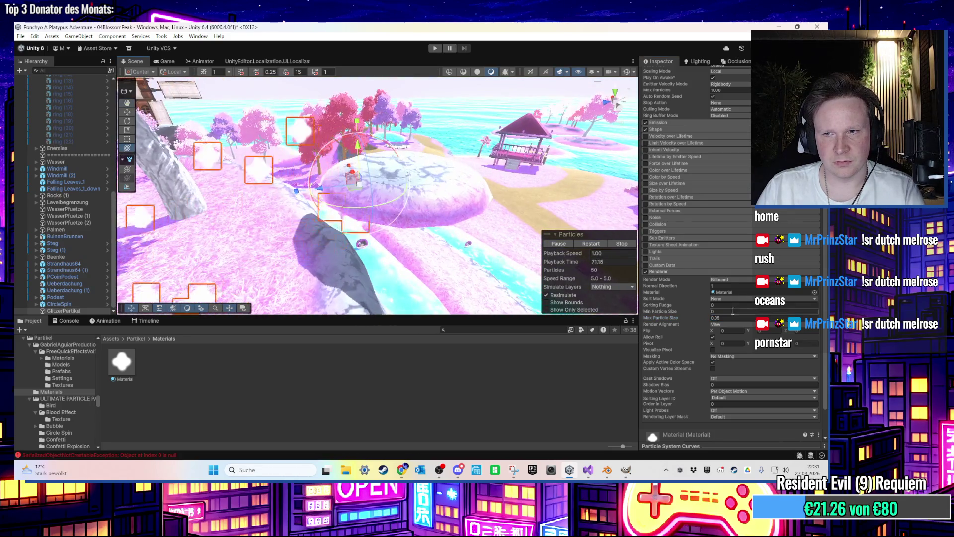
pyautogui.scroll(5, 732, 310)
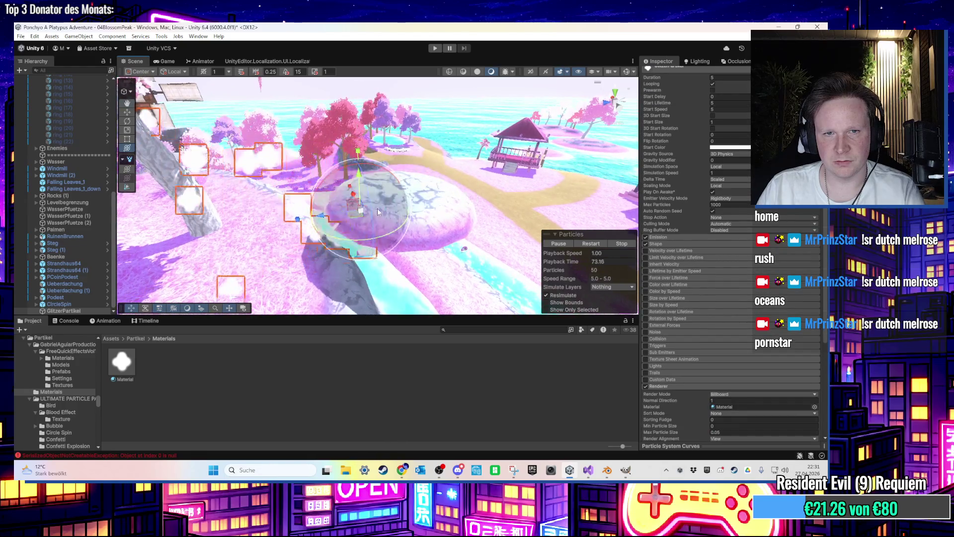
pyautogui.scroll(-3, 675, 322)
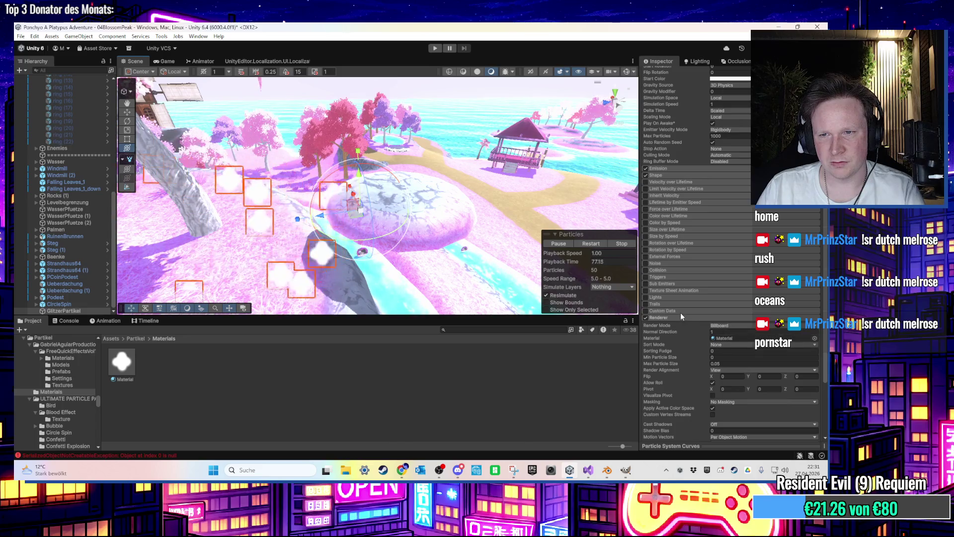
pyautogui.click(661, 175)
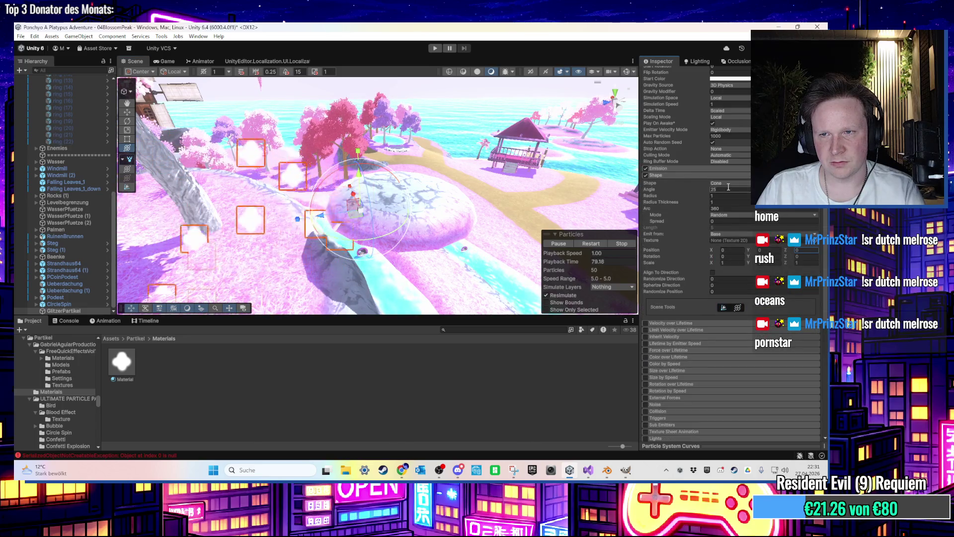
pyautogui.click(729, 184)
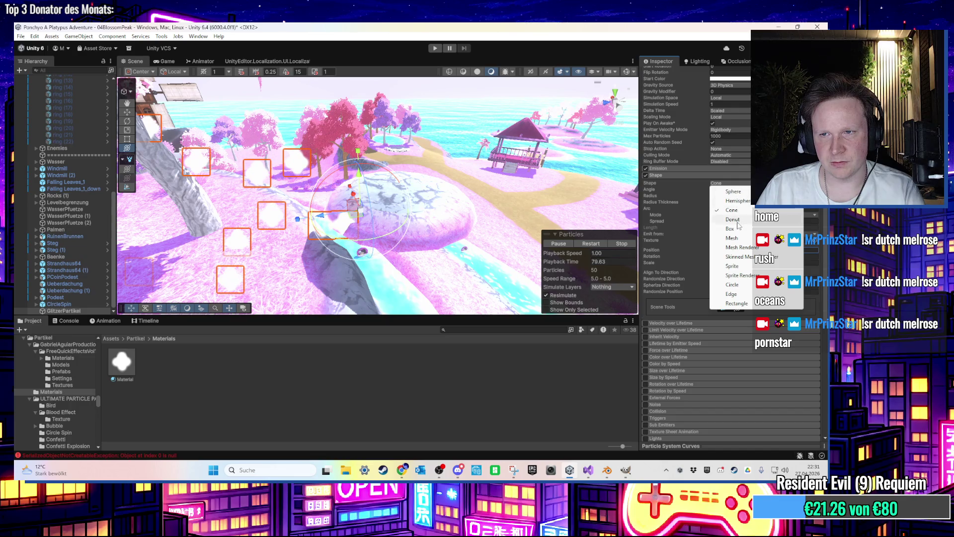
pyautogui.click(739, 221)
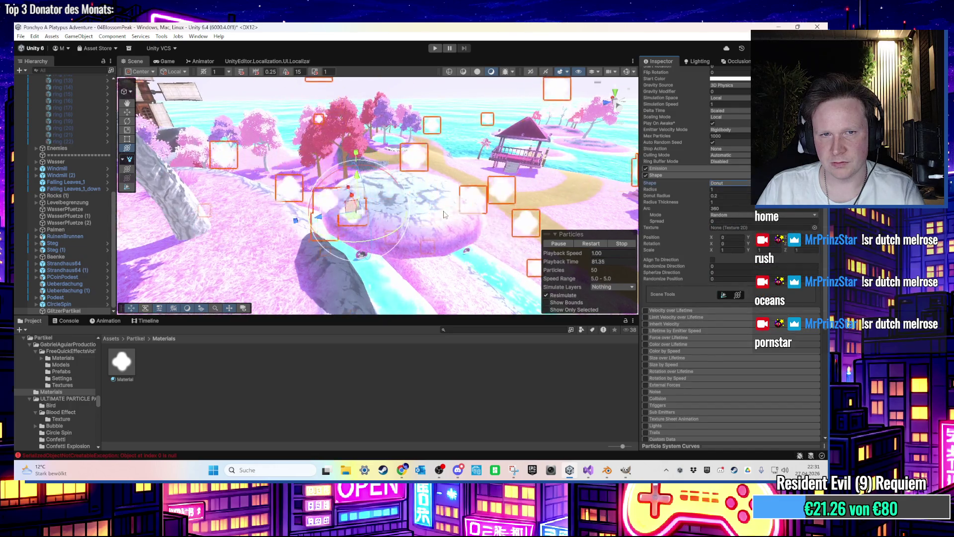
pyautogui.click(729, 183)
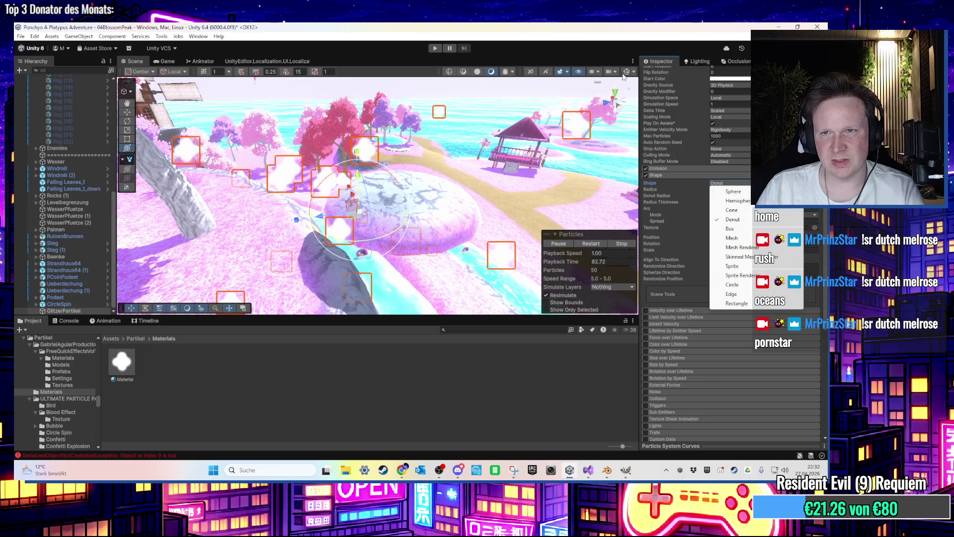
pyautogui.click(623, 76)
pyautogui.moveTo(623, 76); pyautogui.dragTo(469, 171)
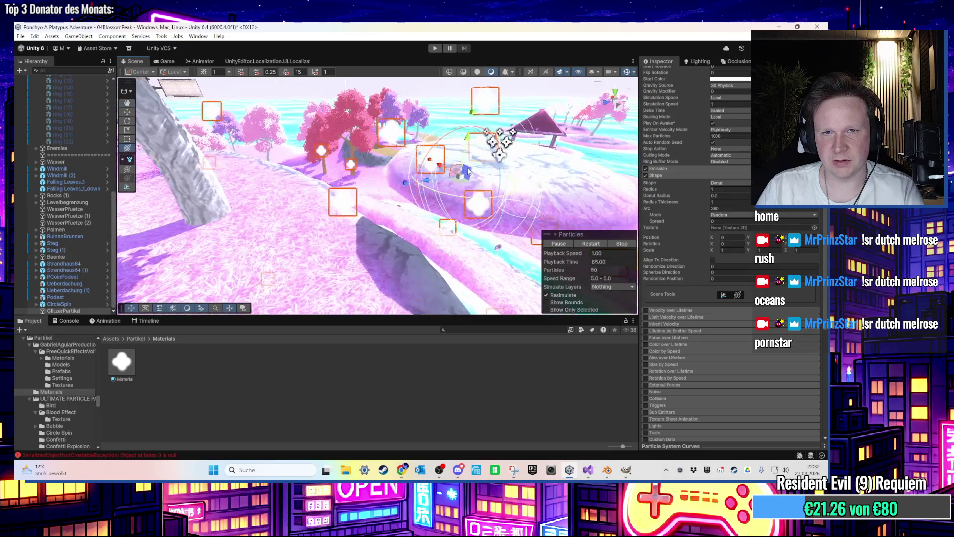
pyautogui.click(729, 184)
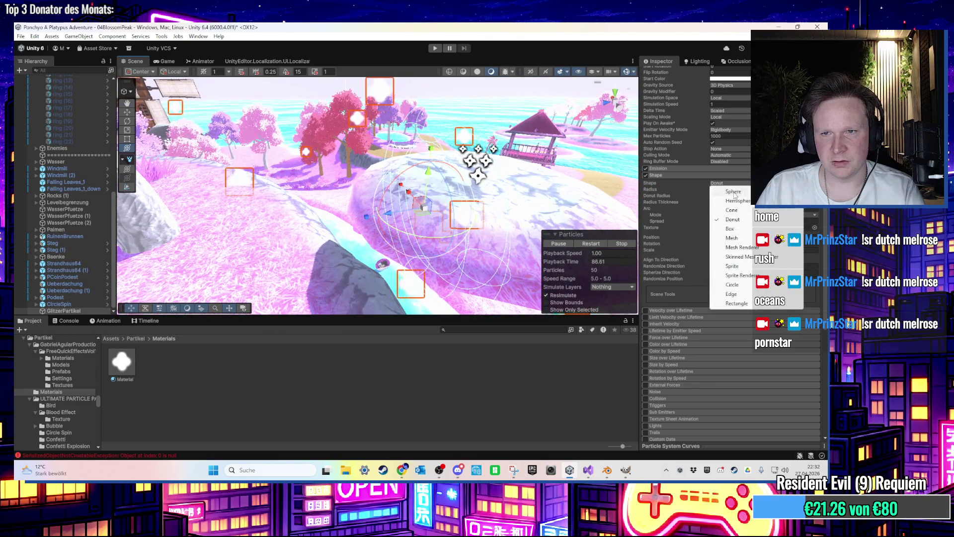
pyautogui.click(734, 192)
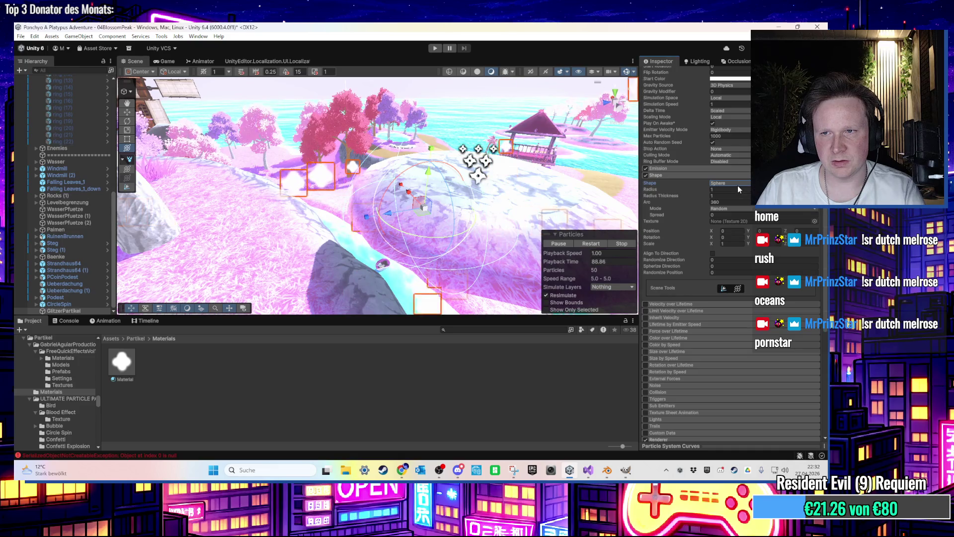
pyautogui.click(737, 184)
pyautogui.click(731, 209)
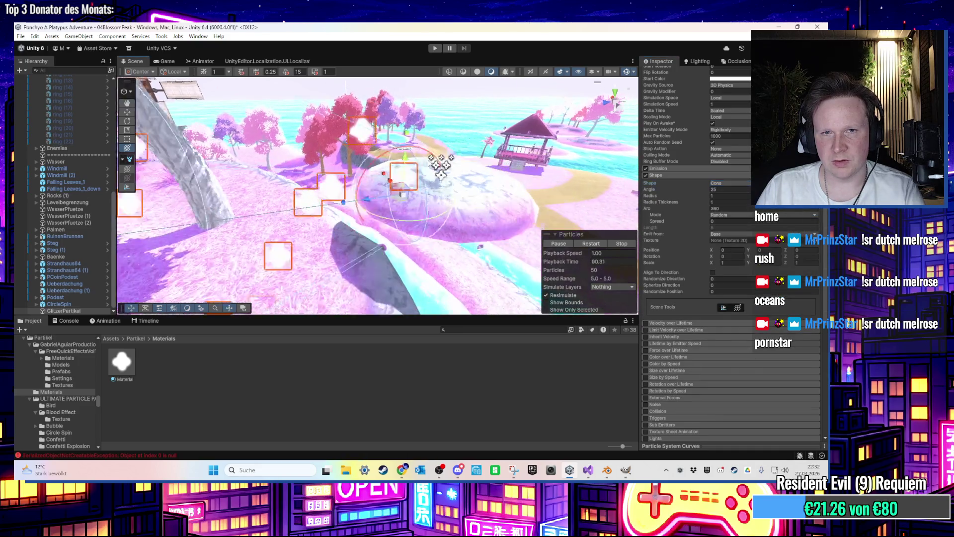
pyautogui.moveTo(381, 179); pyautogui.dragTo(438, 192)
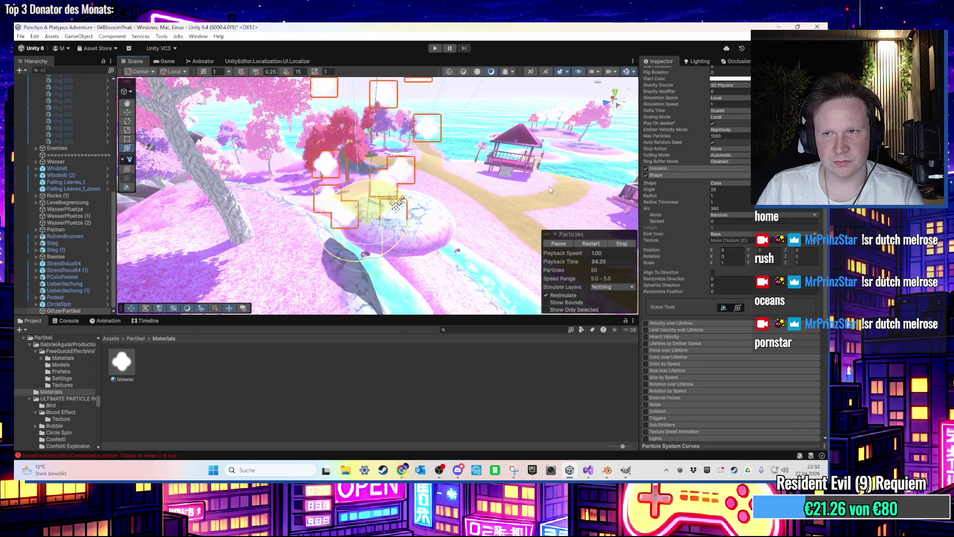
pyautogui.scroll(5, 695, 173)
pyautogui.click(734, 116)
# Step: Set GlitzerPartikel's Rotation X to -90 and move it to X 88.61
pyautogui.write('-90')
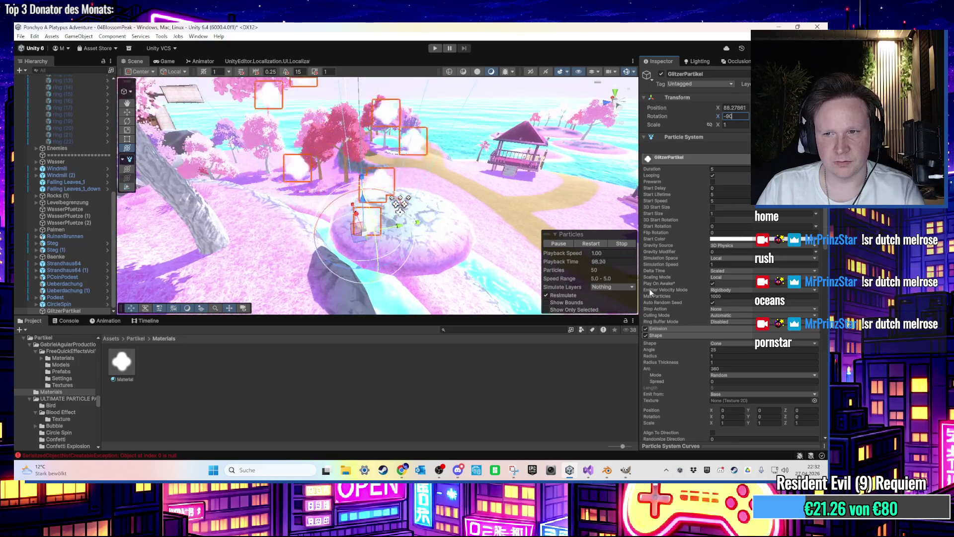
pyautogui.scroll(-10, 650, 294)
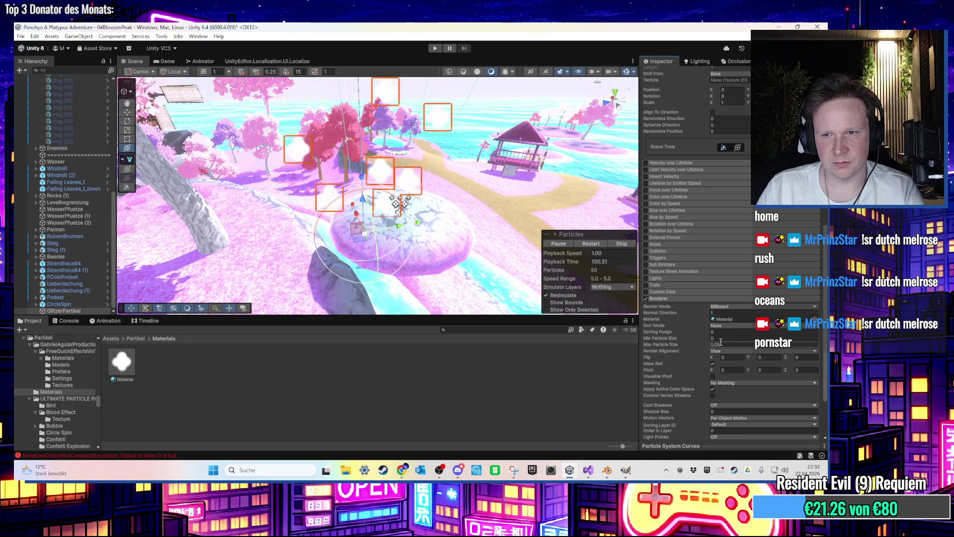
pyautogui.scroll(15, 720, 342)
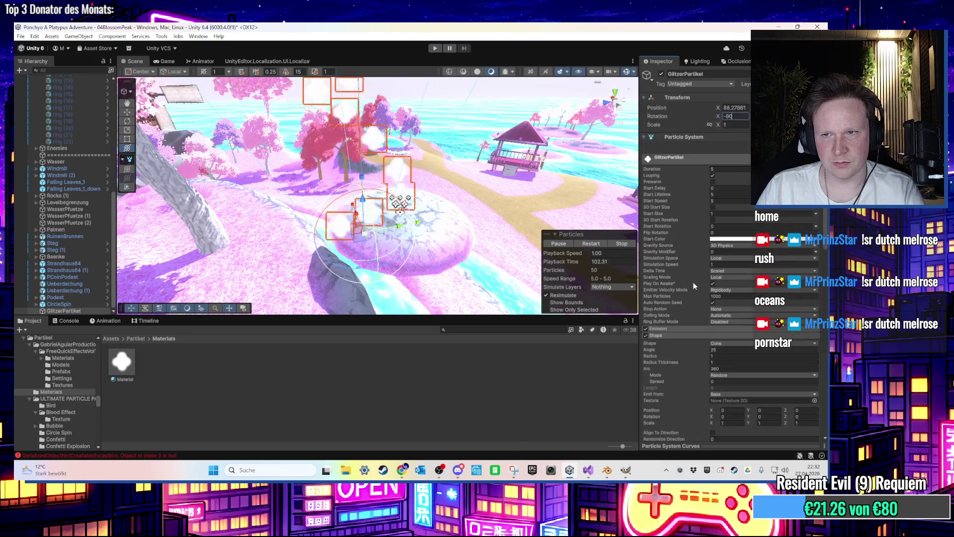
pyautogui.press('Return')
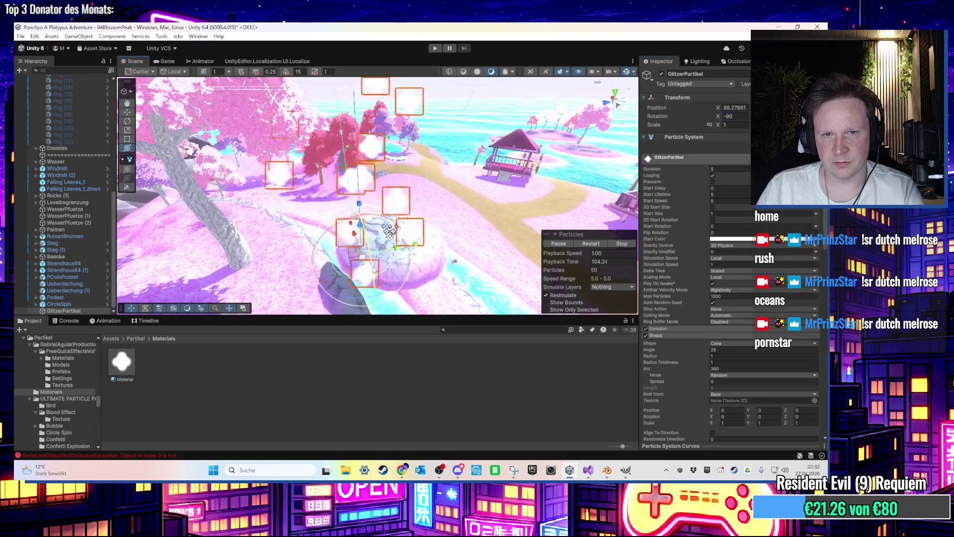
pyautogui.moveTo(367, 264); pyautogui.dragTo(396, 210)
pyautogui.press('f')
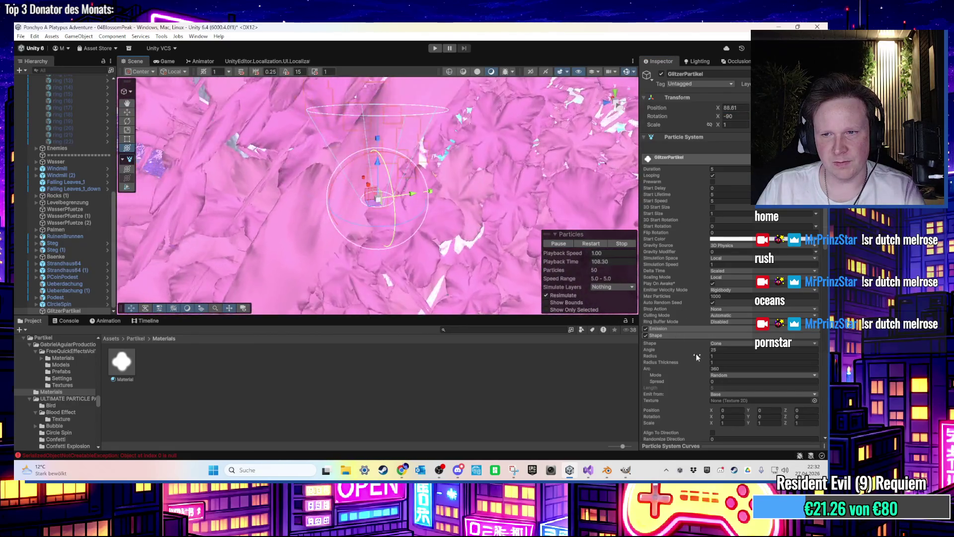
# Step: Set the cone Shape's Angle back to 25
pyautogui.moveTo(675, 350); pyautogui.dragTo(649, 350)
pyautogui.write('80')
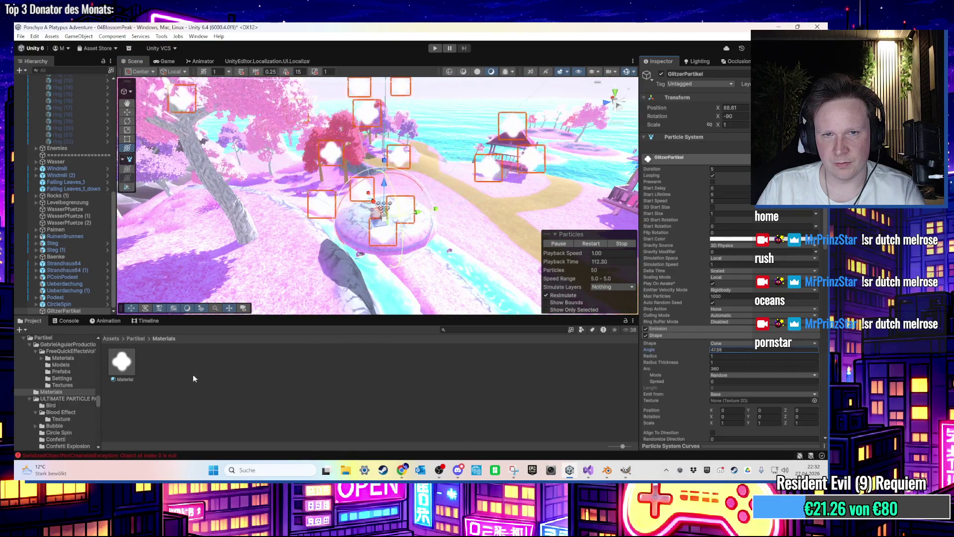
pyautogui.press('BackSpace')
pyautogui.press('BackSpace')
pyautogui.write('25')
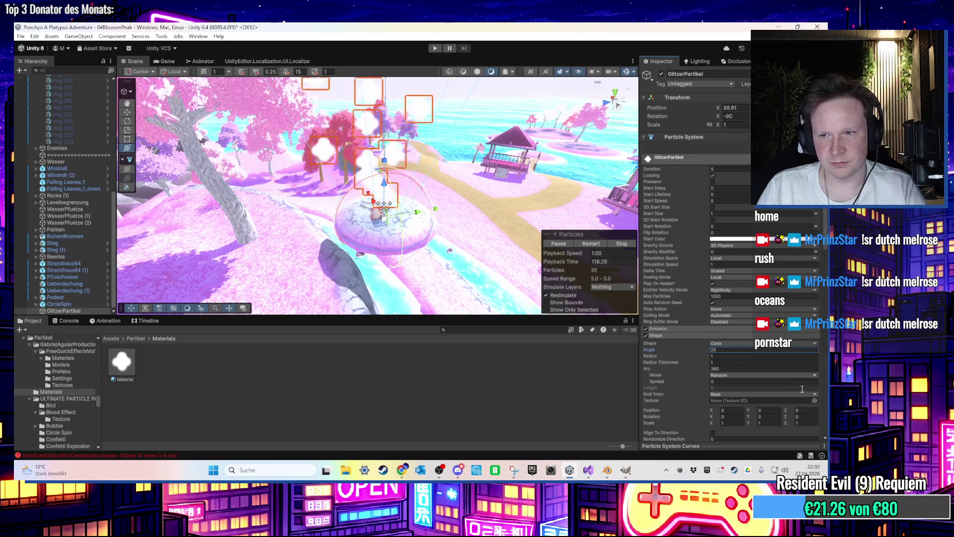
pyautogui.write('0.0001')
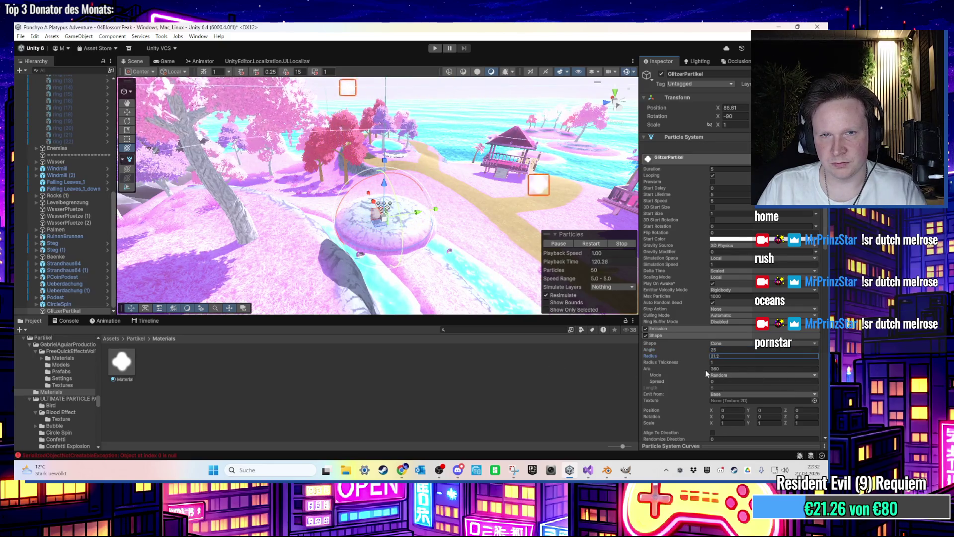
pyautogui.click(686, 364)
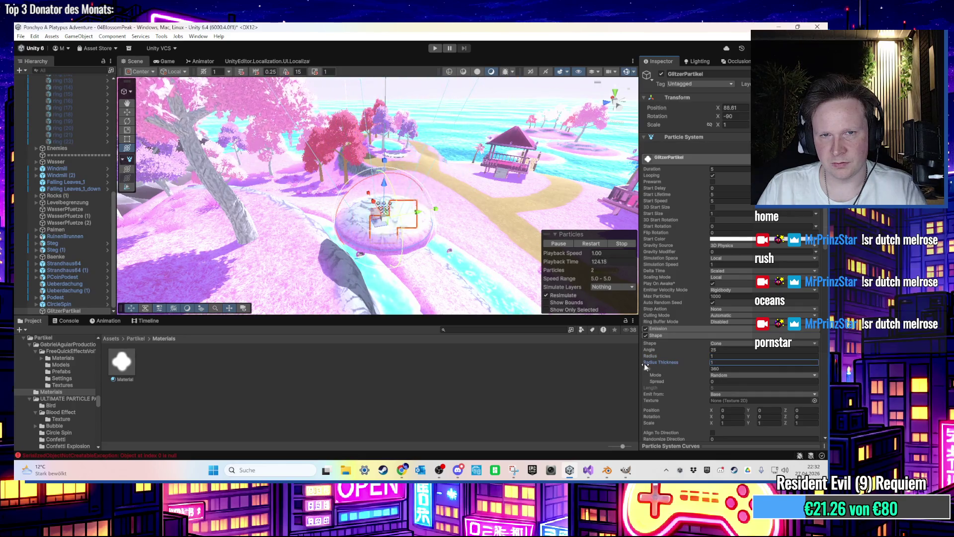
pyautogui.click(696, 329)
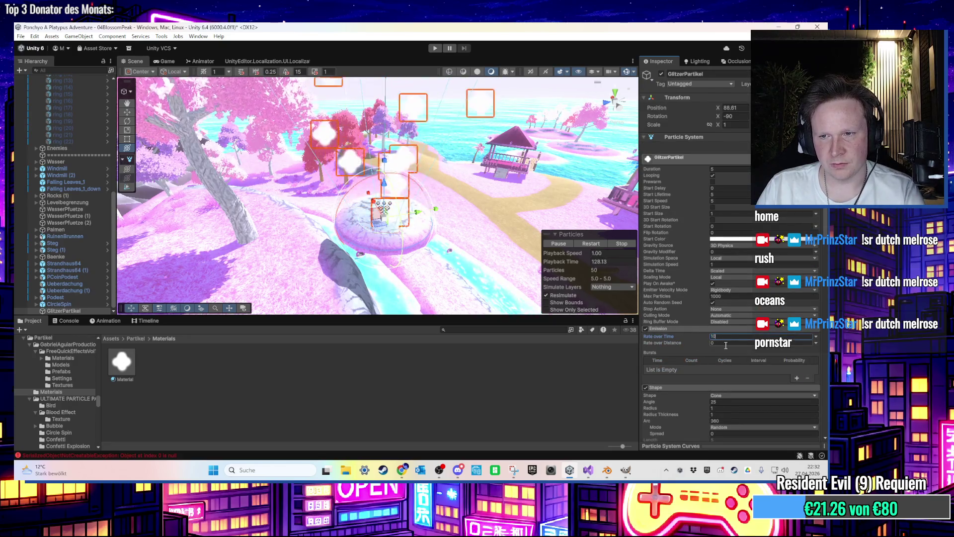
# Step: Raise the Emission module's Rate over Time for a denser glitter cloud
pyautogui.write('20')
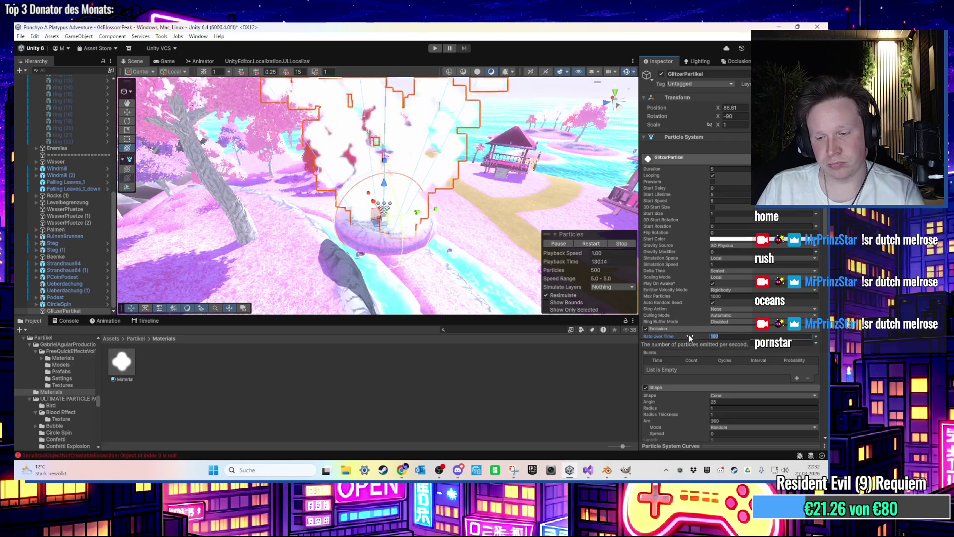
pyautogui.click(675, 330)
pyautogui.scroll(-5, 688, 339)
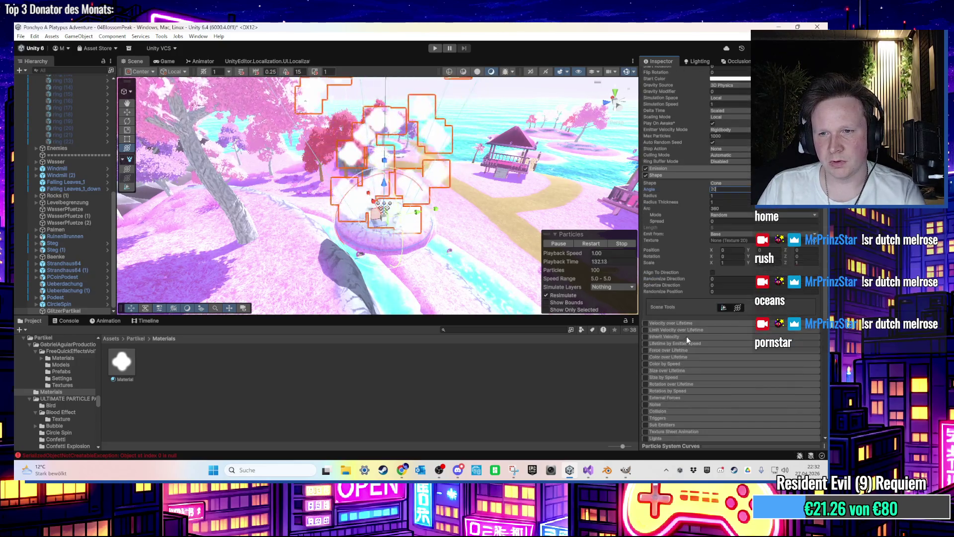
pyautogui.write('5')
pyautogui.moveTo(616, 278); pyautogui.dragTo(590, 258)
pyautogui.press('f')
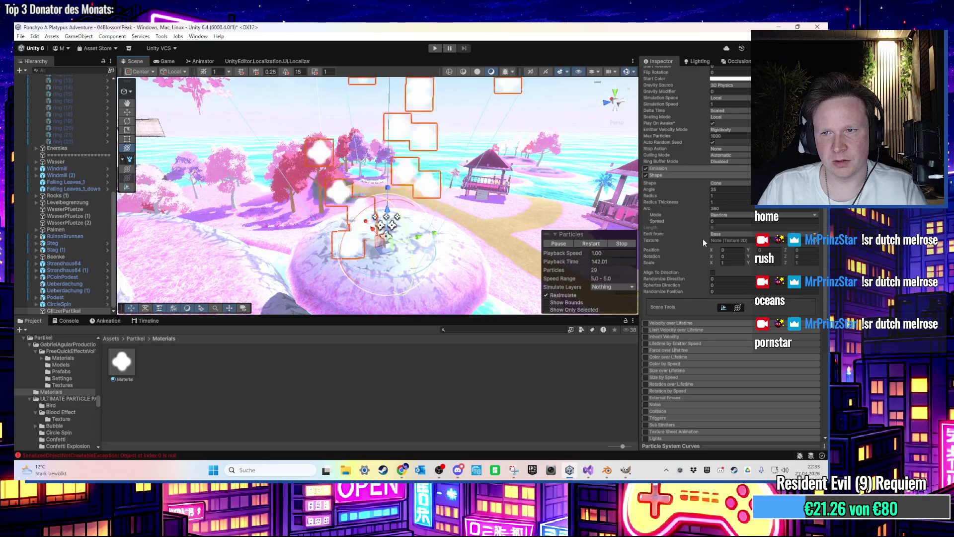
# Step: Adjust the cone Shape's Angle and narrow its Arc to about 180 degrees
pyautogui.click(651, 192)
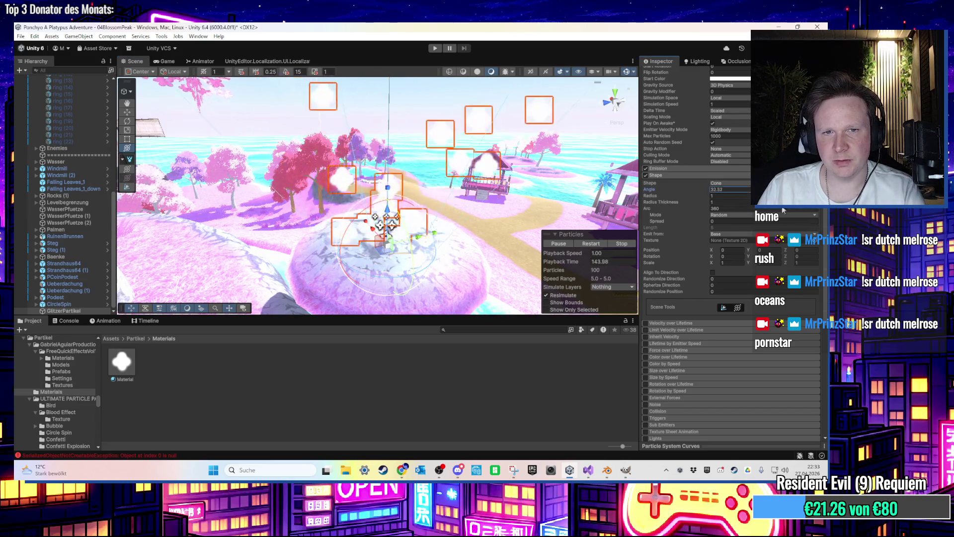
pyautogui.scroll(1, 720, 244)
pyautogui.scroll(-2, 721, 245)
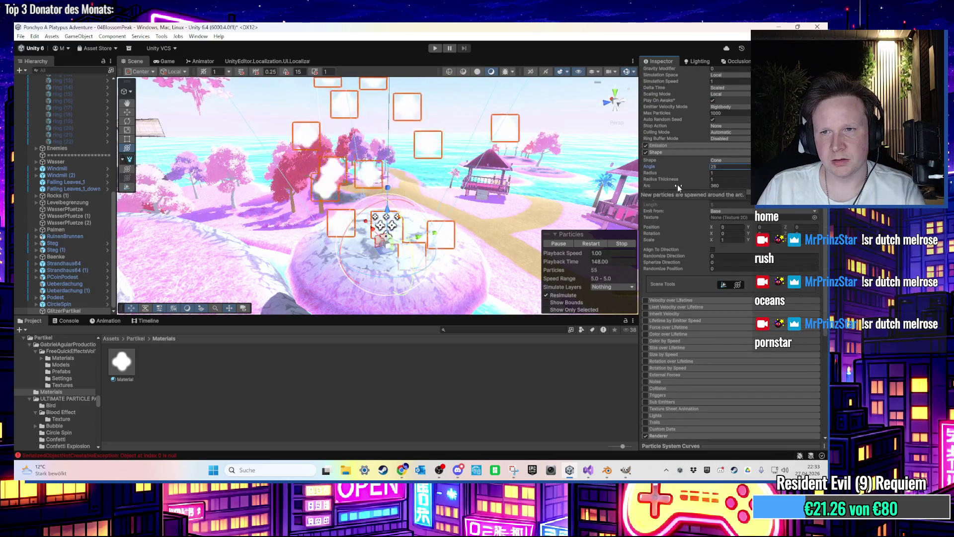
pyautogui.click(670, 189)
pyautogui.moveTo(83, 216); pyautogui.dragTo(386, 184)
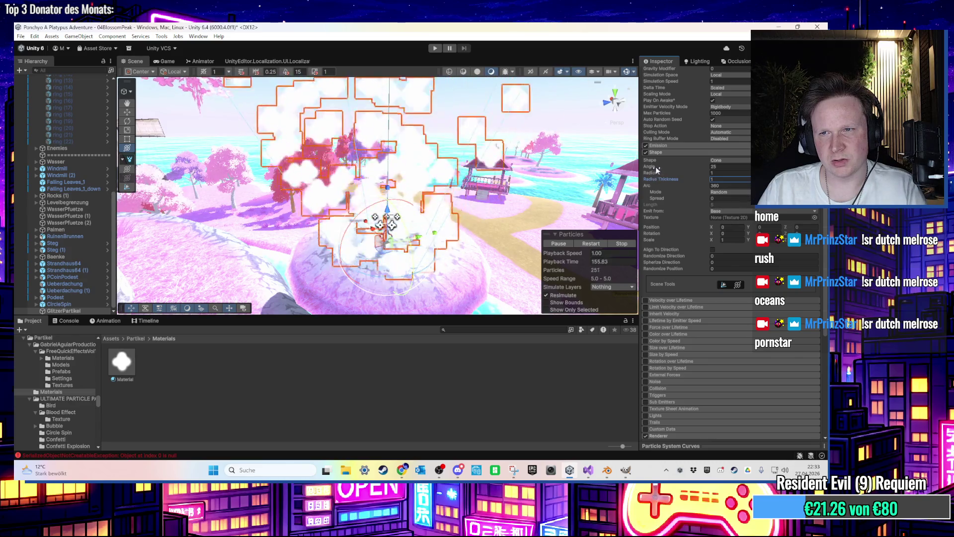
pyautogui.click(728, 160)
pyautogui.click(725, 180)
pyautogui.scroll(-4, 703, 271)
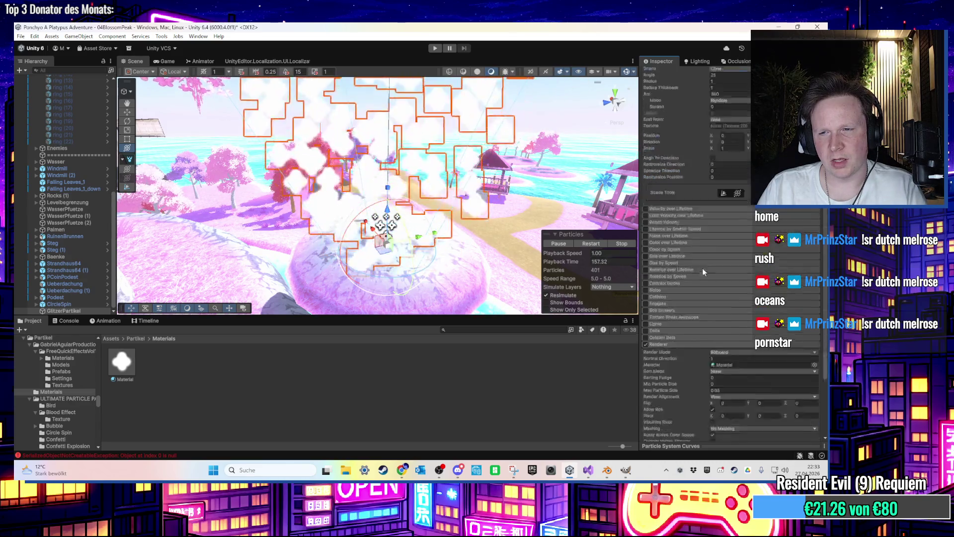
# Step: Set Start Speed to 2 and Max Particles to 100
pyautogui.scroll(-5, 703, 271)
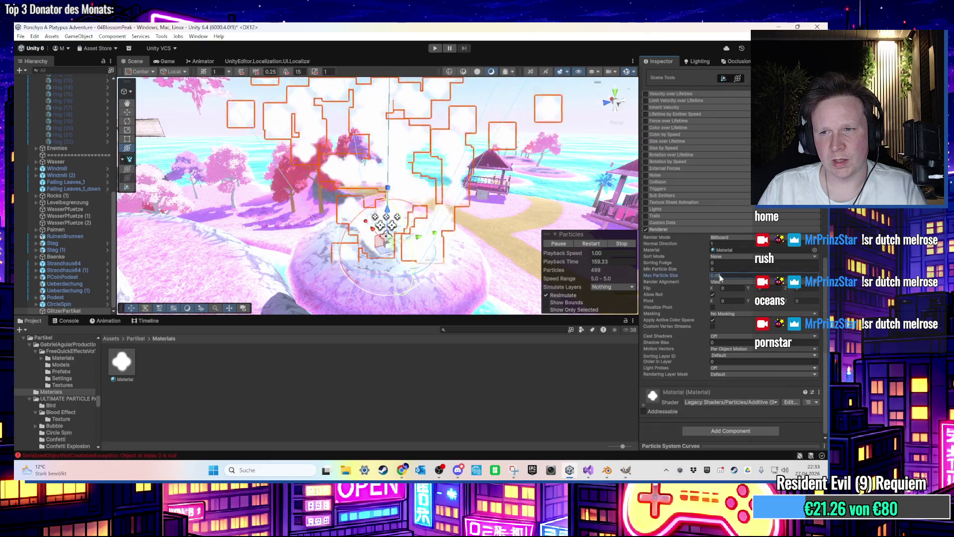
pyautogui.press('BackSpace')
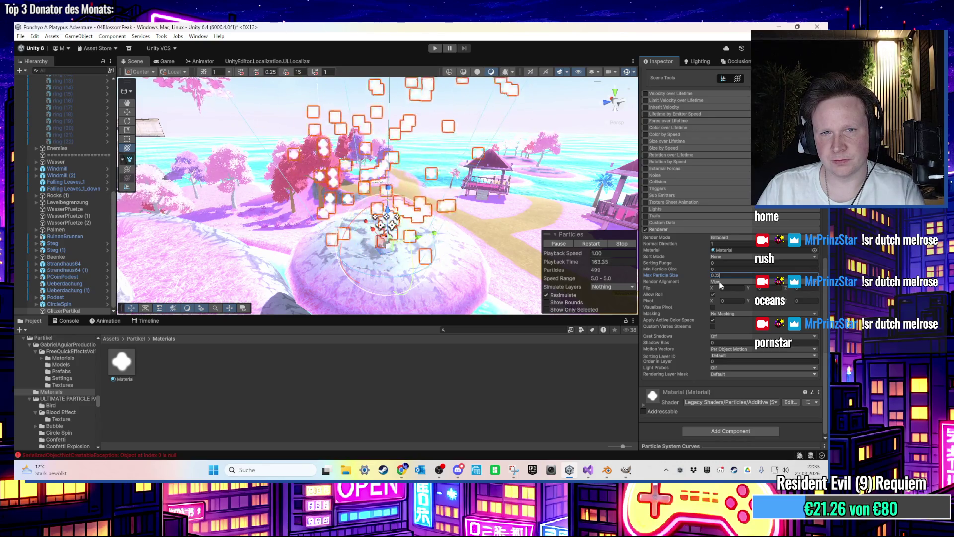
pyautogui.moveTo(477, 179); pyautogui.dragTo(501, 176)
pyautogui.scroll(15, 734, 278)
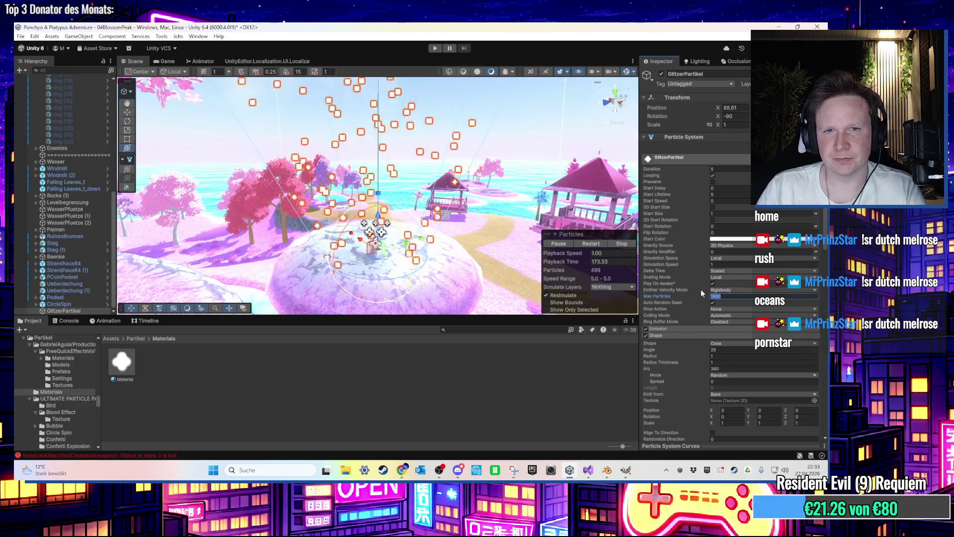
pyautogui.click(724, 297)
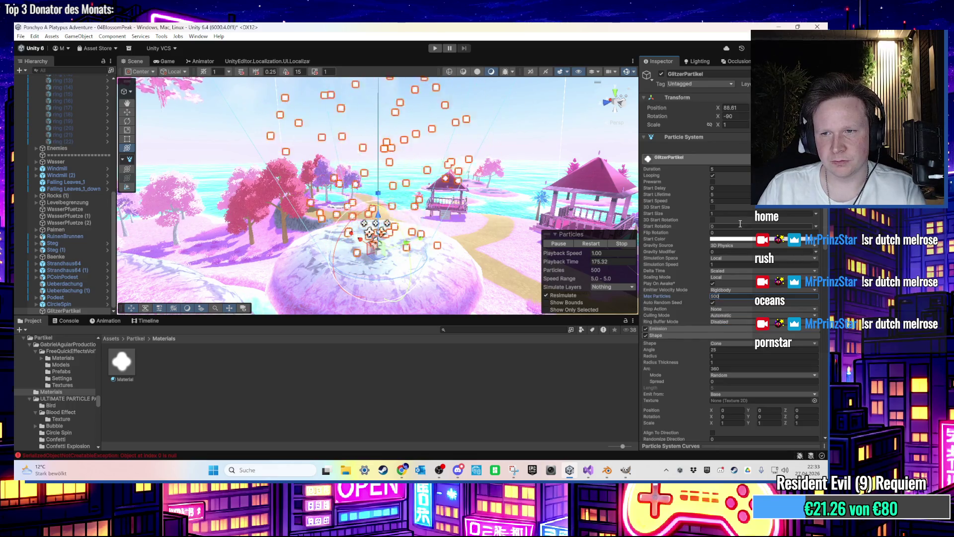
pyautogui.click(722, 265)
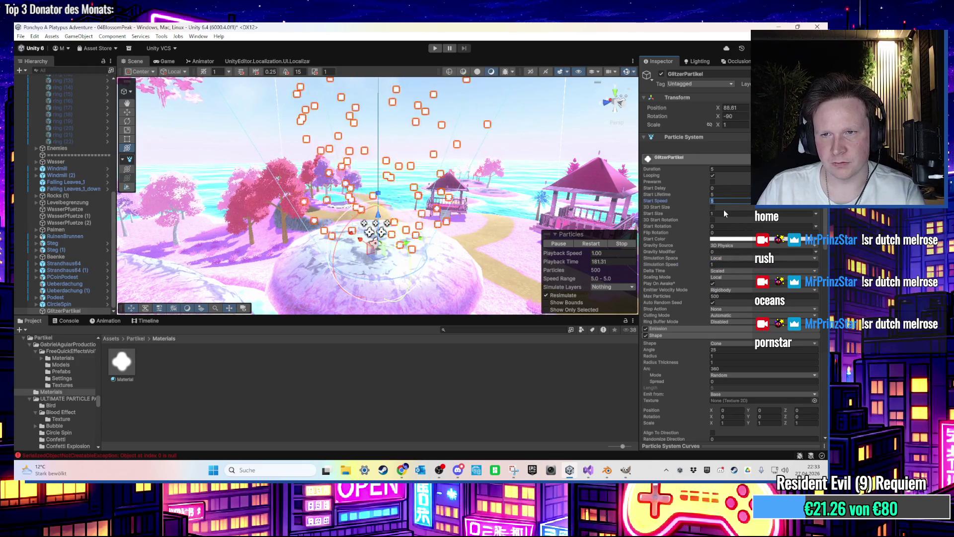
pyautogui.write('2')
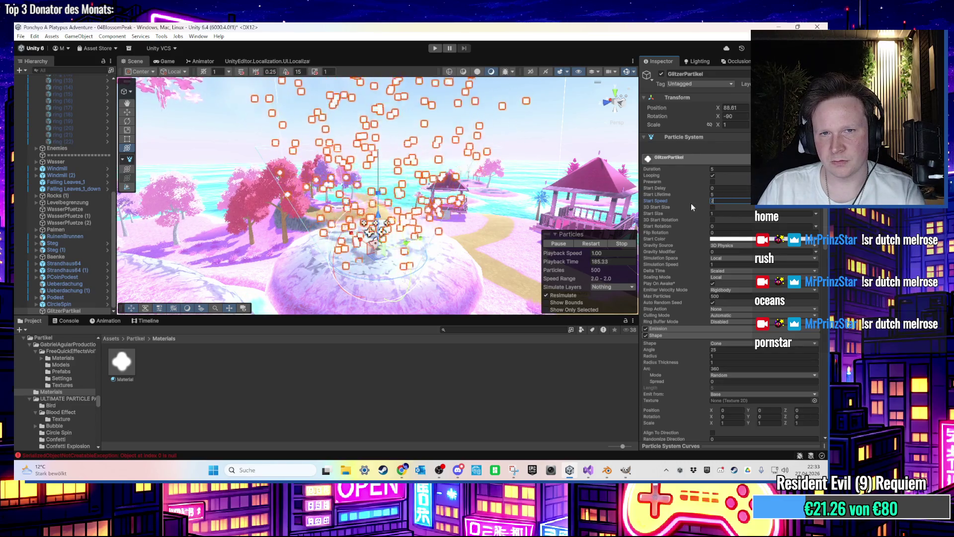
pyautogui.click(725, 296)
pyautogui.write('100')
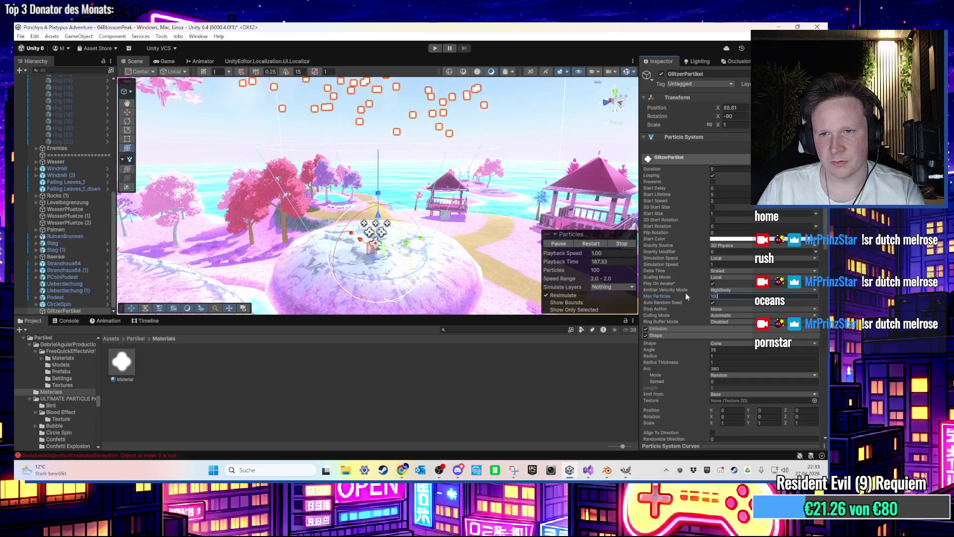
# Step: Set Start Lifetime to 2 and Duration to 1
pyautogui.moveTo(506, 224)
pyautogui.mouseDown()
pyautogui.moveTo(488, 93)
pyautogui.moveTo(478, 191)
pyautogui.mouseUp()
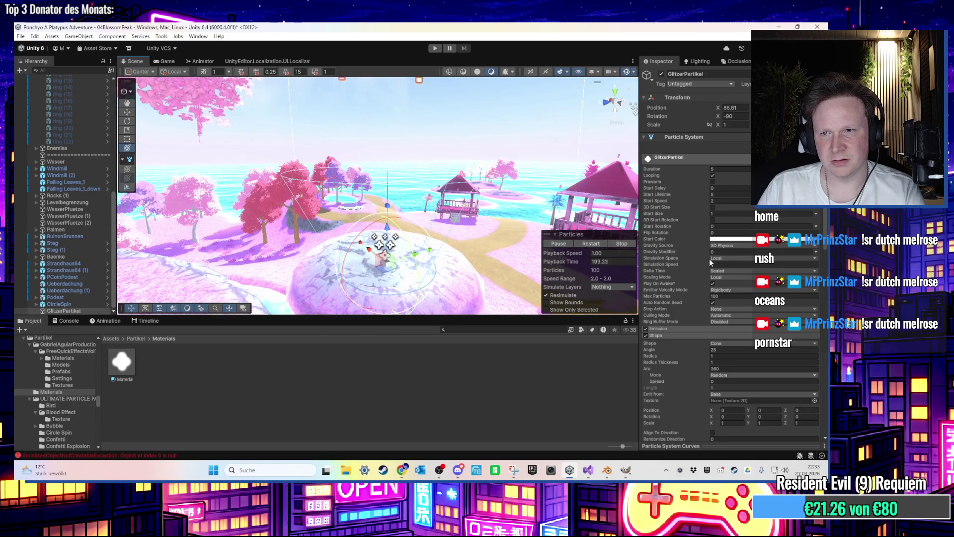
pyautogui.click(697, 329)
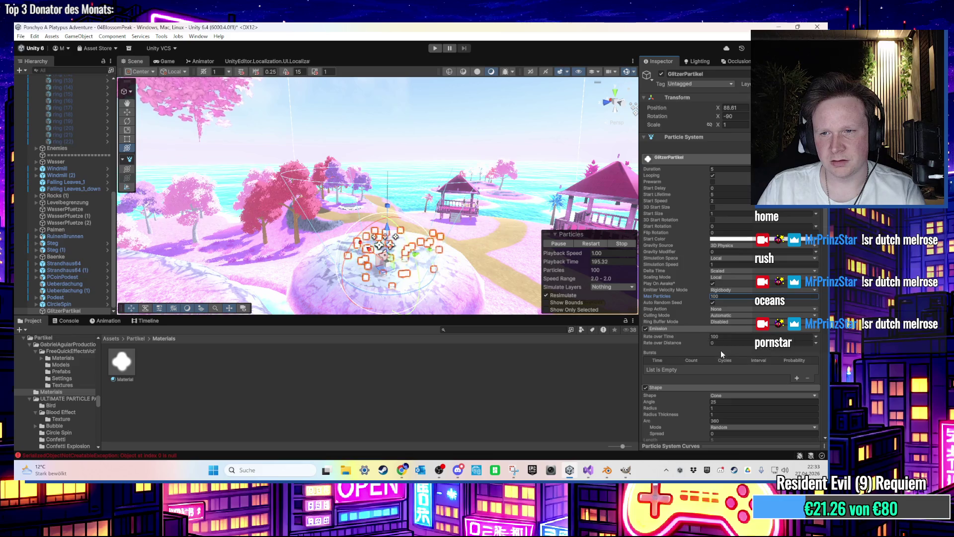
pyautogui.click(686, 329)
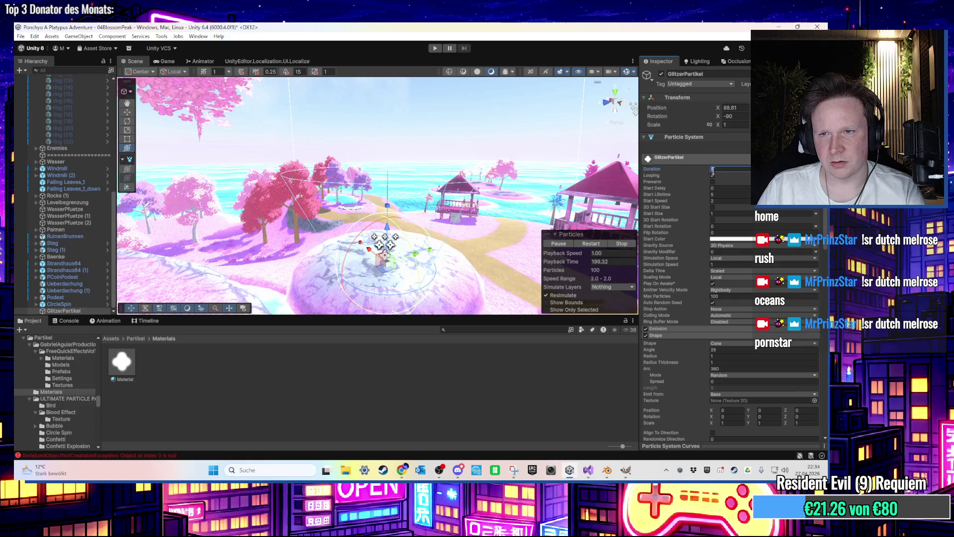
pyautogui.write('2')
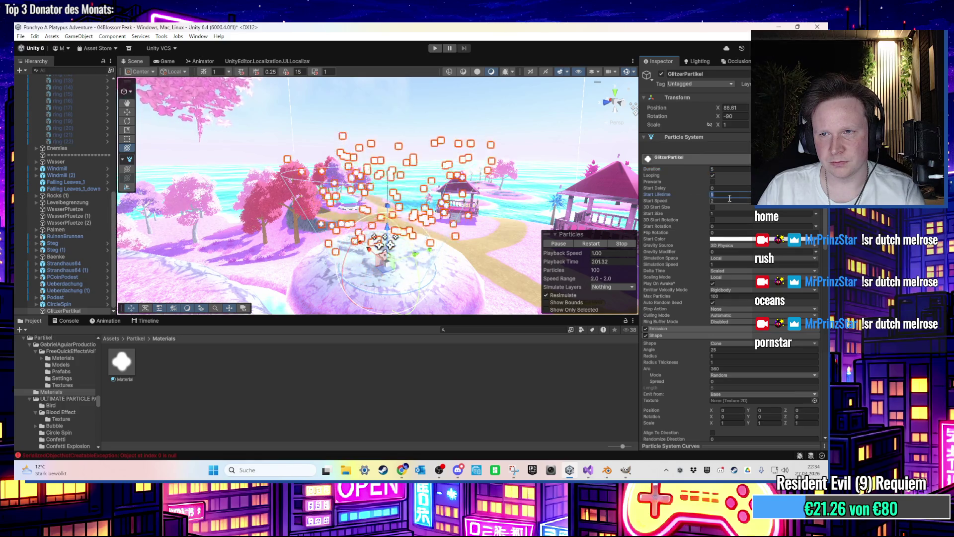
pyautogui.click(730, 169)
pyautogui.write('2')
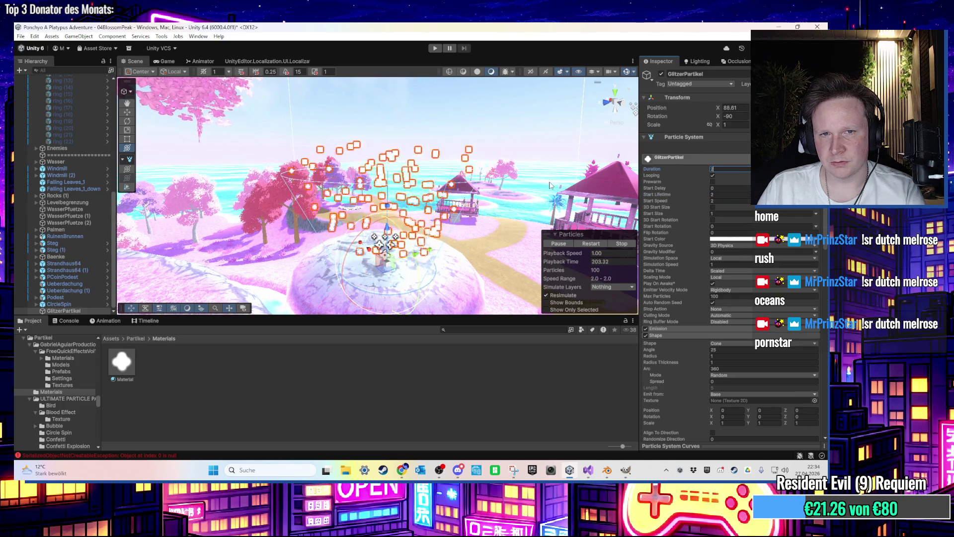
pyautogui.moveTo(550, 185); pyautogui.dragTo(541, 188)
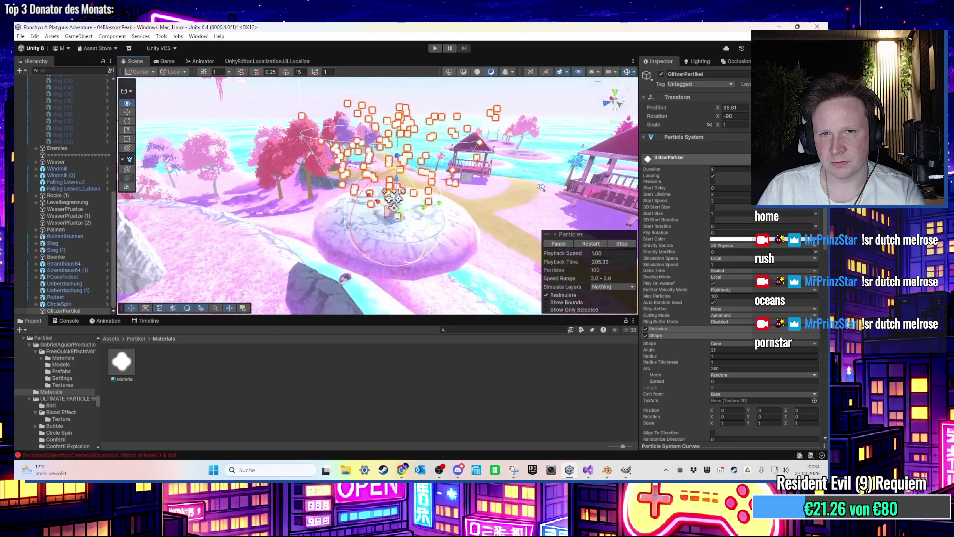
pyautogui.click(730, 169)
pyautogui.write('1')
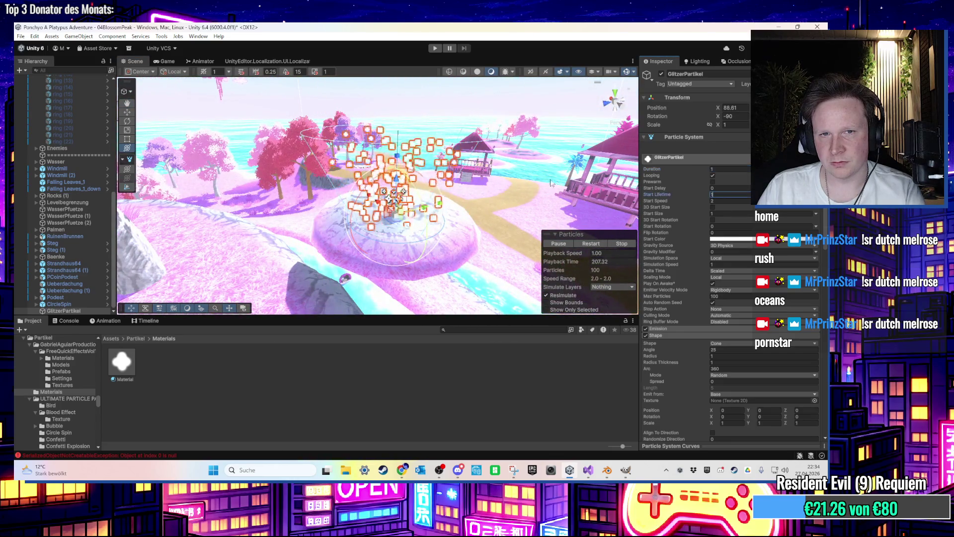
# Step: Reselect GlitzerPartikel and frame it in the Scene view
pyautogui.moveTo(536, 175)
pyautogui.mouseDown()
pyautogui.moveTo(458, 150)
pyautogui.moveTo(442, 214)
pyautogui.moveTo(421, 186)
pyautogui.moveTo(376, 164)
pyautogui.mouseUp()
pyautogui.click(458, 150)
pyautogui.click(442, 214)
pyautogui.click(368, 168)
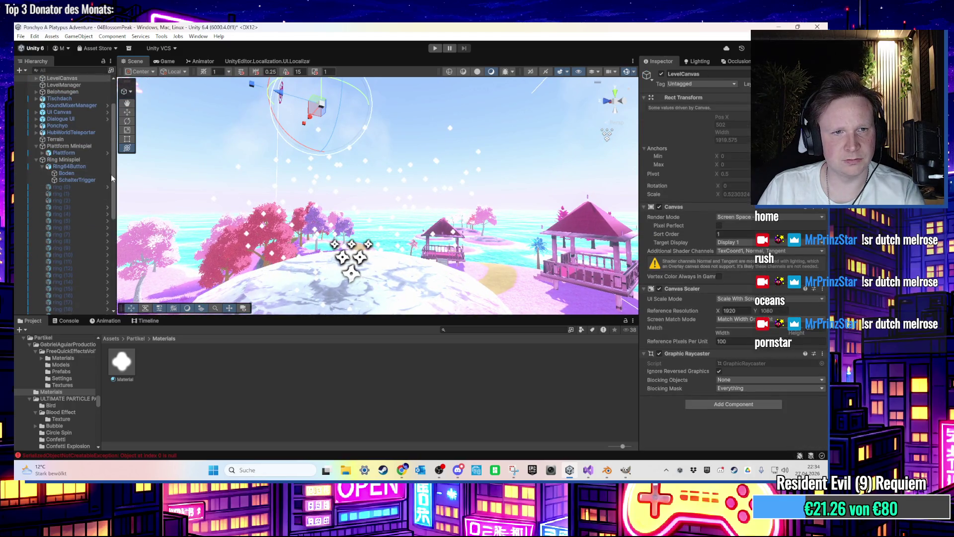
pyautogui.scroll(-10, 111, 174)
pyautogui.click(64, 310)
pyautogui.press('f')
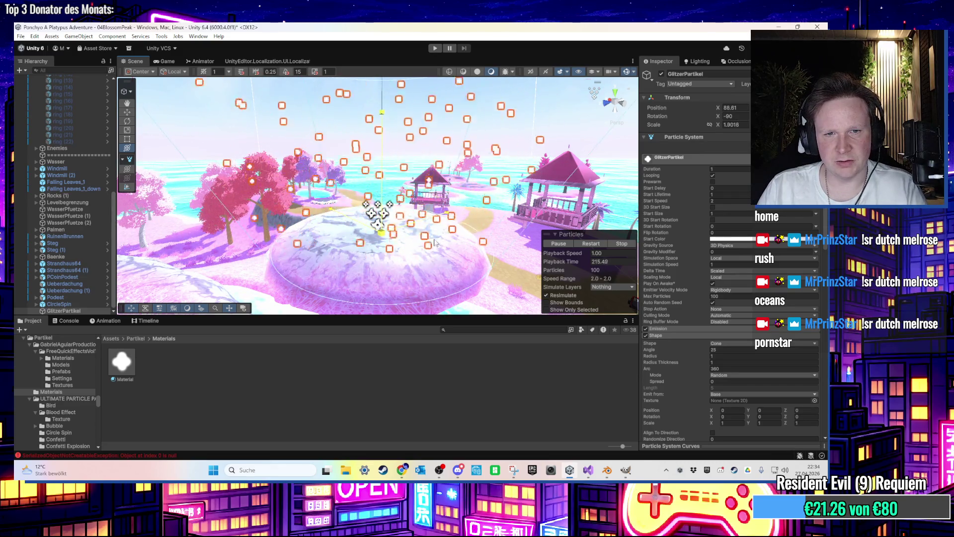
# Step: Scale up the GlitzerPartikel emitter in the Scene view
pyautogui.moveTo(418, 237)
pyautogui.mouseDown()
pyautogui.moveTo(384, 168)
pyautogui.moveTo(437, 328)
pyautogui.moveTo(571, 164)
pyautogui.mouseUp()
pyautogui.click(608, 112)
pyautogui.moveTo(608, 113)
pyautogui.mouseDown()
pyautogui.moveTo(357, 178)
pyautogui.moveTo(371, 184)
pyautogui.moveTo(474, 87)
pyautogui.moveTo(412, 194)
pyautogui.mouseUp()
pyautogui.click(409, 196)
pyautogui.click(409, 197)
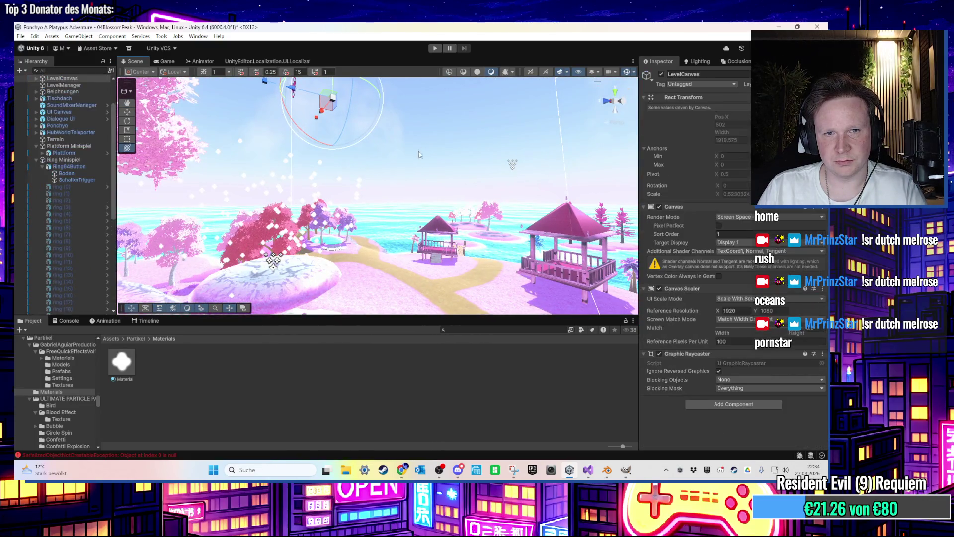
pyautogui.scroll(5, 412, 189)
pyautogui.scroll(-5, 422, 174)
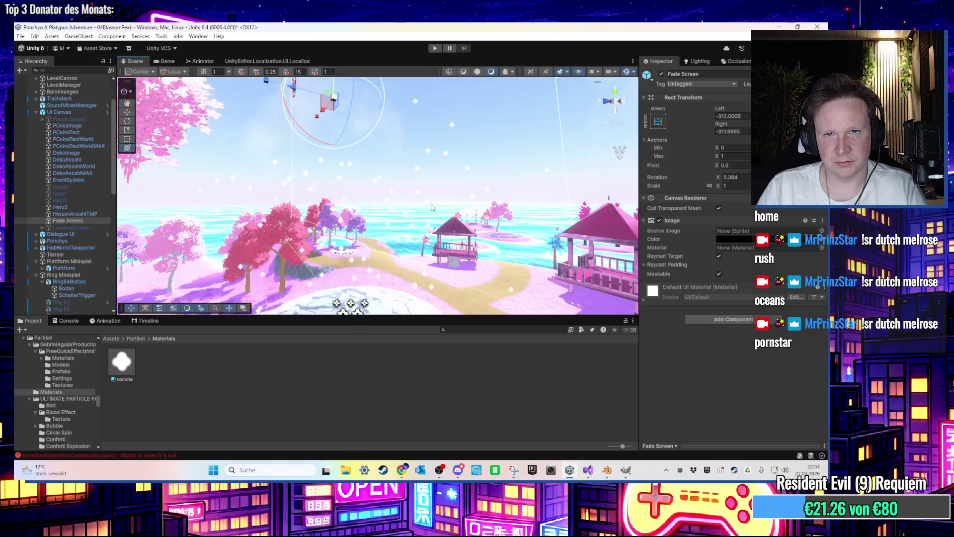
pyautogui.click(442, 148)
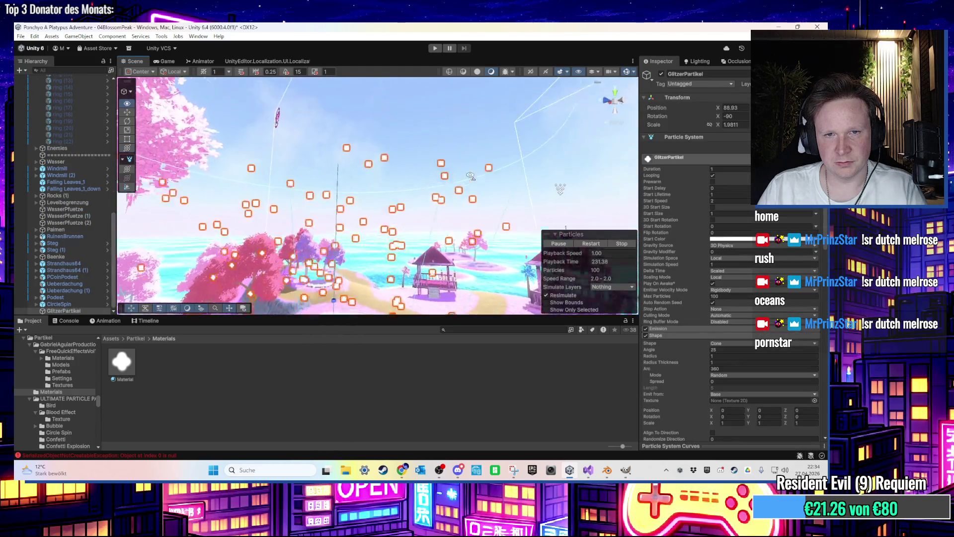
pyautogui.scroll(5, 445, 163)
pyautogui.scroll(-3, 446, 136)
pyautogui.moveTo(446, 135); pyautogui.dragTo(447, 96)
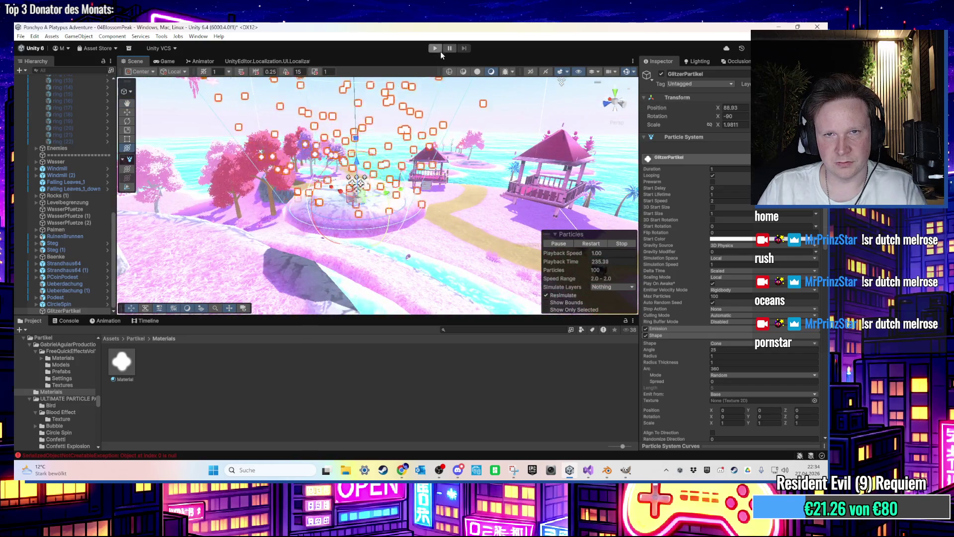
# Step: Play-test the sparkles and set Emission Rate over Time to 20
pyautogui.click(440, 49)
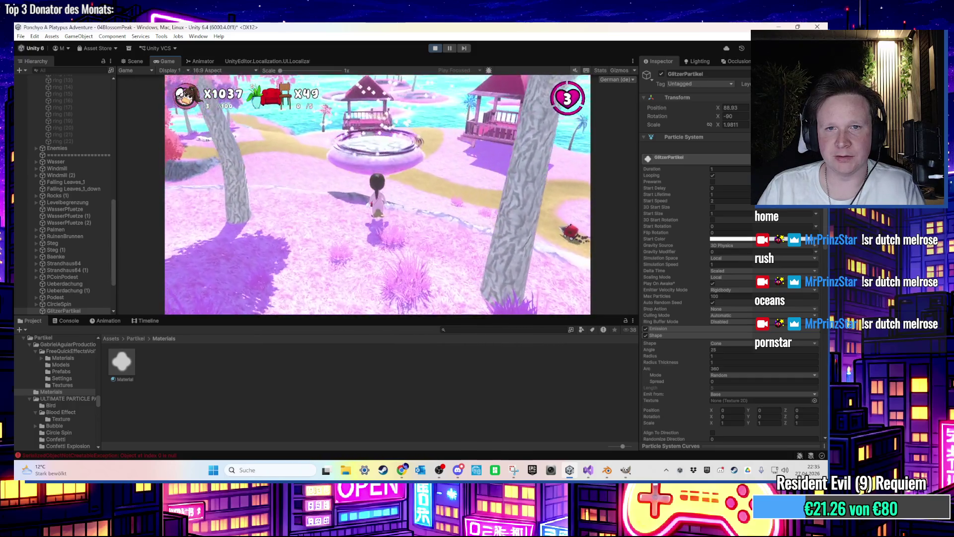
pyautogui.hotkey('ctrl', 'p')
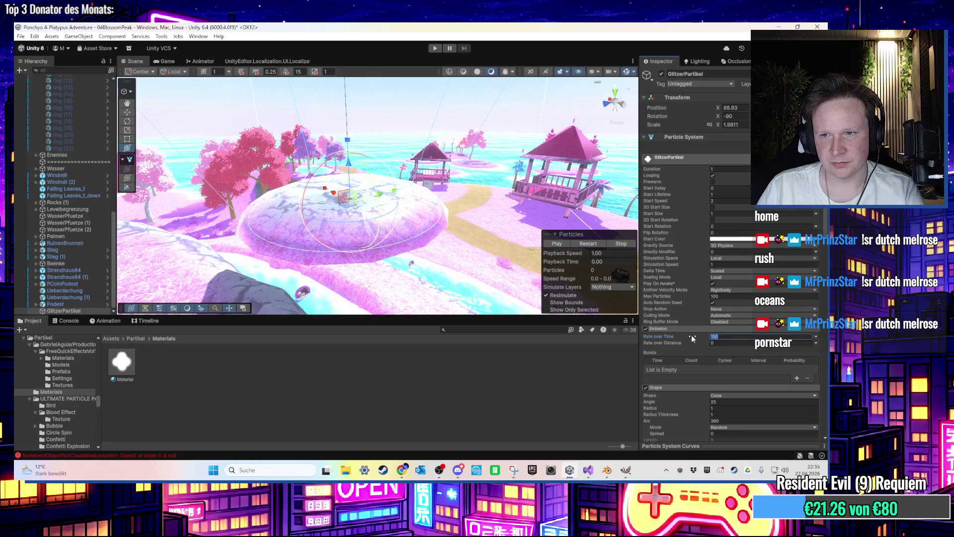
pyautogui.click(716, 336)
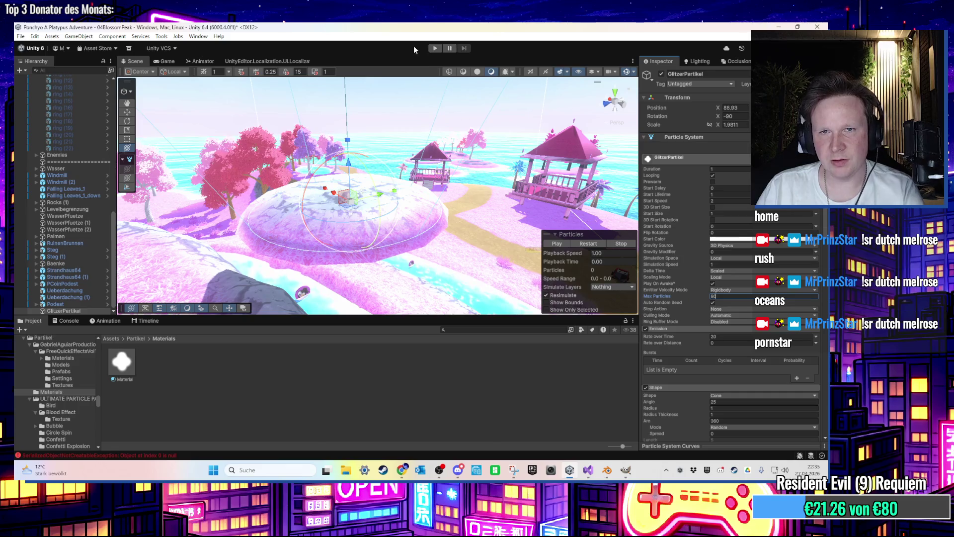
pyautogui.click(433, 49)
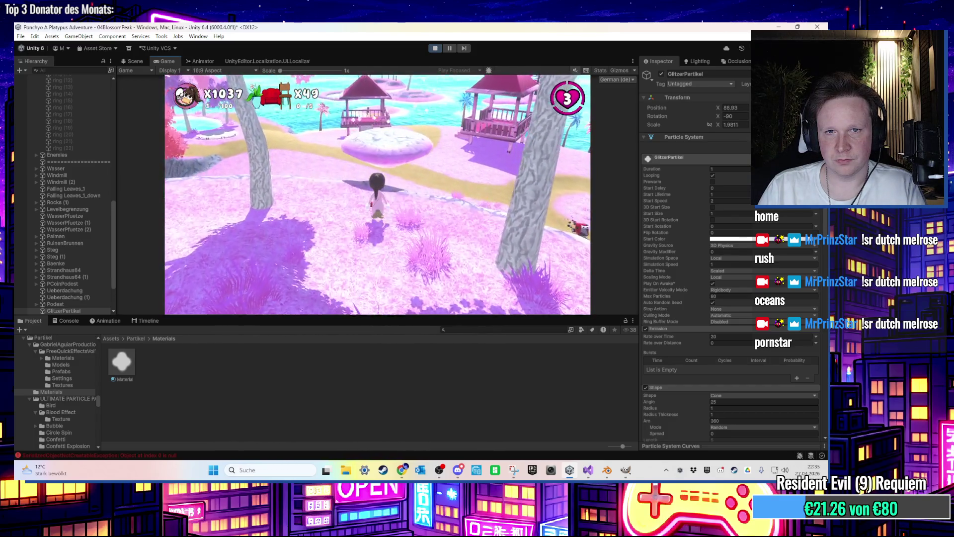
# Step: Lower Simulation Speed to 0.75, then 0.5, and stop Play mode
pyautogui.press('super')
pyautogui.press('super')
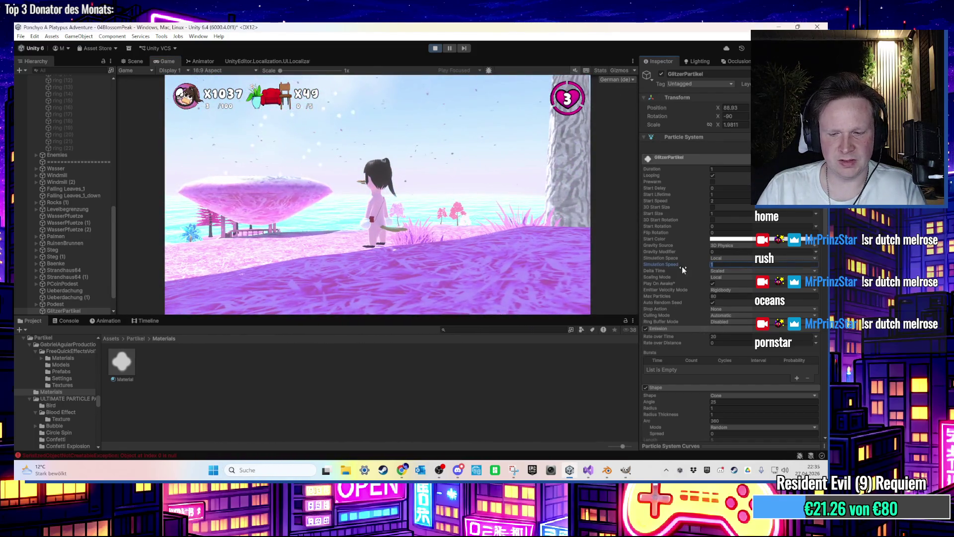
pyautogui.write('0.75')
pyautogui.press('Return')
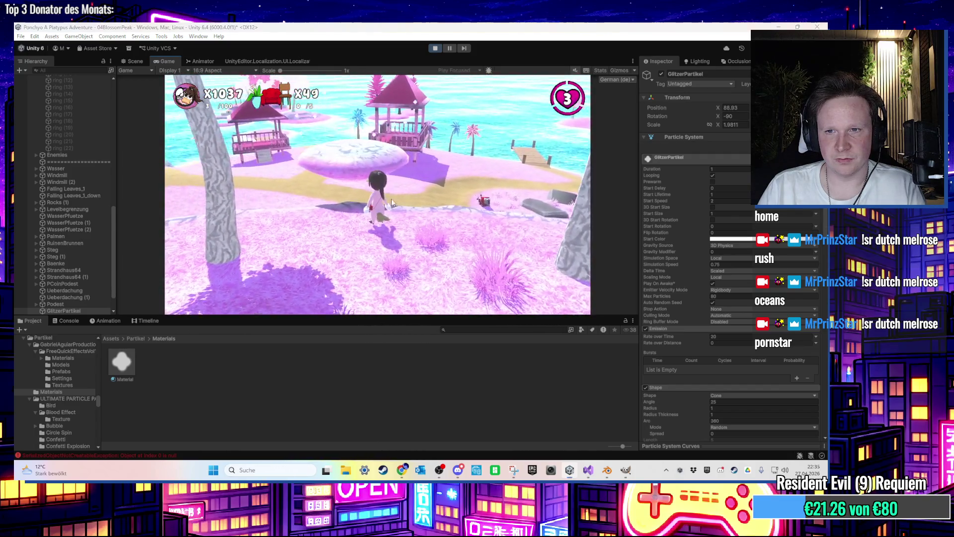
pyautogui.press('super')
pyautogui.click(723, 265)
pyautogui.write('.5')
pyautogui.press('Return')
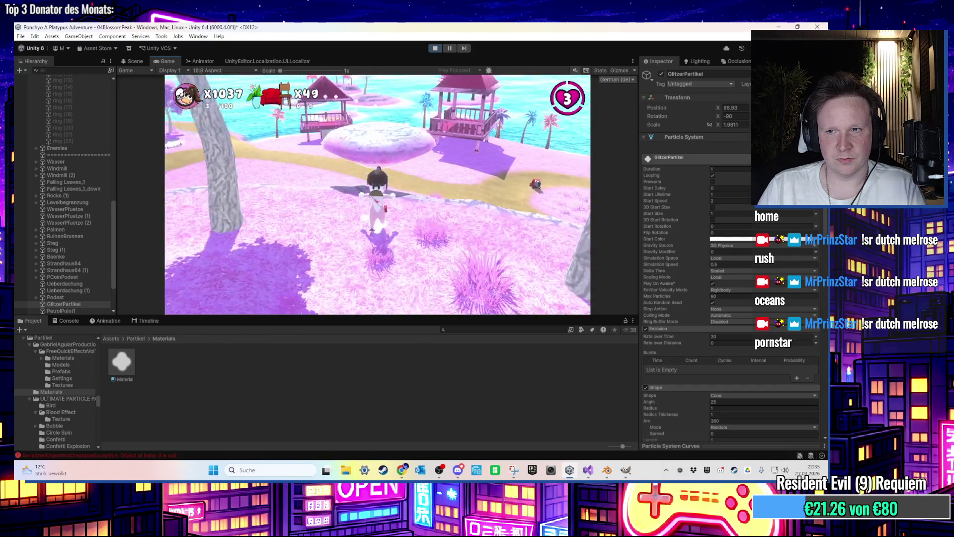
pyautogui.press('super')
pyautogui.press('super')
pyautogui.hotkey('ctrl', 'p')
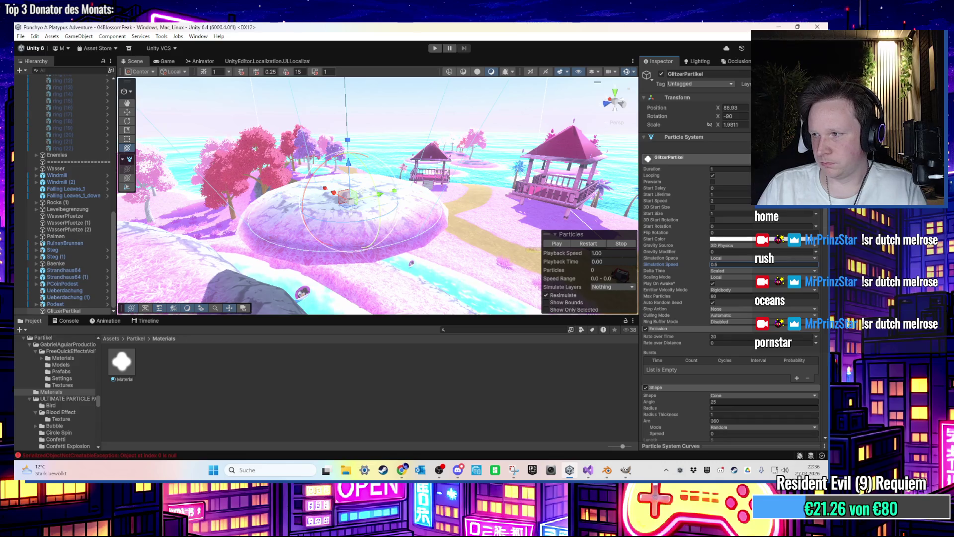
# Step: Minimize Visual Studio, then close the GIMP sparkle image, discarding its changes
pyautogui.hotkey('alt', 'Tab')
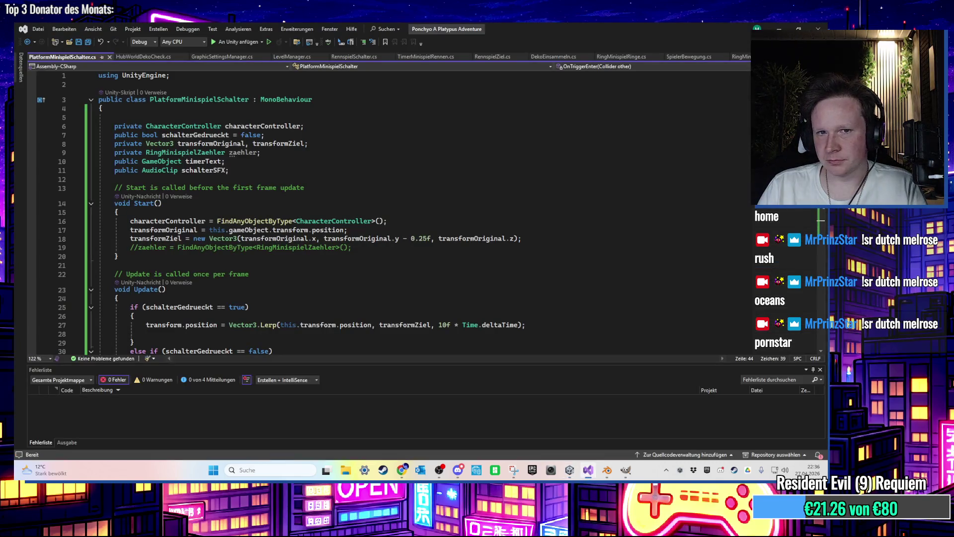
pyautogui.click(782, 29)
pyautogui.moveTo(557, 196); pyautogui.dragTo(447, 199)
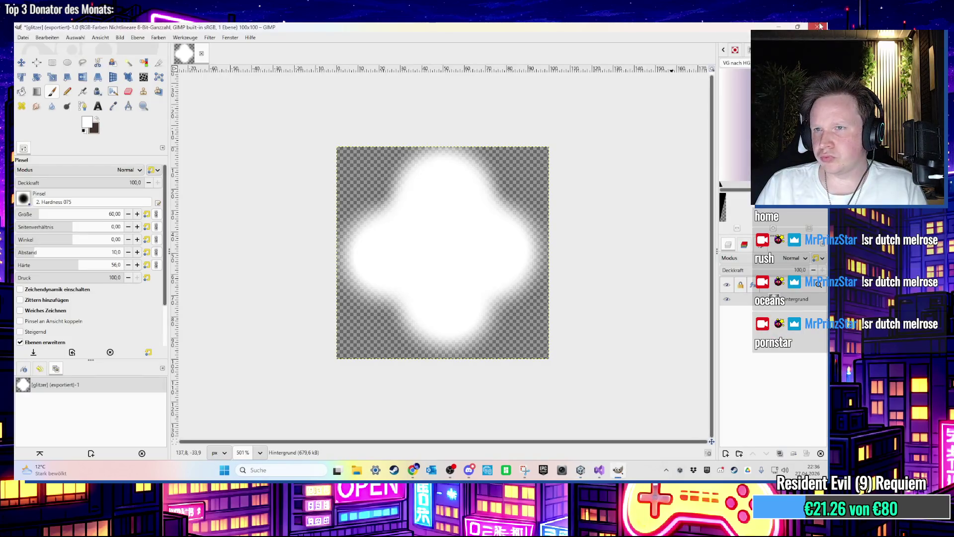
pyautogui.click(818, 26)
pyautogui.click(424, 306)
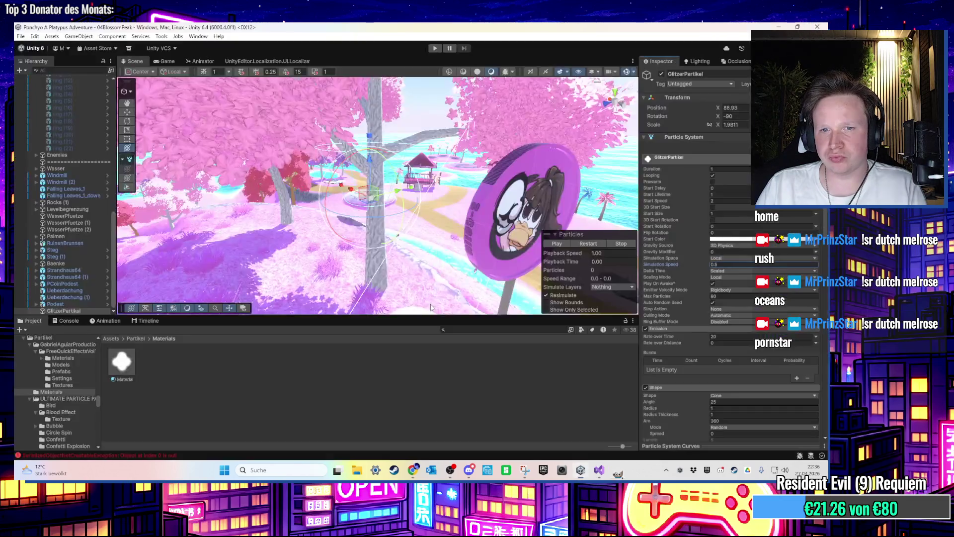
pyautogui.moveTo(419, 238)
pyautogui.mouseDown()
pyautogui.moveTo(359, 214)
pyautogui.moveTo(350, 230)
pyautogui.moveTo(414, 195)
pyautogui.moveTo(473, 369)
pyautogui.mouseUp()
pyautogui.click(422, 470)
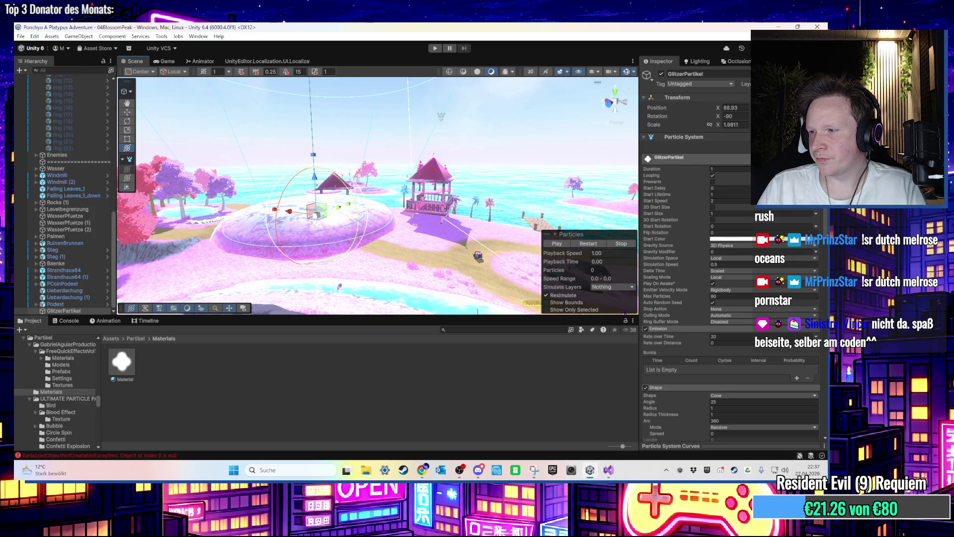
pyautogui.press('f')
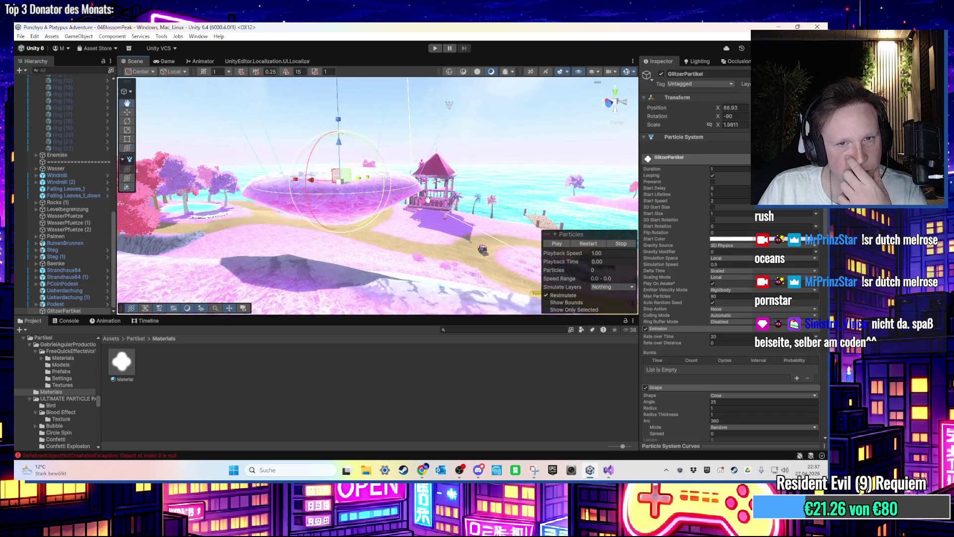
# Step: Make GlitzerPartikel a child of Plattform in the Hierarchy
pyautogui.press('f')
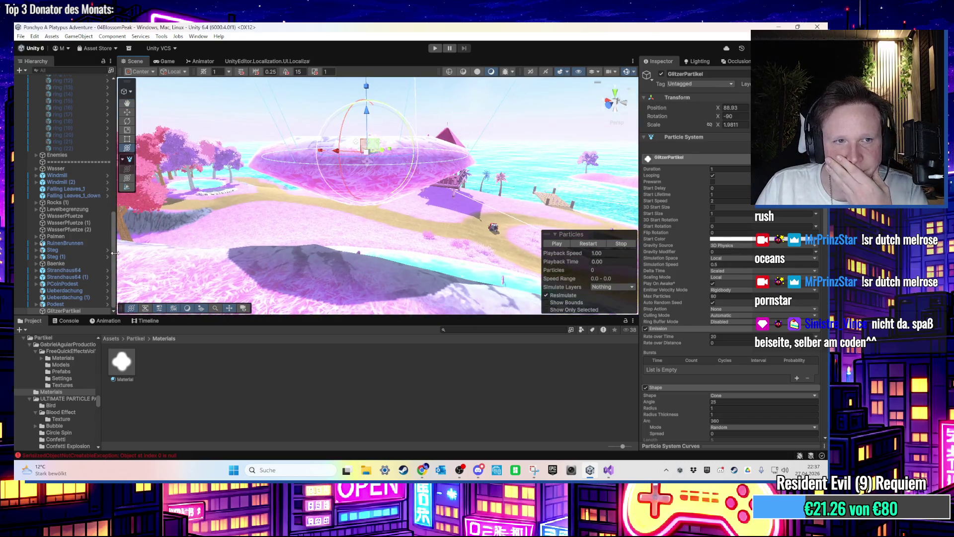
pyautogui.click(67, 308)
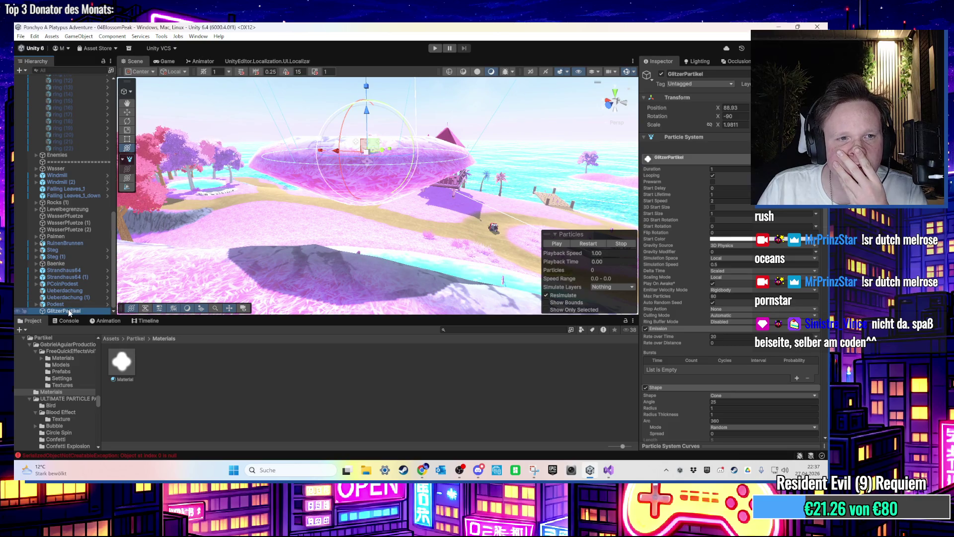
pyautogui.scroll(5, 55, 208)
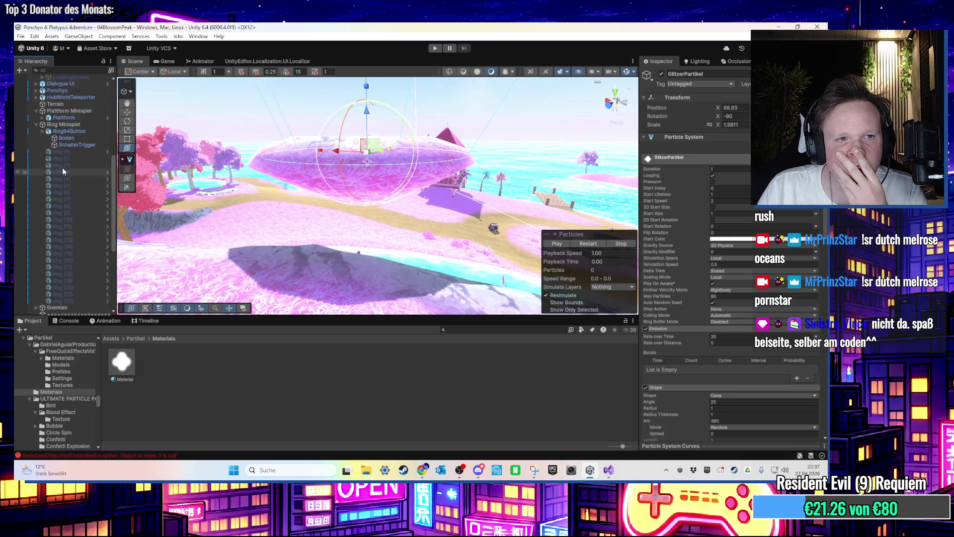
pyautogui.click(36, 125)
pyautogui.moveTo(77, 147); pyautogui.dragTo(74, 142)
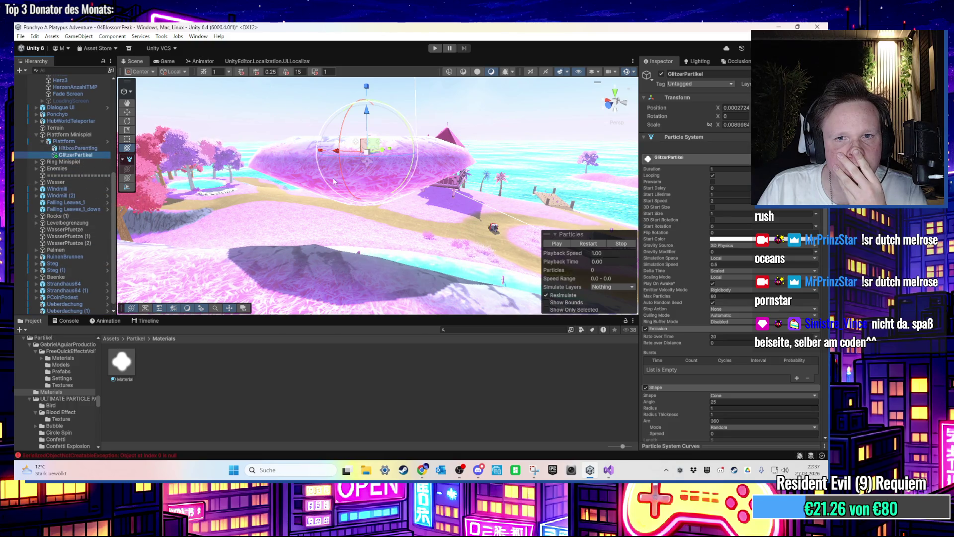
pyautogui.press('f')
# Step: Run play mode to test the sparkle effect on the platform, then stop
pyautogui.hotkey('ctrl', 'p')
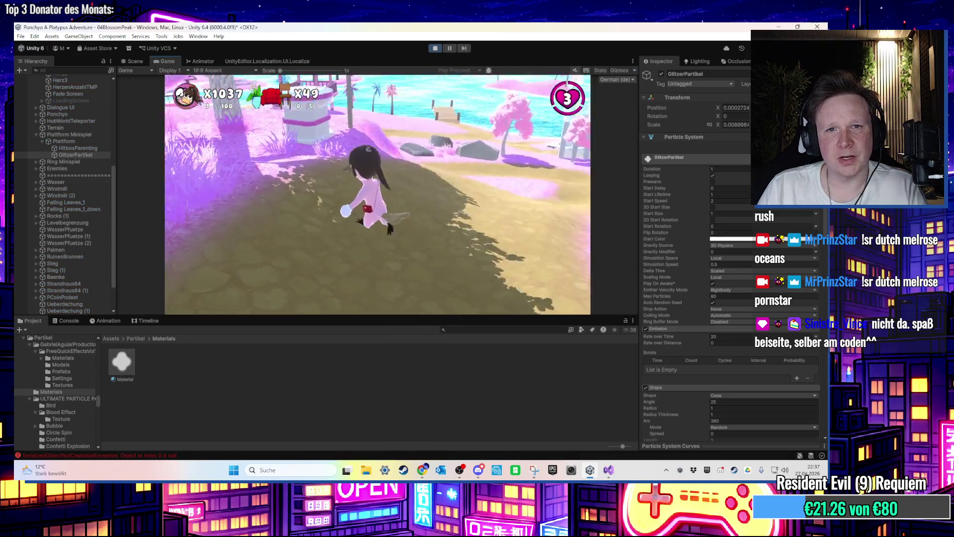
pyautogui.press('super')
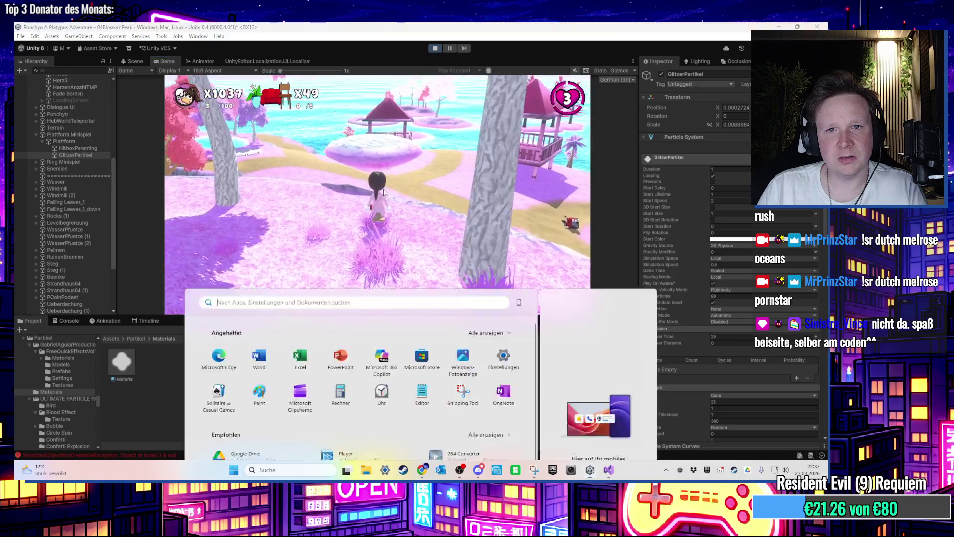
pyautogui.click(415, 66)
pyautogui.hotkey('ctrl', 'p')
pyautogui.click(75, 154)
# Step: Move GlitzerPartikel back directly under Plattform Minispiel, just above Plattform
pyautogui.moveTo(79, 146); pyautogui.dragTo(65, 158)
pyautogui.click(64, 141)
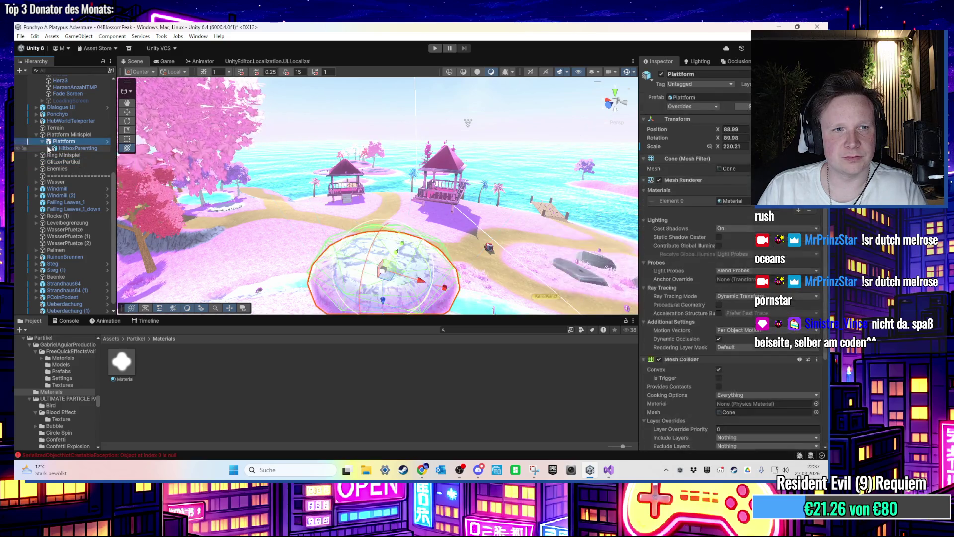
pyautogui.click(42, 141)
pyautogui.moveTo(59, 157); pyautogui.dragTo(72, 140)
pyautogui.scroll(-1, 407, 217)
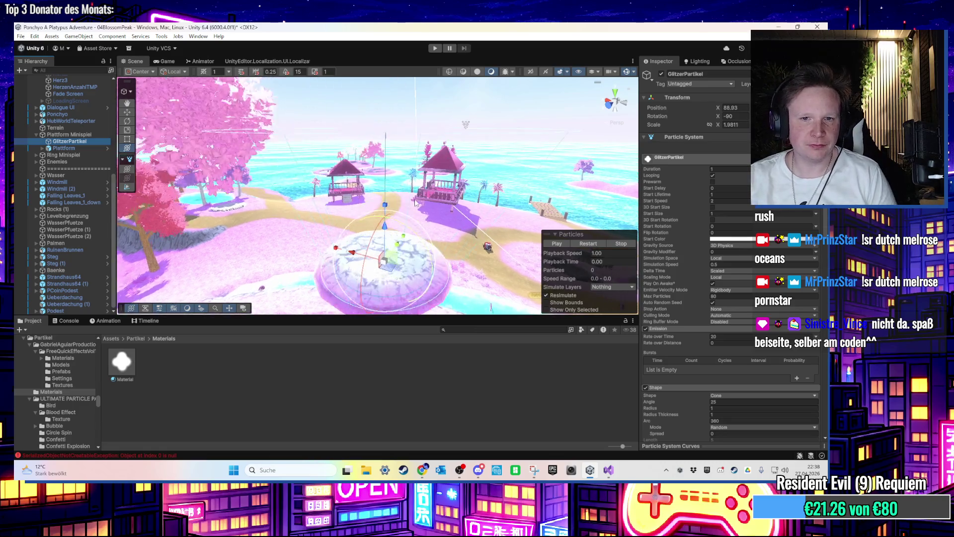
# Step: Rename the Plattform object to 'Plattform (1)'
pyautogui.moveTo(406, 216); pyautogui.dragTo(418, 168)
pyautogui.press('f')
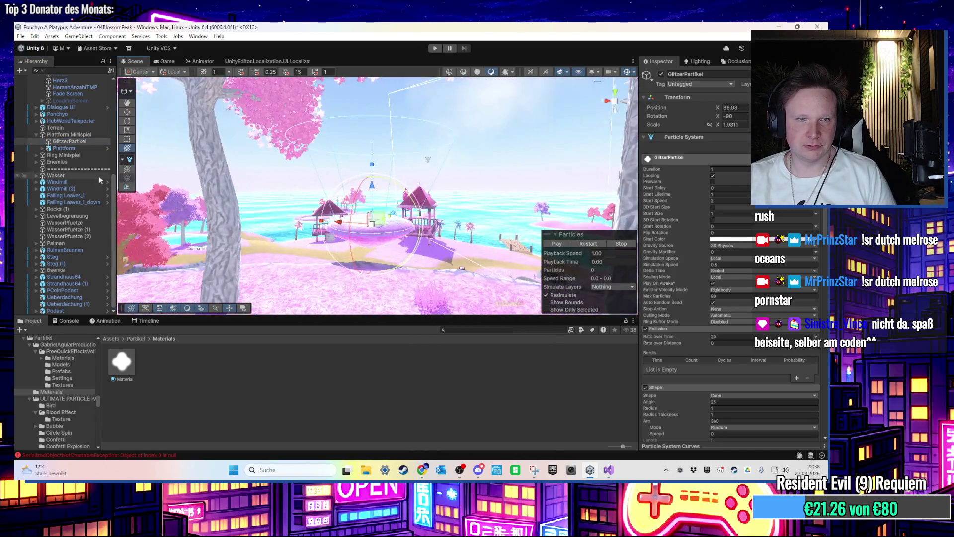
pyautogui.click(63, 148)
pyautogui.rightClick(67, 148)
pyautogui.click(92, 132)
pyautogui.write('Plattform (1)')
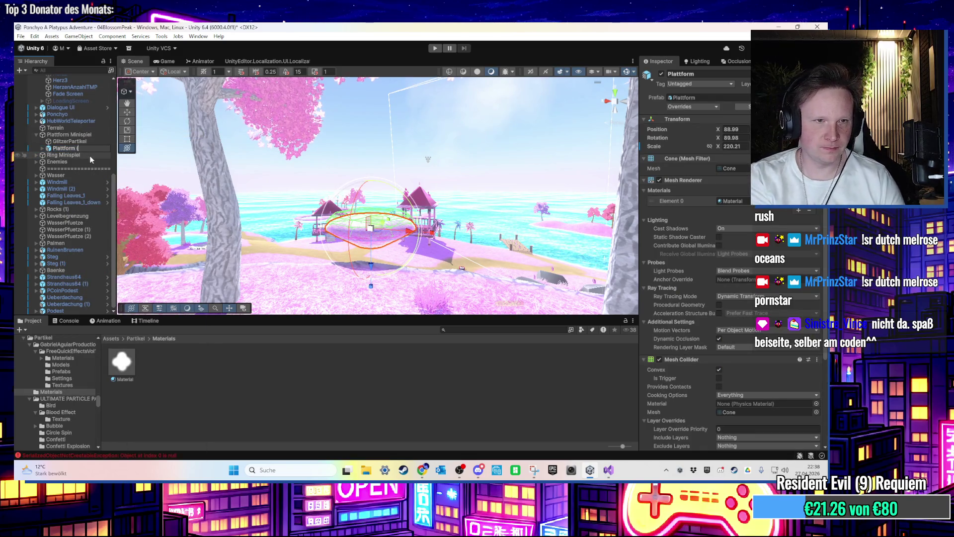
pyautogui.press('Return')
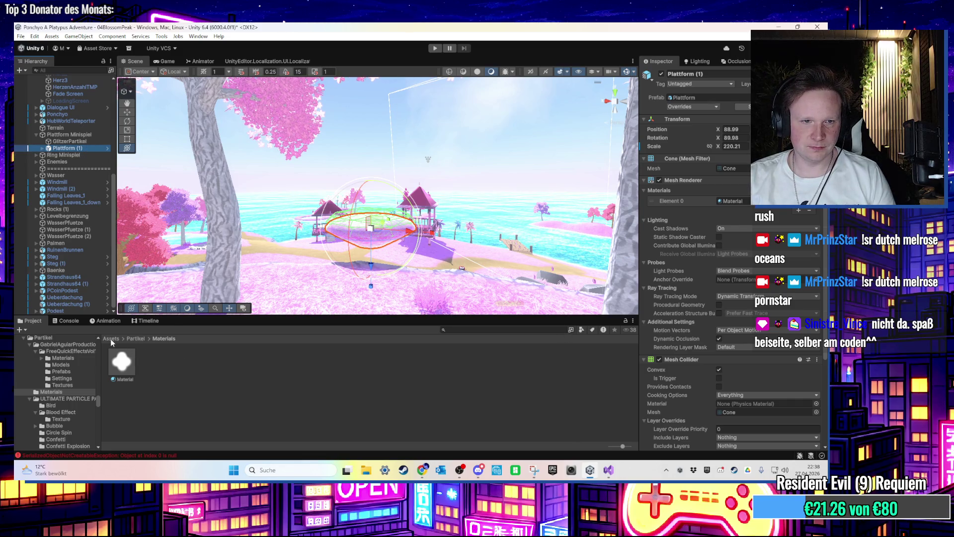
# Step: Create a new MonoBehaviour script named PlatformMinispielPlatformen in Assets/Scripts/Level
pyautogui.click(110, 338)
pyautogui.scroll(-2, 486, 387)
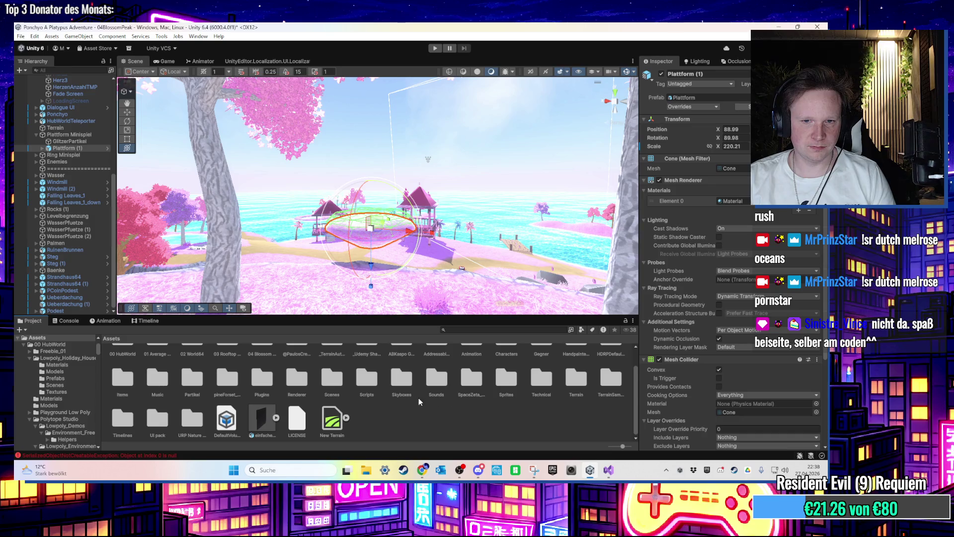
pyautogui.doubleClick(373, 391)
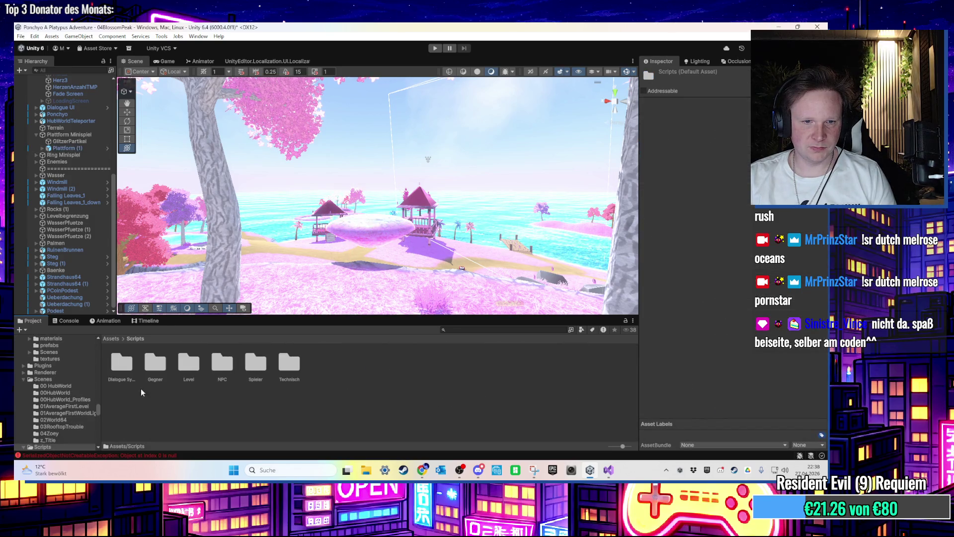
pyautogui.doubleClick(189, 365)
pyautogui.scroll(-2, 330, 394)
pyautogui.moveTo(457, 224)
pyautogui.mouseDown()
pyautogui.moveTo(351, 184)
pyautogui.moveTo(408, 228)
pyautogui.moveTo(581, 289)
pyautogui.moveTo(360, 260)
pyautogui.moveTo(214, 194)
pyautogui.moveTo(278, 209)
pyautogui.mouseUp()
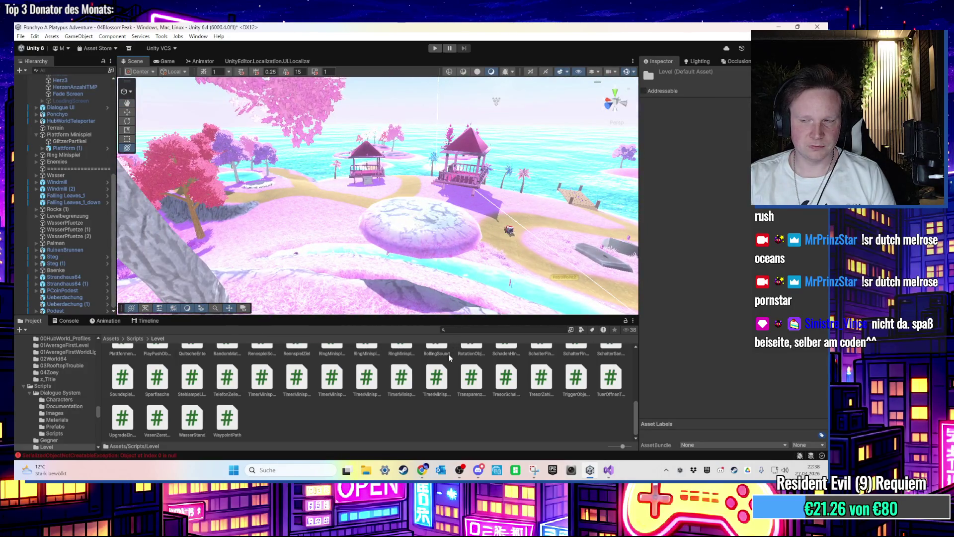
pyautogui.rightClick(385, 417)
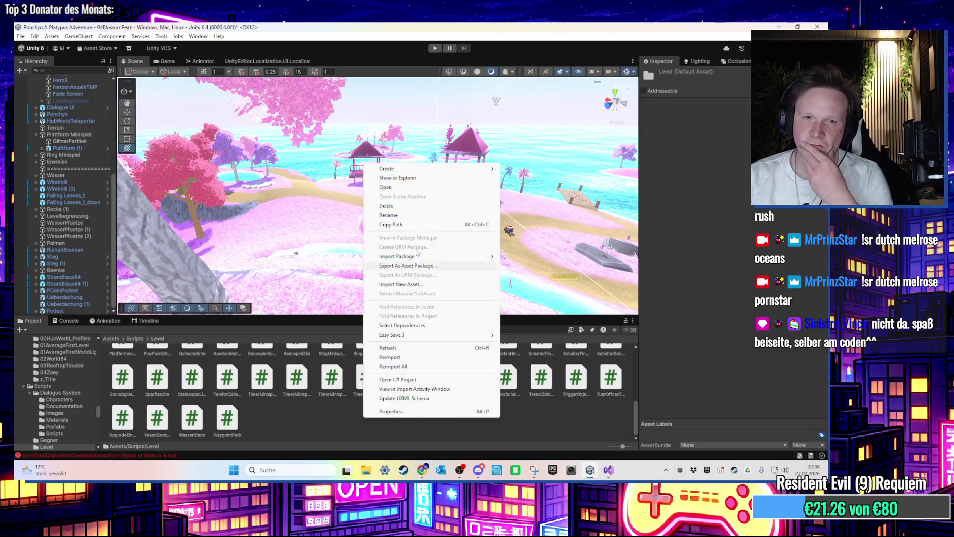
pyautogui.moveTo(422, 169)
pyautogui.click(540, 188)
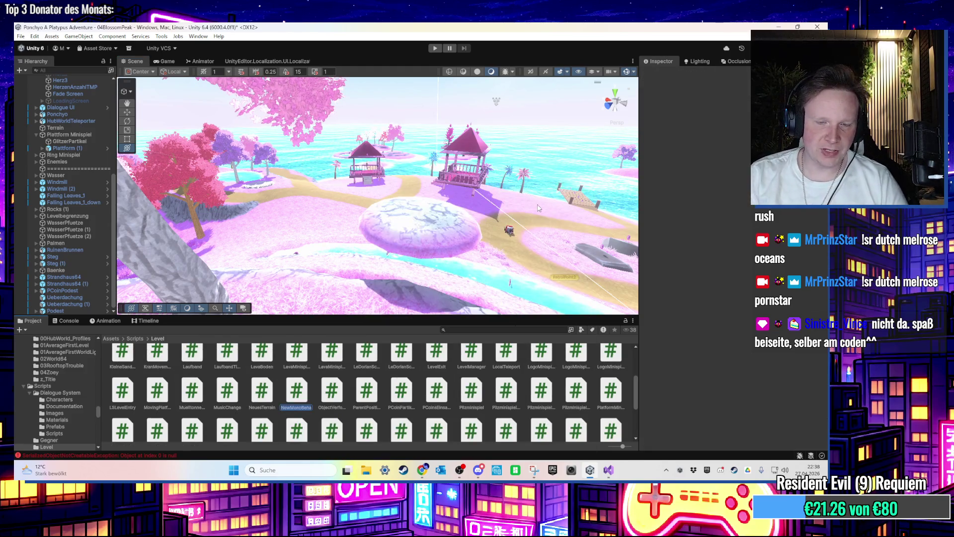
pyautogui.write('PlatformMinispielPlatformer')
# Step: Confirm the script name and delete the template Start and Update methods
pyautogui.press('Return')
pyautogui.press('Return')
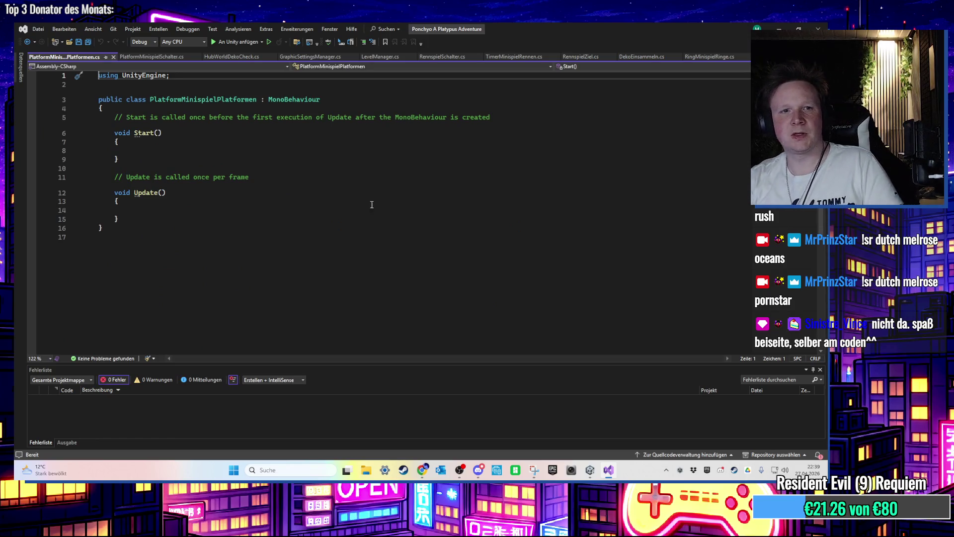
pyautogui.moveTo(114, 117)
pyautogui.mouseDown()
pyautogui.moveTo(149, 194)
pyautogui.moveTo(178, 209)
pyautogui.mouseUp()
pyautogui.click(153, 215)
pyautogui.moveTo(119, 219)
pyautogui.mouseDown()
pyautogui.moveTo(132, 149)
pyautogui.moveTo(150, 196)
pyautogui.moveTo(114, 117)
pyautogui.mouseUp()
pyautogui.press('BackSpace')
# Step: Add a 'public int id' field, save, then delete that field again
pyautogui.write('publ')
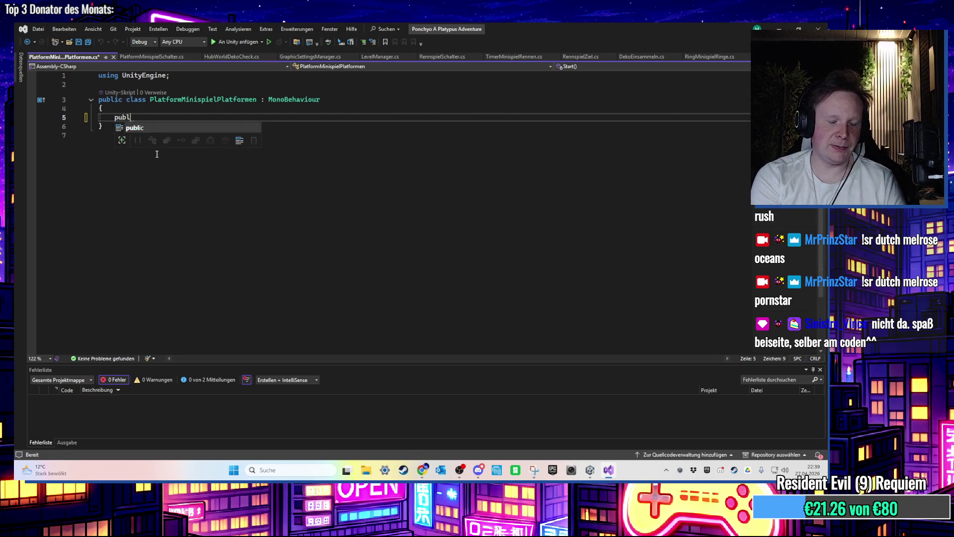
pyautogui.write('ic int id')
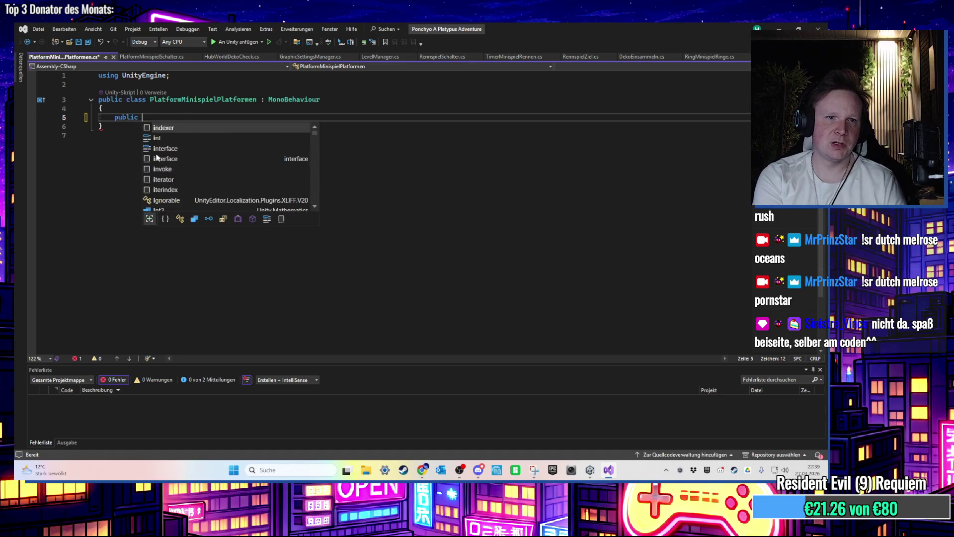
pyautogui.press('Return')
pyautogui.press('Return')
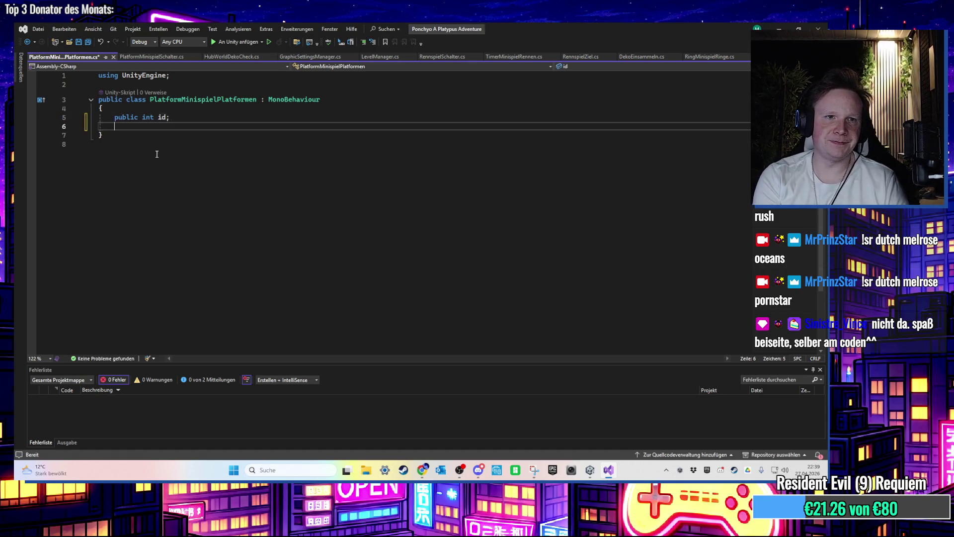
pyautogui.hotkey('ctrl', 's')
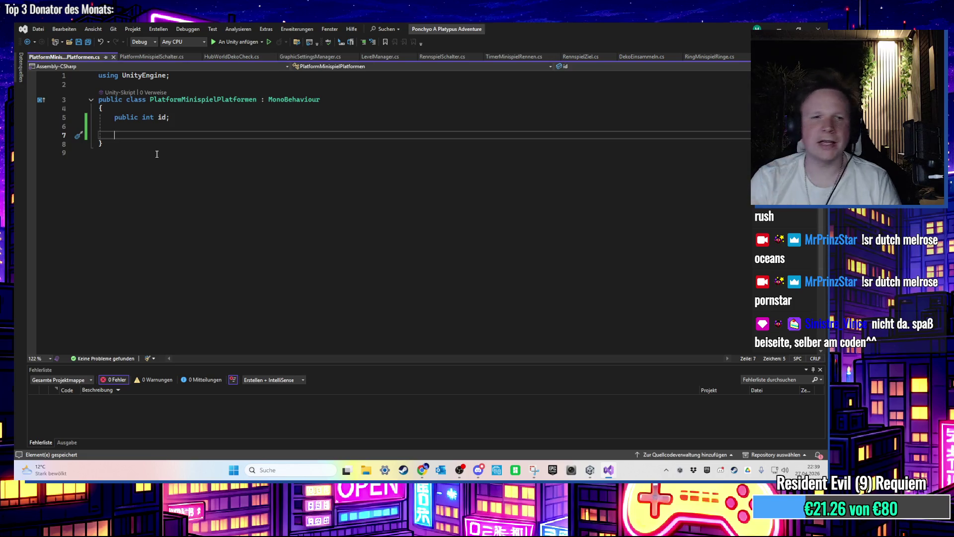
pyautogui.moveTo(130, 131); pyautogui.dragTo(121, 118)
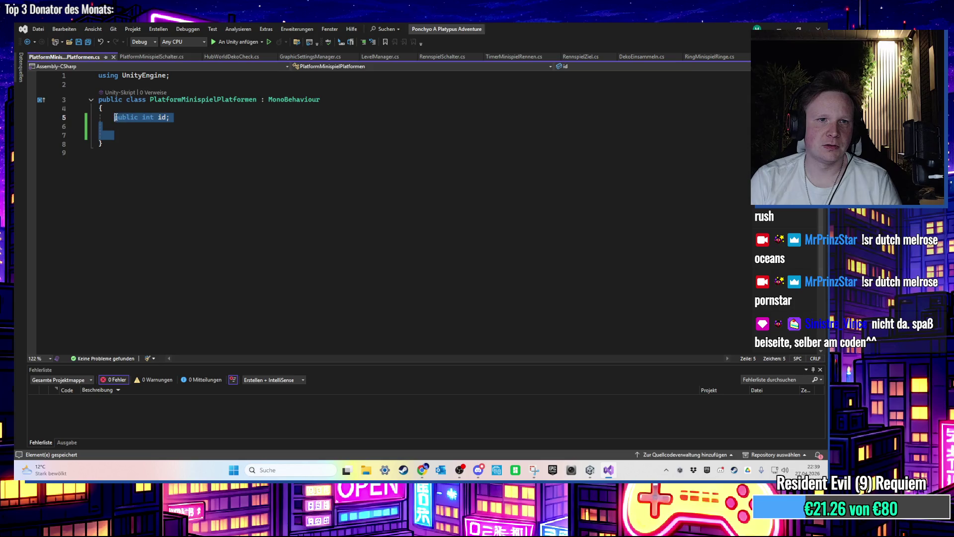
pyautogui.press('BackSpace')
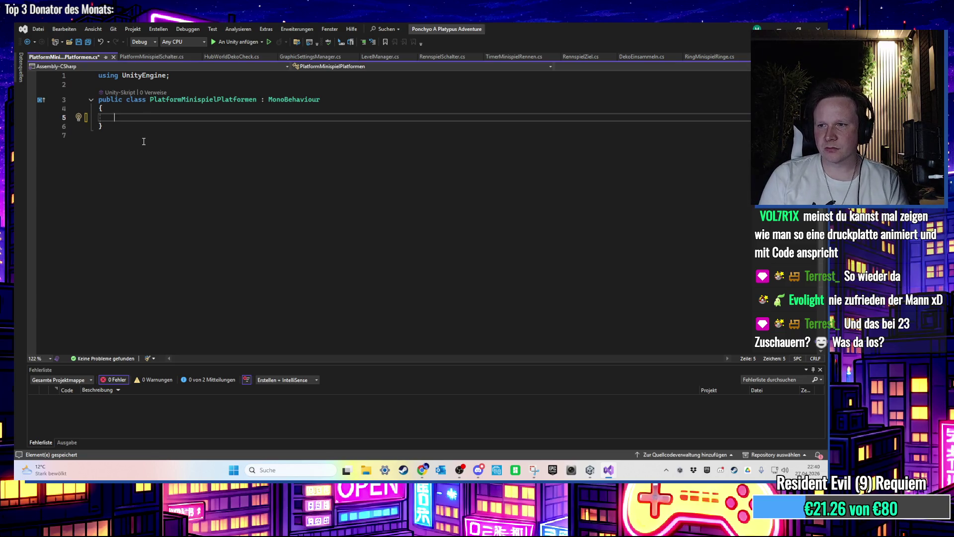
pyautogui.write('public int id;')
pyautogui.press('Return')
pyautogui.press('Return')
pyautogui.press('Return')
pyautogui.press('Up')
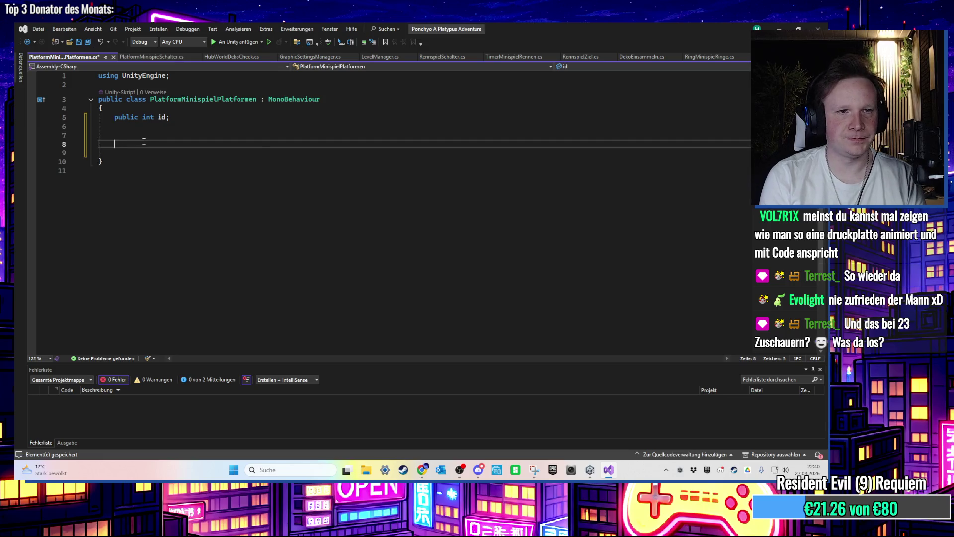
pyautogui.write('Star')
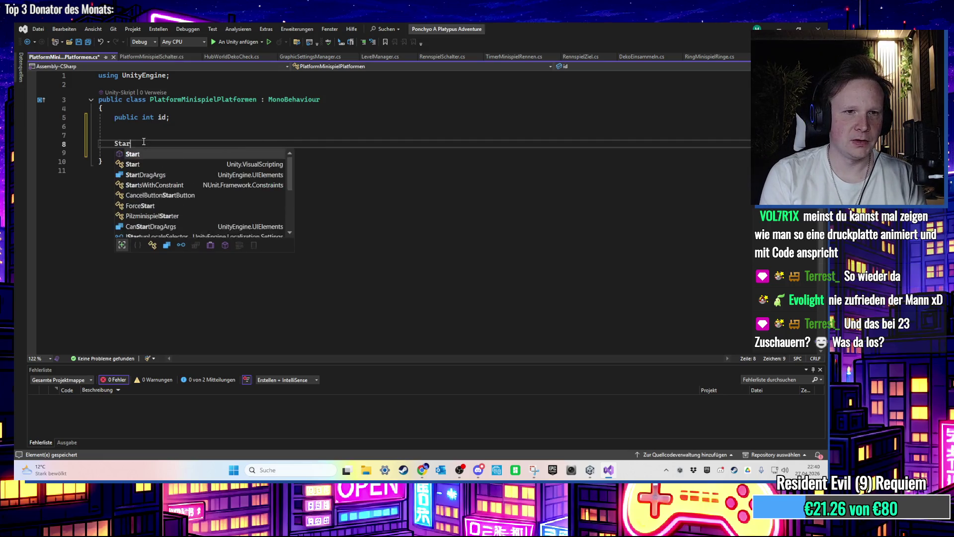
pyautogui.press('Tab')
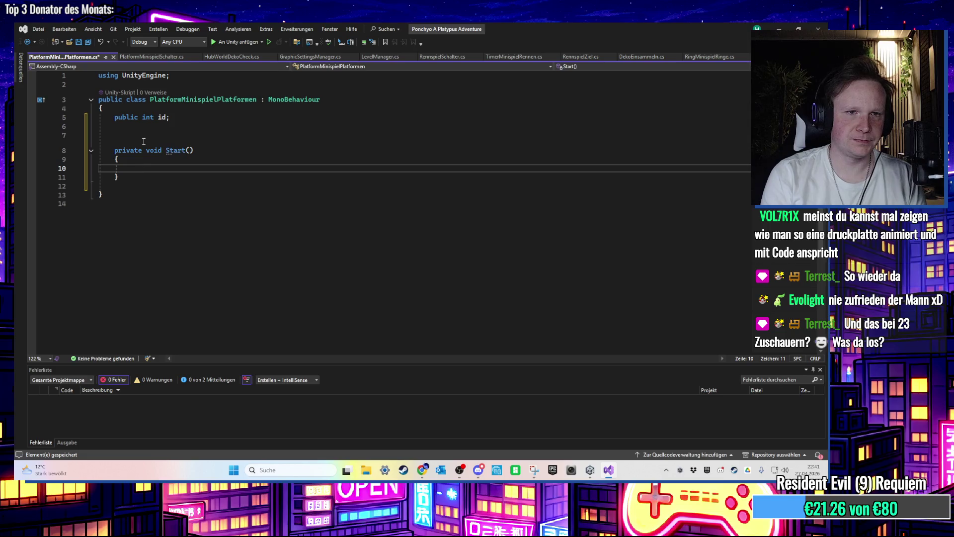
pyautogui.click(151, 127)
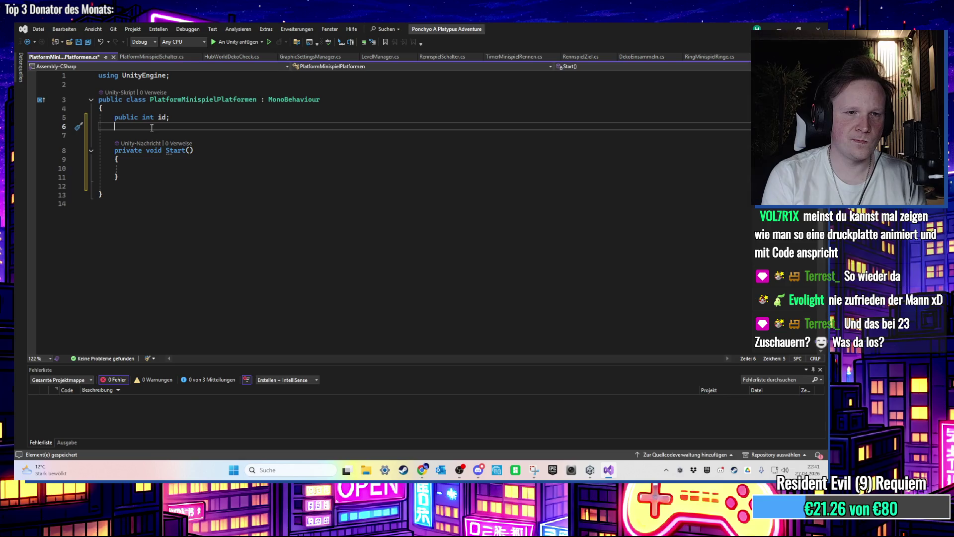
pyautogui.click(135, 175)
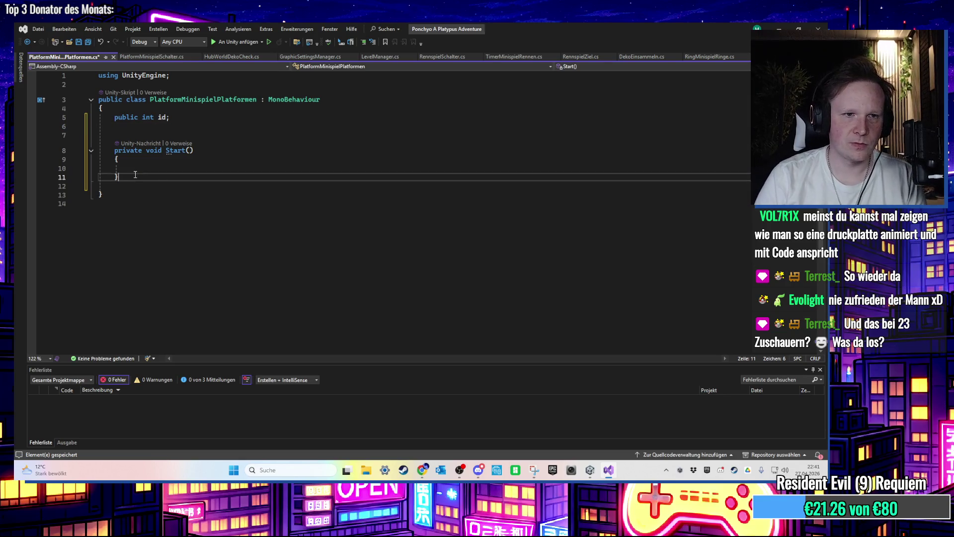
pyautogui.press('Return')
pyautogui.press('Return')
pyautogui.write('OnTrigg')
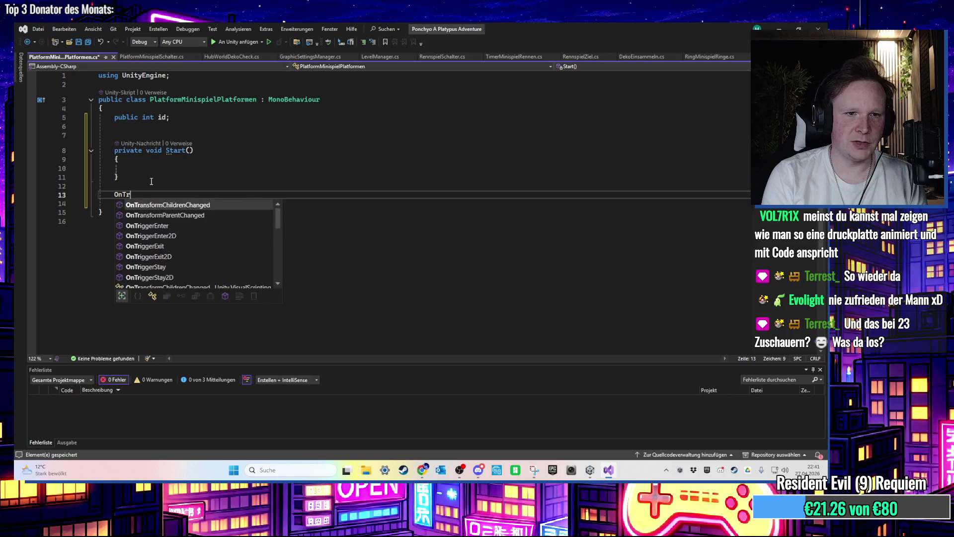
pyautogui.press('Down')
pyautogui.press('Down')
pyautogui.press('Tab')
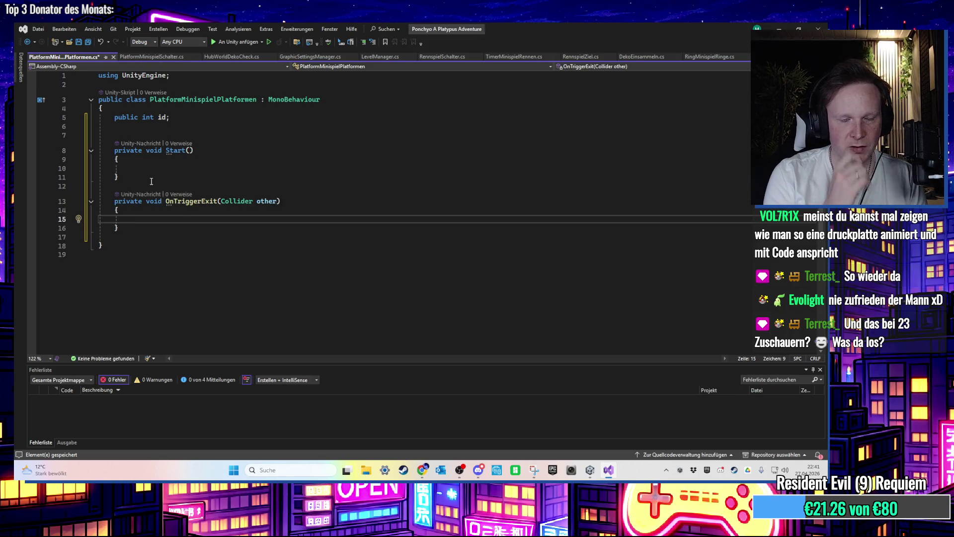
pyautogui.write('this')
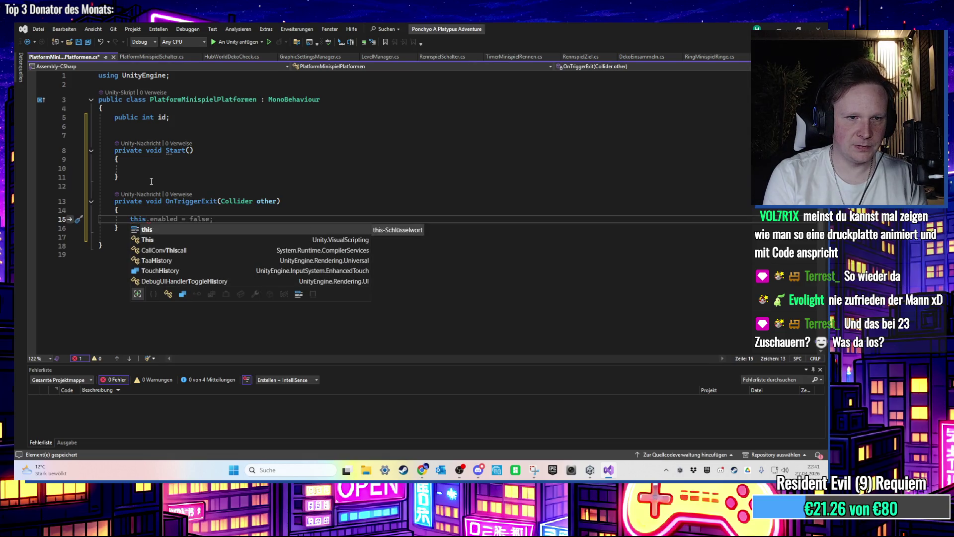
pyautogui.write('.gam')
pyautogui.press('Tab')
pyautogui.write('.SetActive(false);')
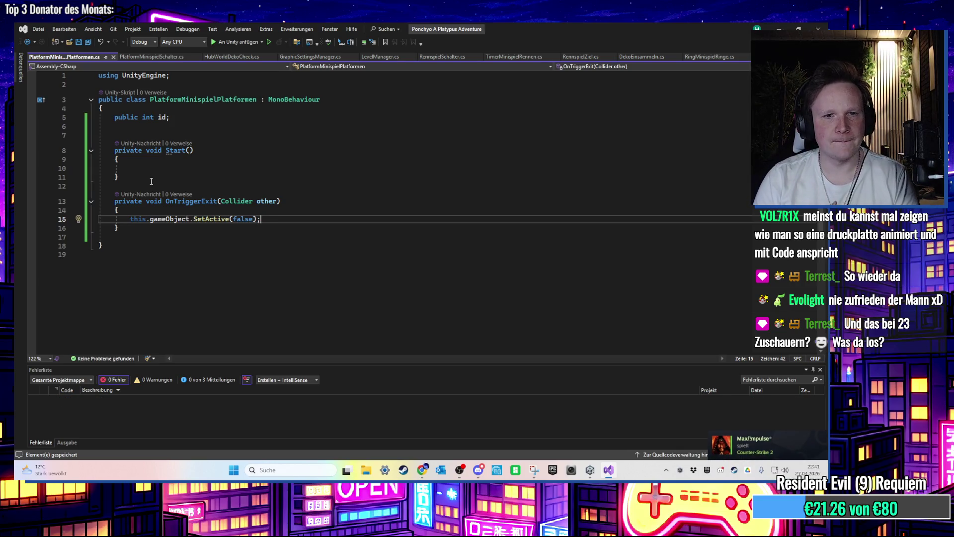
pyautogui.press('Return')
pyautogui.hotkey('ctrl', 'space')
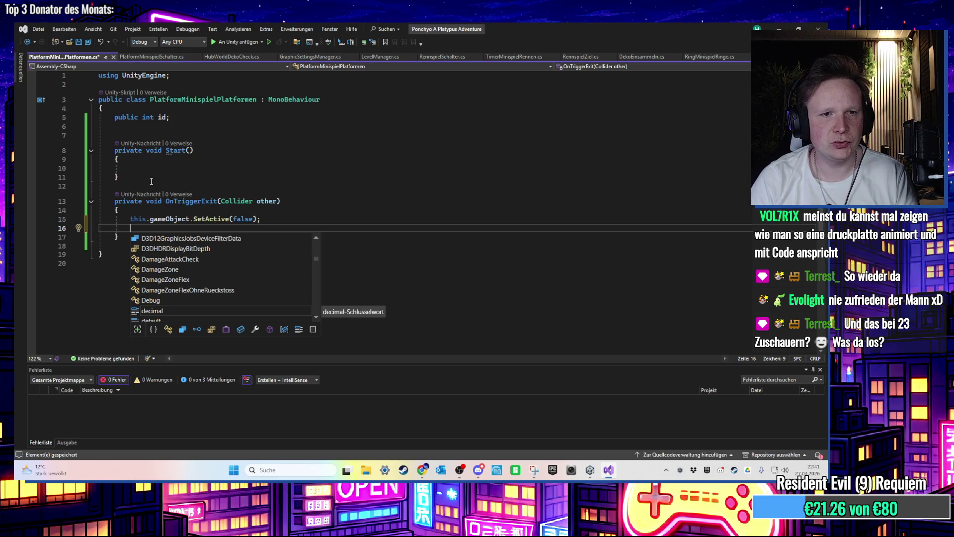
pyautogui.click(181, 118)
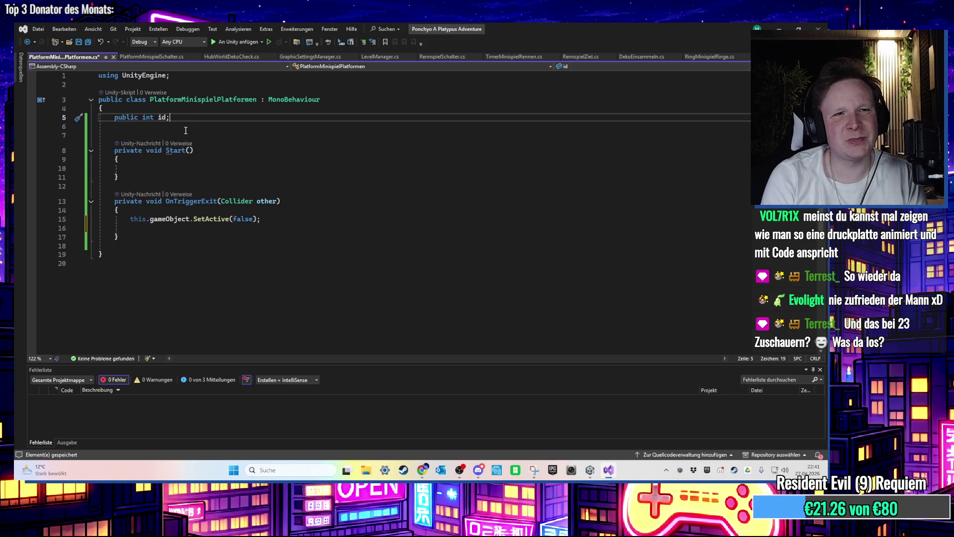
# Step: Add a 'public GameObject naechstePlattform;' field and save the script
pyautogui.click(186, 130)
pyautogui.write('ub')
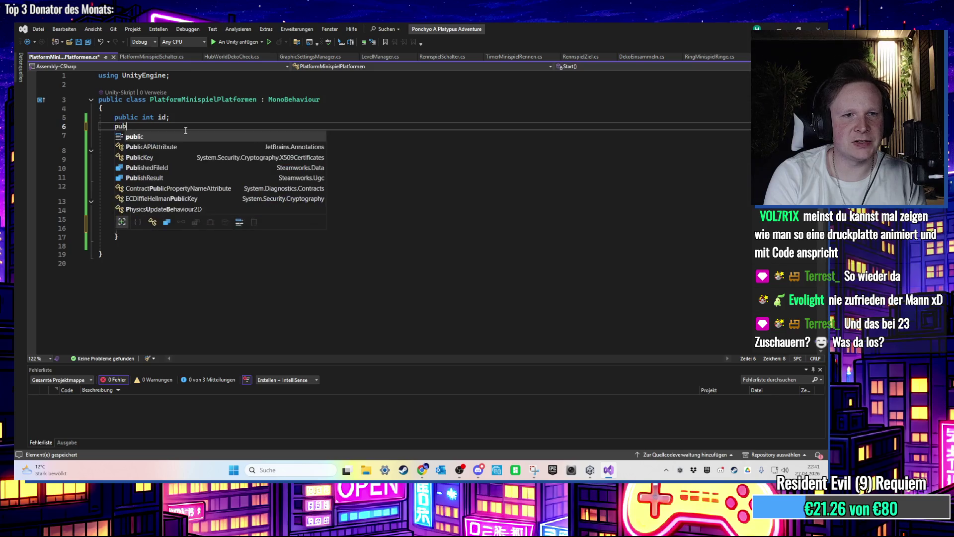
pyautogui.write('lic GameObject naechstes')
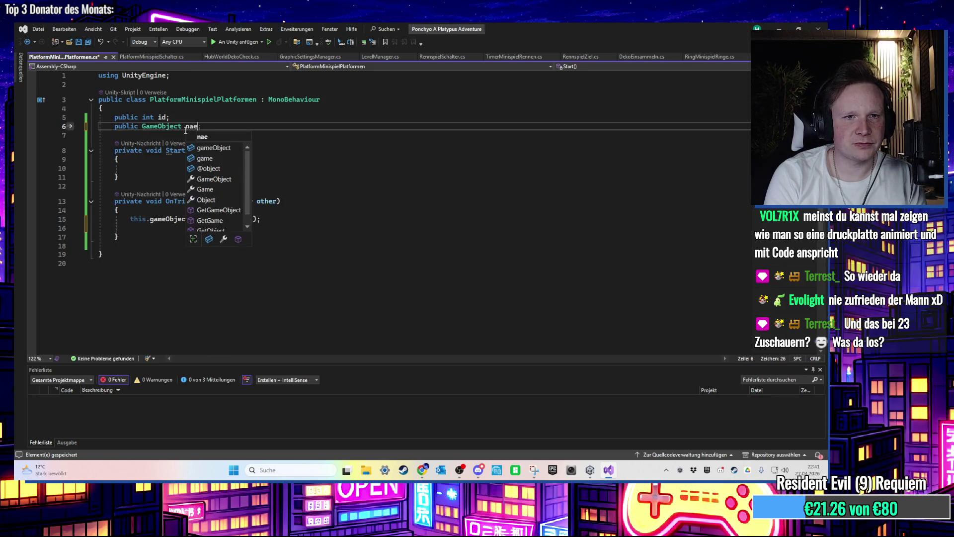
pyautogui.press('BackSpace')
pyautogui.write('Plattform;')
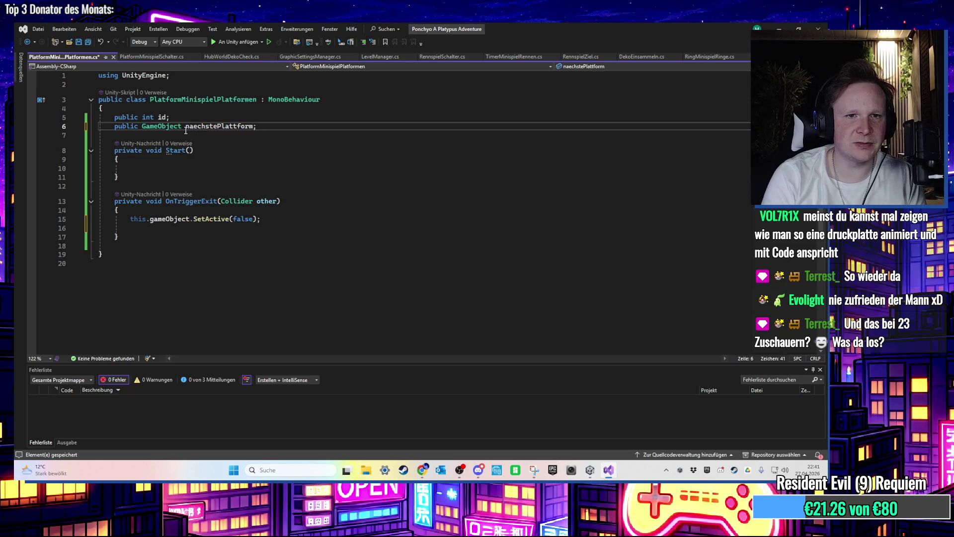
pyautogui.hotkey('ctrl', 's')
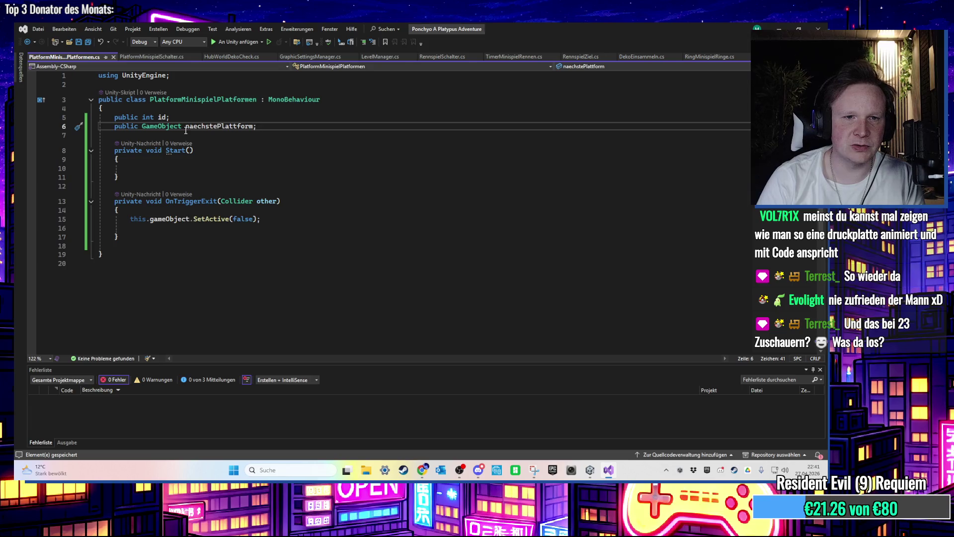
# Step: Write 'naechstePlattform.SetActive(true);' above the deactivation line in OnTriggerExit
pyautogui.click(165, 233)
pyautogui.press('Up')
pyautogui.press('Up')
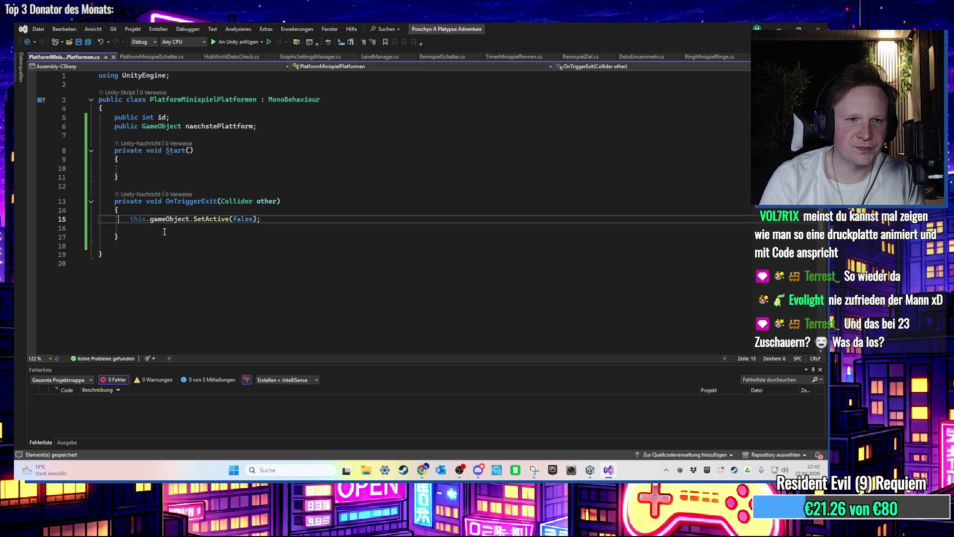
pyautogui.press('Return')
pyautogui.press('Up')
pyautogui.hotkey('ctrl', 'space')
pyautogui.write('naechstePlattform.SetActive(false);')
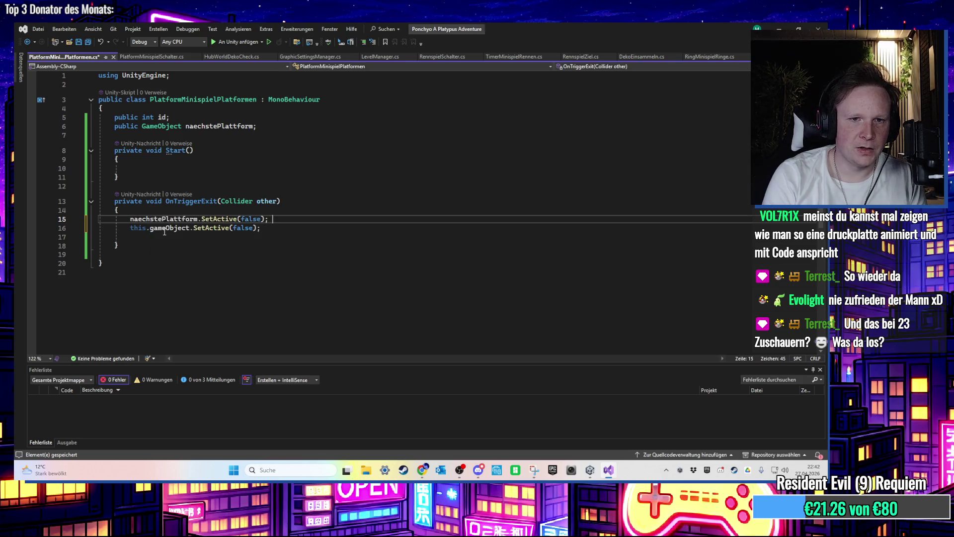
pyautogui.press('BackSpace')
pyautogui.press('BackSpace')
pyautogui.press('BackSpace')
pyautogui.write('true')
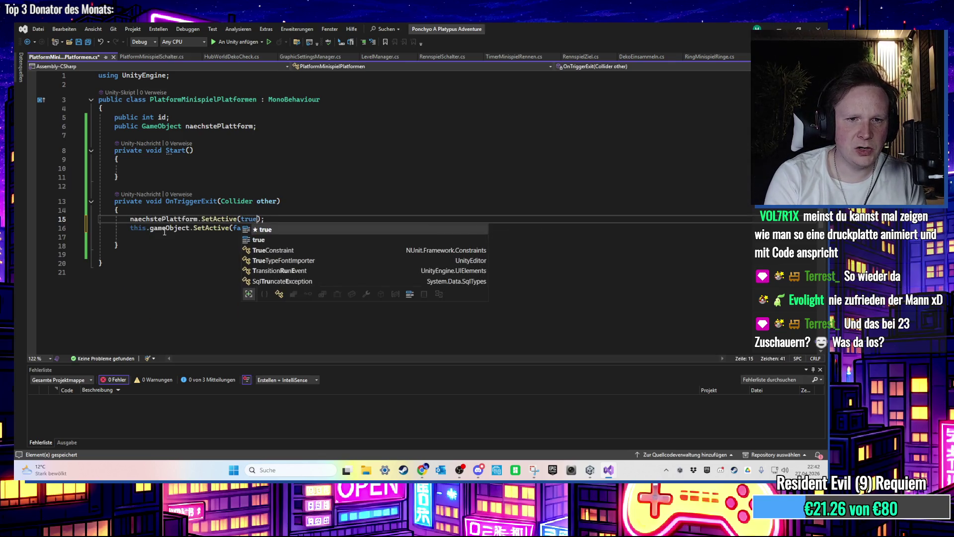
pyautogui.click(219, 126)
# Step: Insert an OnTriggerEnter method stub below the Start method
pyautogui.click(149, 169)
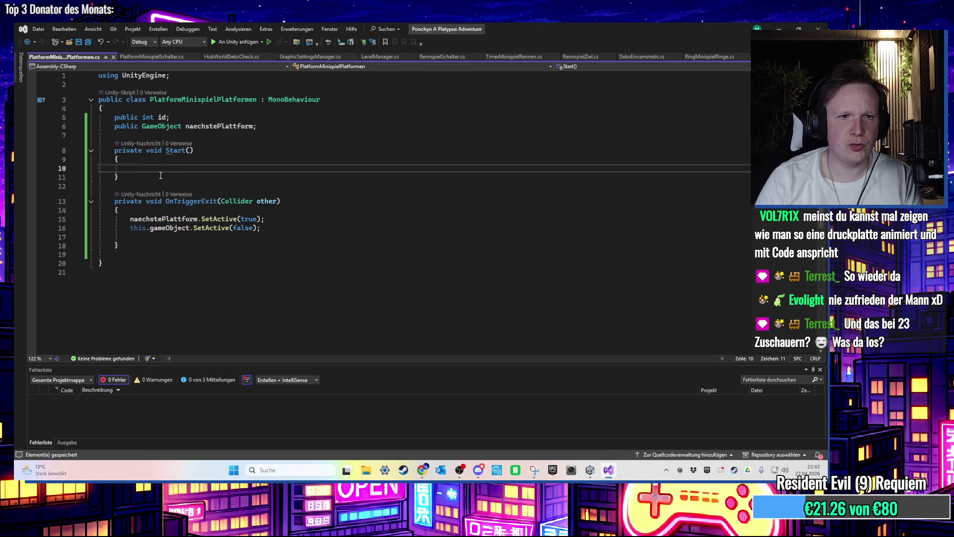
pyautogui.moveTo(158, 177); pyautogui.dragTo(82, 150)
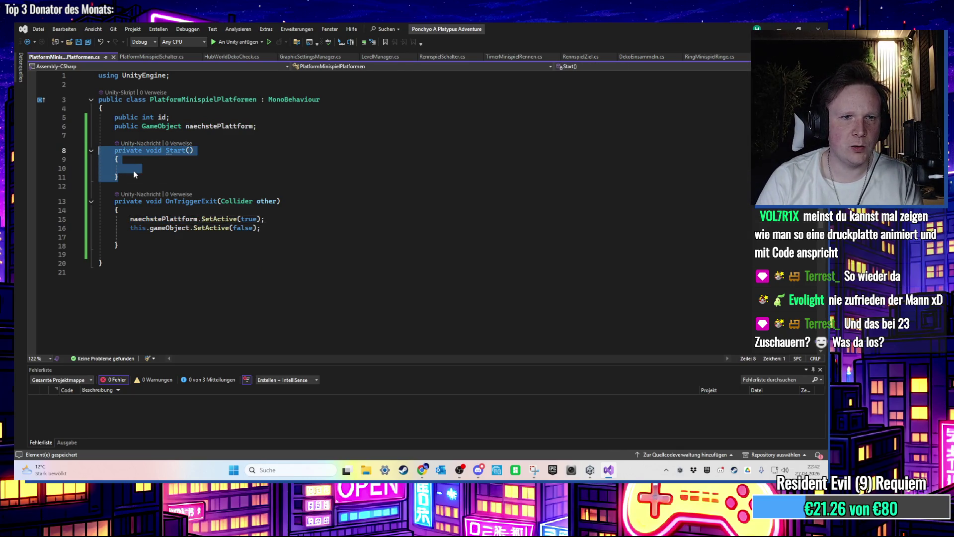
pyautogui.click(167, 186)
pyautogui.moveTo(162, 178); pyautogui.dragTo(98, 150)
pyautogui.click(235, 175)
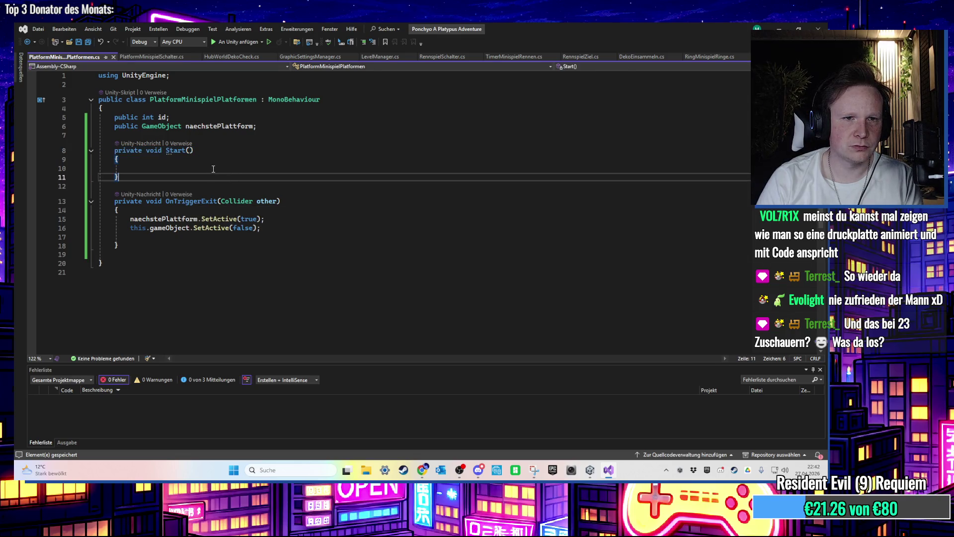
pyautogui.press('Return')
pyautogui.press('Return')
pyautogui.write('OnTrig')
pyautogui.press('Tab')
# Step: Move the naechstePlattform.SetActive(true) line into OnTriggerEnter
pyautogui.moveTo(266, 269); pyautogui.dragTo(98, 262)
pyautogui.press('BackSpace')
pyautogui.click(157, 219)
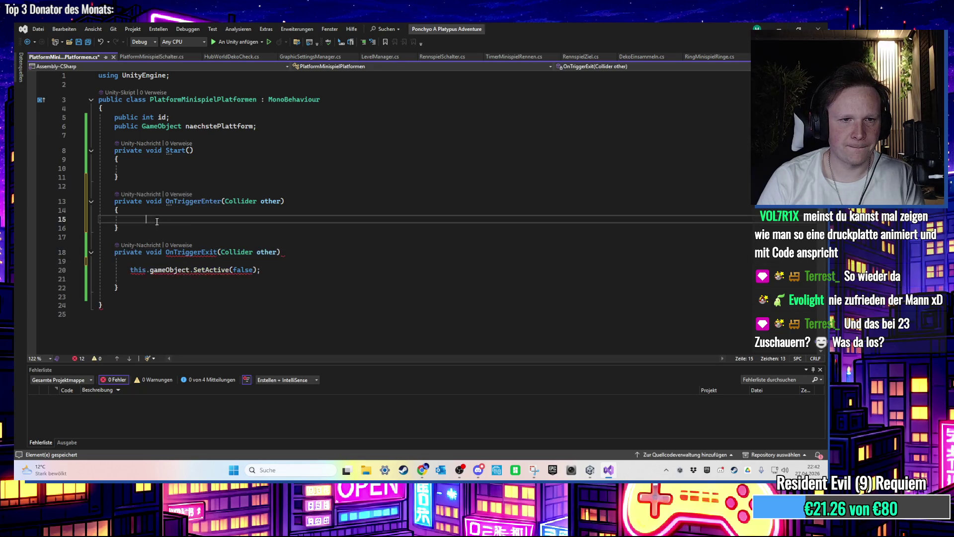
pyautogui.write('{     naechstePlattform.SetActive(true); }')
pyautogui.hotkey('ctrl', 'z')
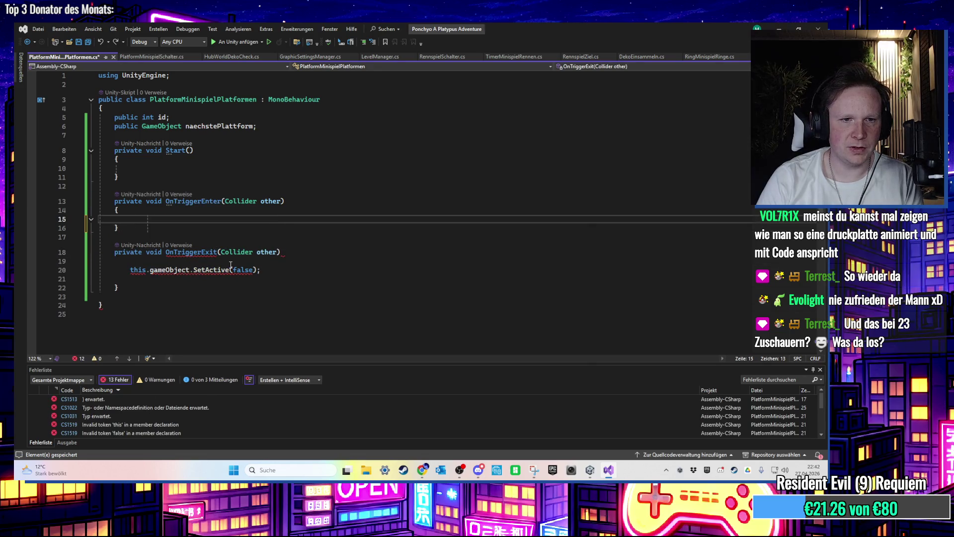
pyautogui.hotkey('ctrl', 'z')
pyautogui.hotkey('ctrl', 'z')
pyautogui.hotkey('ctrl', 'z')
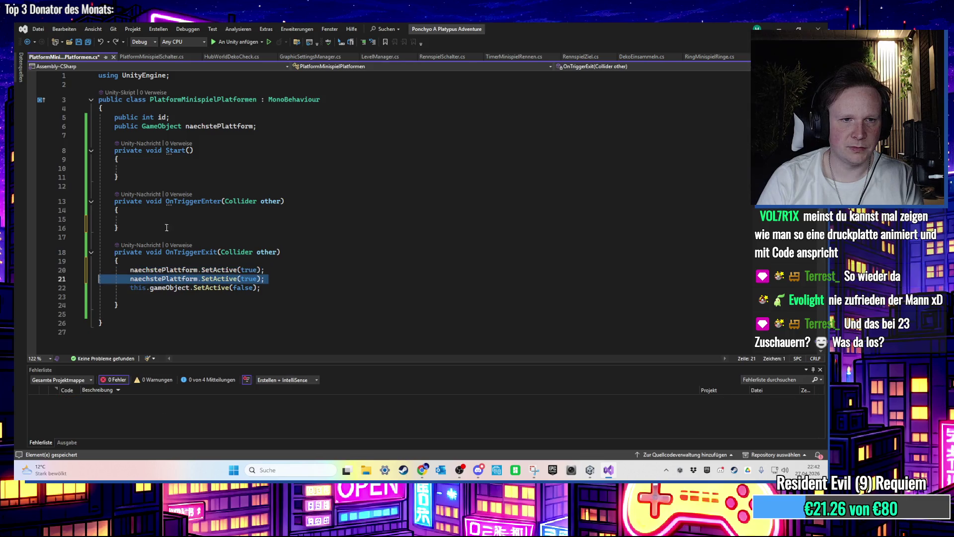
pyautogui.hotkey('ctrl', 'x')
pyautogui.click(164, 219)
pyautogui.hotkey('ctrl', 'v')
# Step: Delete the leftover activation line from OnTriggerExit and save the script
pyautogui.click(271, 269)
pyautogui.hotkey('shift', 'Home')
pyautogui.press('BackSpace')
pyautogui.press('BackSpace')
pyautogui.press('Delete')
pyautogui.click(163, 235)
pyautogui.hotkey('ctrl', 's')
pyautogui.moveTo(119, 176); pyautogui.dragTo(99, 159)
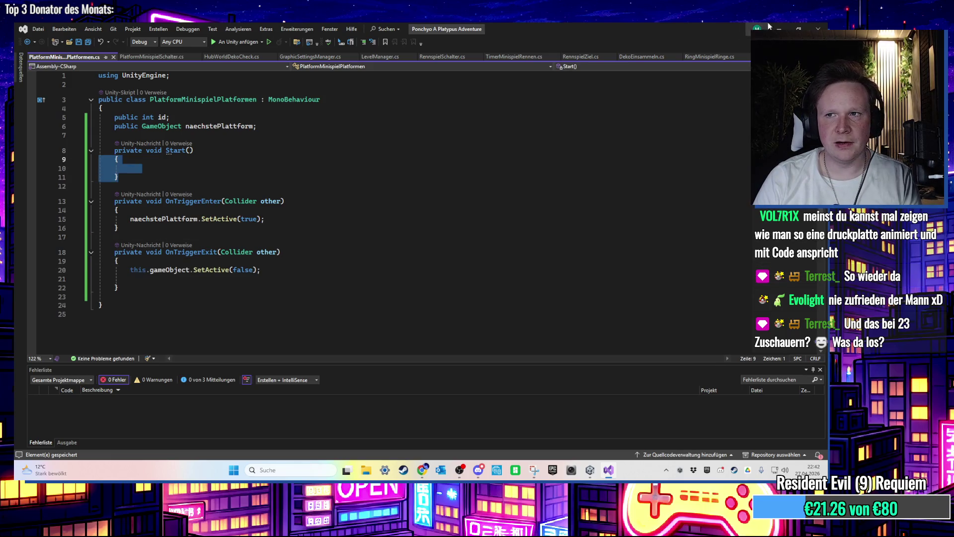
pyautogui.click(779, 28)
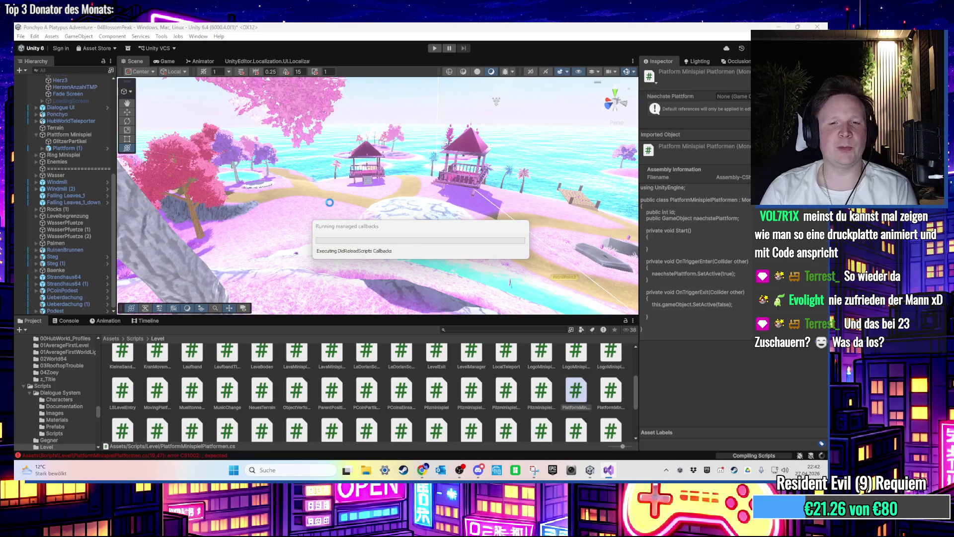
# Step: Add the Platform Minispiel Platformen script component to the Plattform (1) dome
pyautogui.scroll(2, 368, 225)
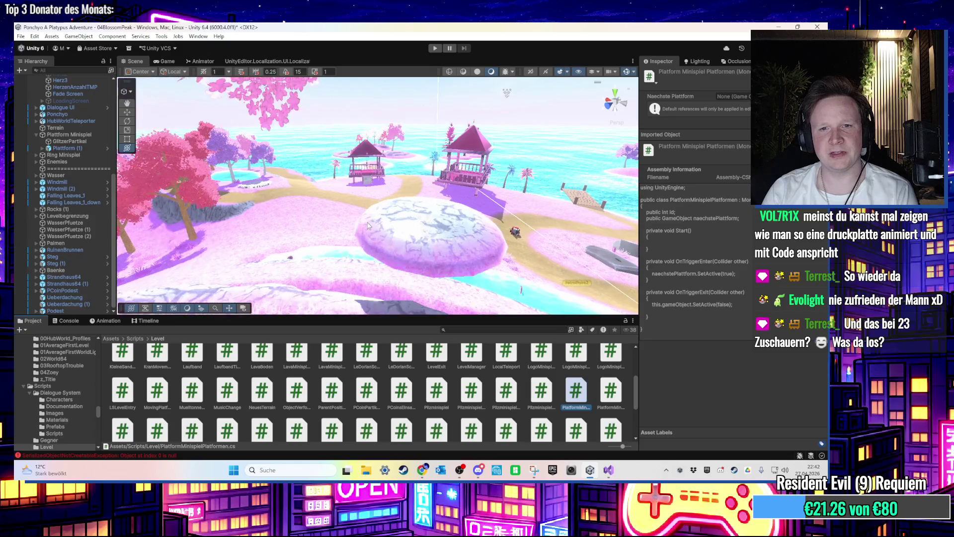
pyautogui.click(372, 201)
pyautogui.moveTo(390, 220); pyautogui.dragTo(436, 226)
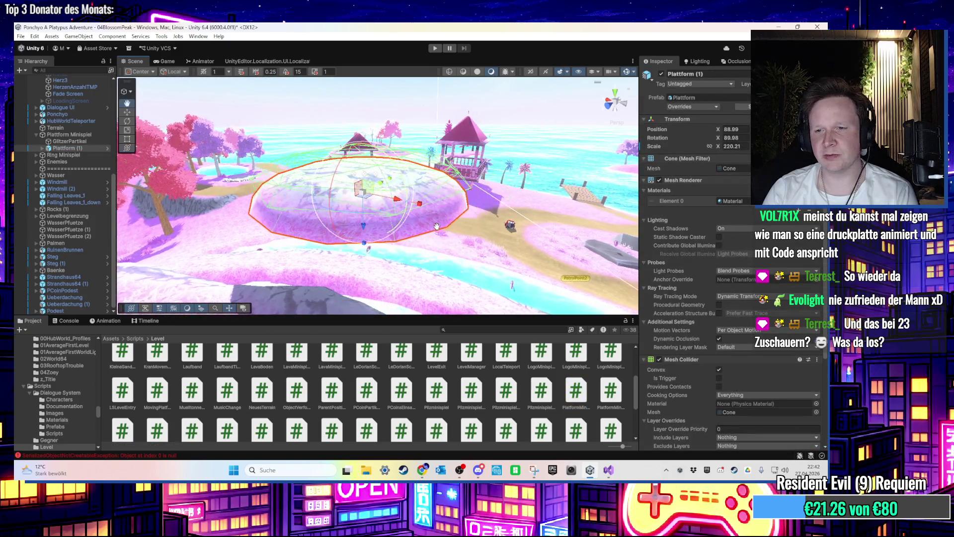
pyautogui.scroll(-5, 668, 338)
pyautogui.click(708, 437)
pyautogui.write('plat')
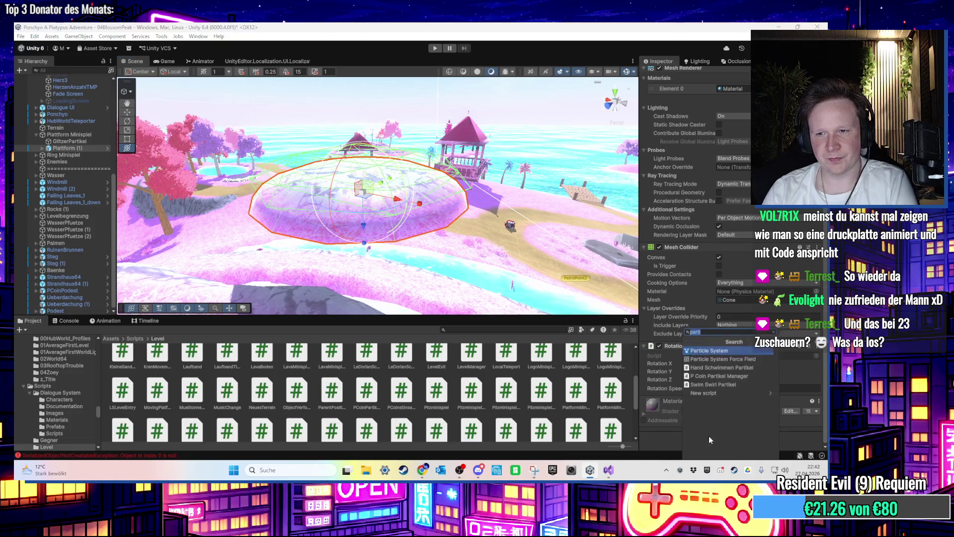
pyautogui.write('f')
pyautogui.click(722, 358)
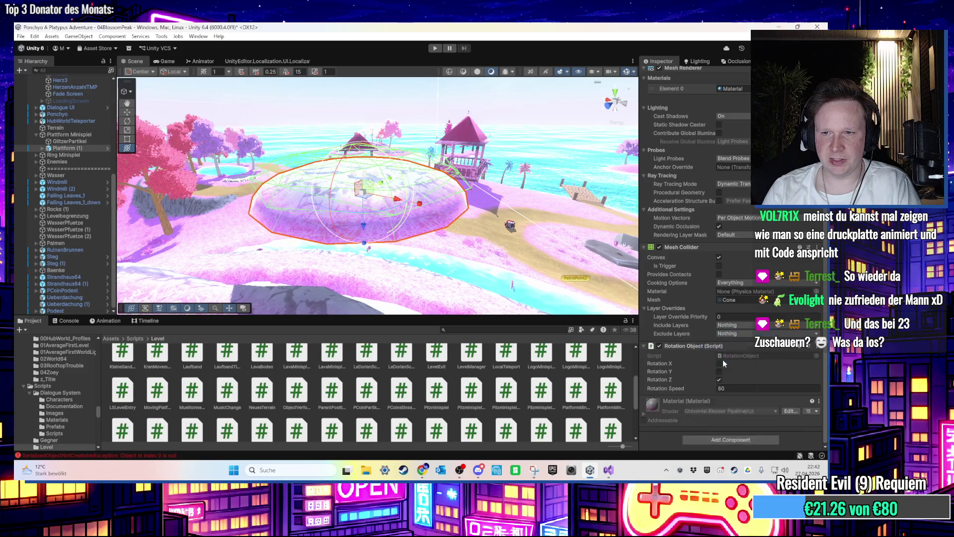
pyautogui.click(719, 380)
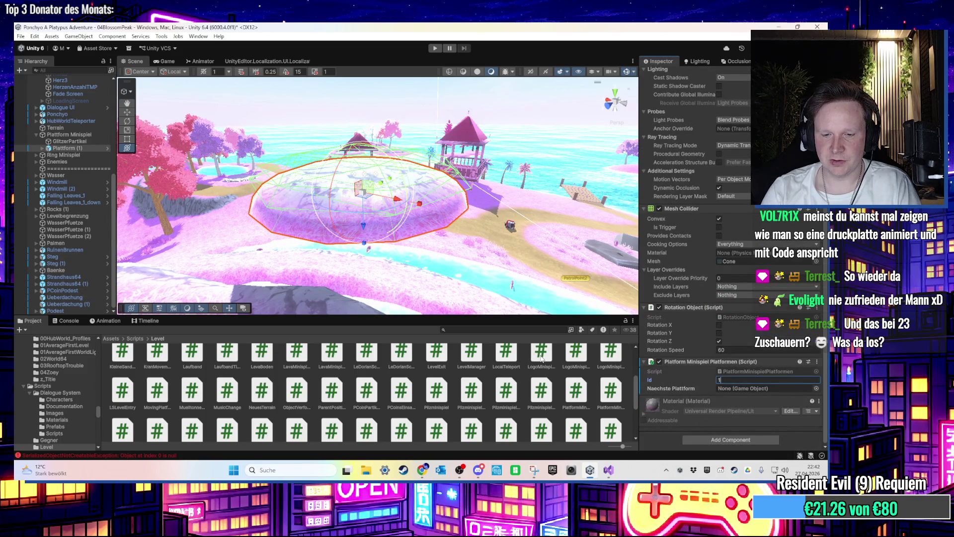
pyautogui.scroll(-2, 348, 274)
# Step: Duplicate Plattform (1) to create Plattform (2)
pyautogui.click(82, 148)
pyautogui.hotkey('ctrl', 'd')
pyautogui.scroll(3, 374, 269)
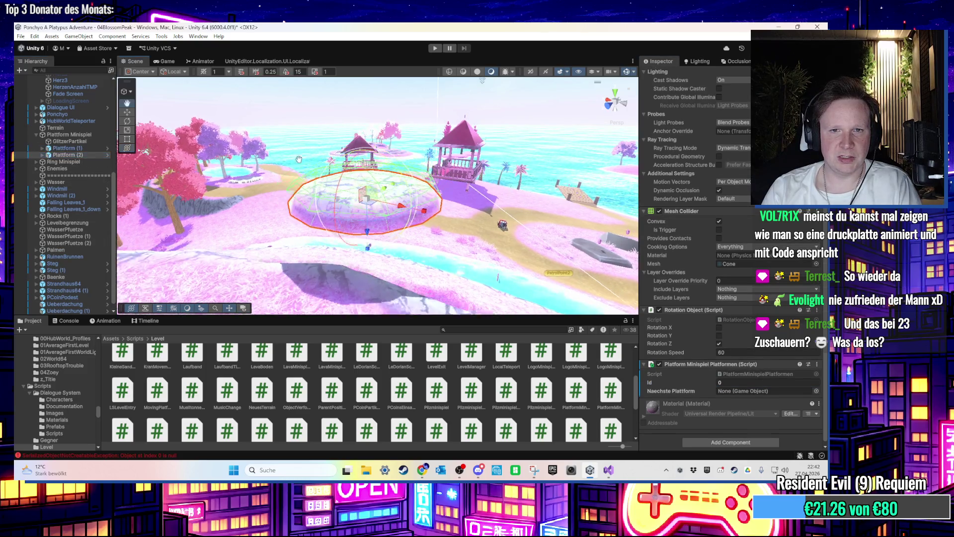
# Step: Position the Plattform (2) dome between the two gazebos
pyautogui.moveTo(374, 268); pyautogui.dragTo(381, 225)
pyautogui.press('f')
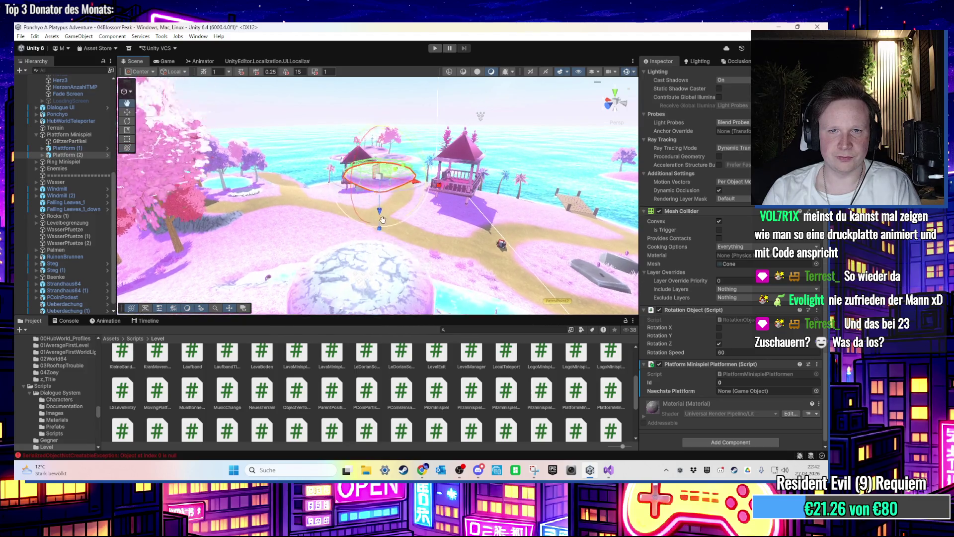
pyautogui.moveTo(386, 198); pyautogui.dragTo(412, 205)
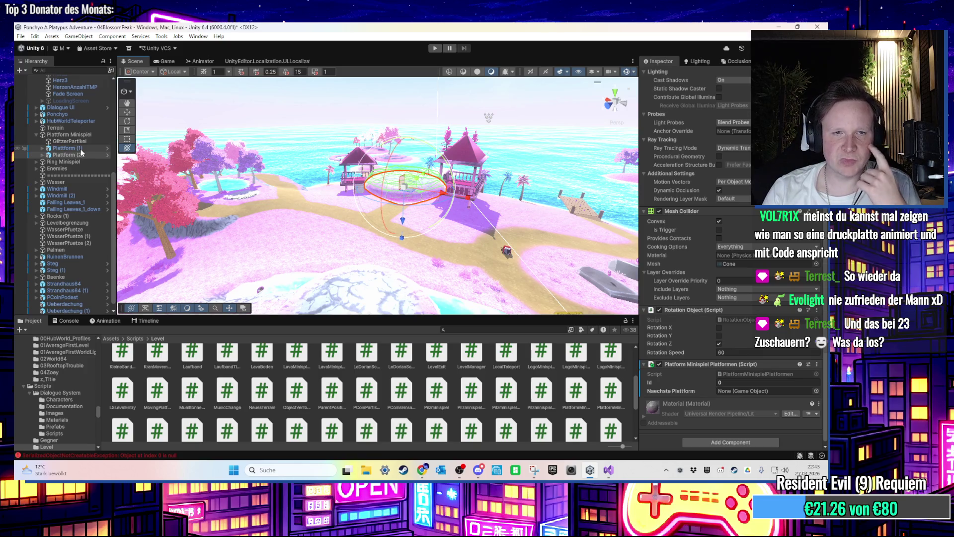
pyautogui.click(78, 139)
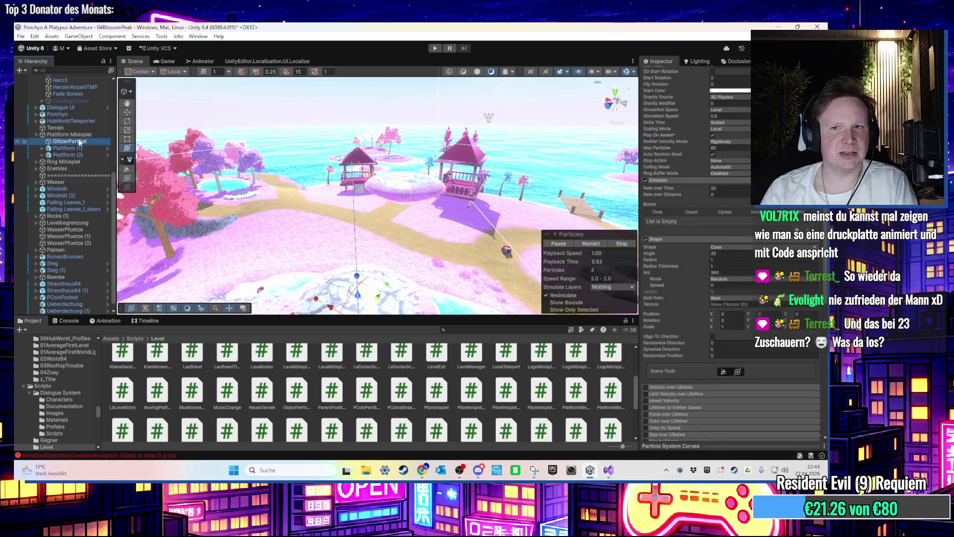
pyautogui.press('f')
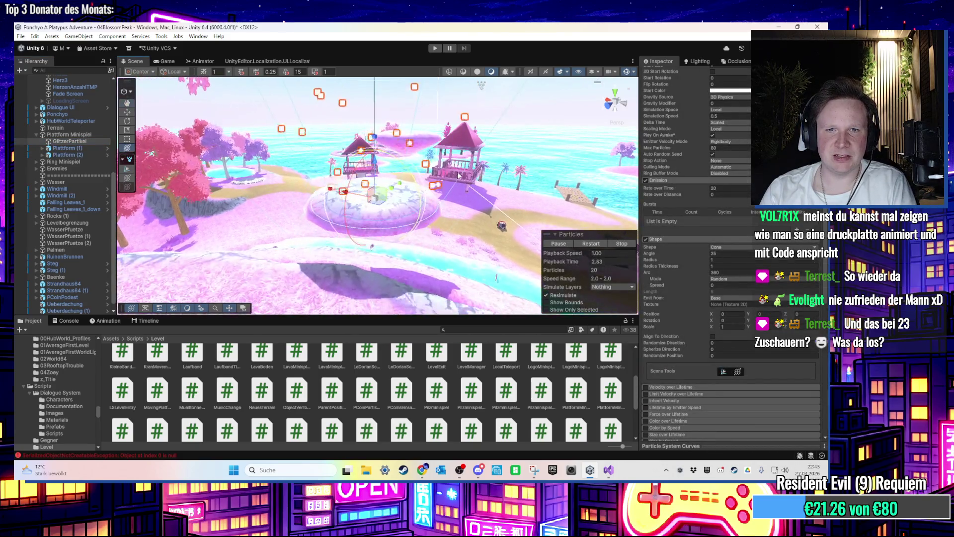
# Step: Duplicate the separator row into Plattform Minispiel and begin renaming it Platform_parent_object
pyautogui.click(82, 177)
pyautogui.hotkey('ctrl', 'd')
pyautogui.moveTo(83, 182); pyautogui.dragTo(83, 149)
pyautogui.rightClick(82, 149)
pyautogui.click(107, 123)
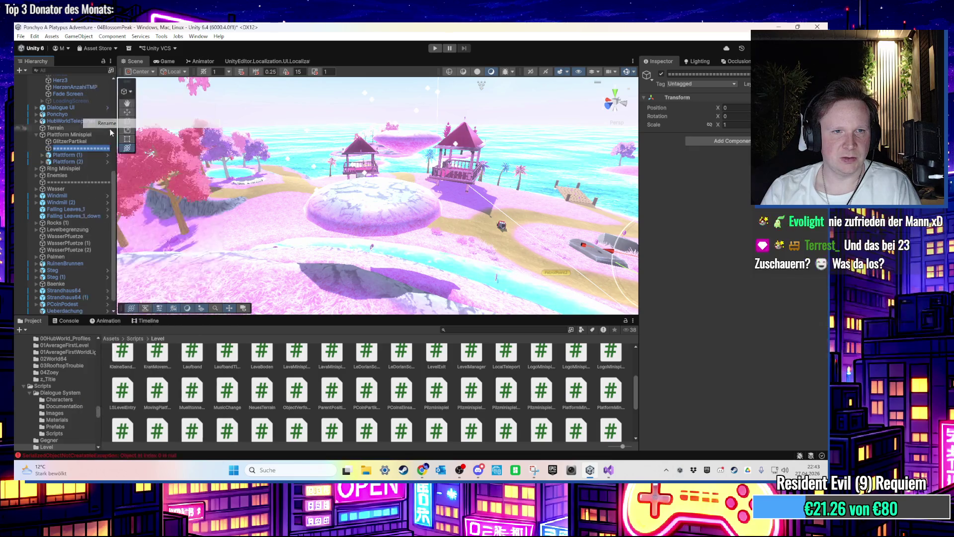
pyautogui.write('Platform')
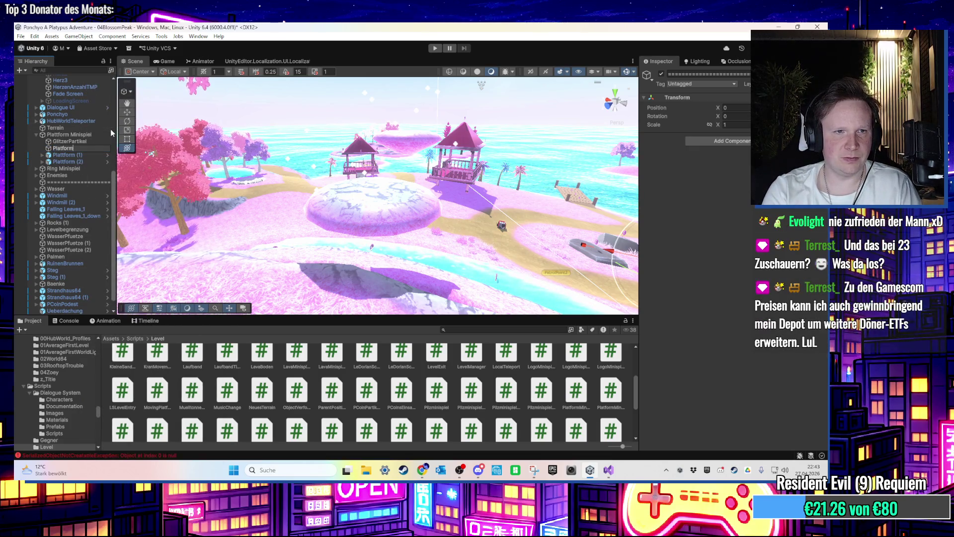
pyautogui.write('_parennt_')
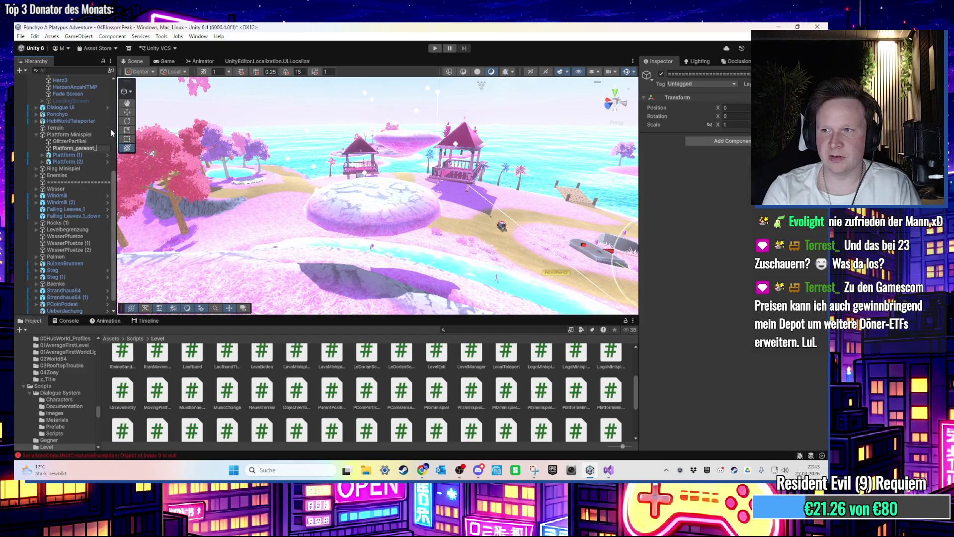
pyautogui.write('object')
# Step: Rename the empty parent object to PlatformParentObj
pyautogui.press('Return')
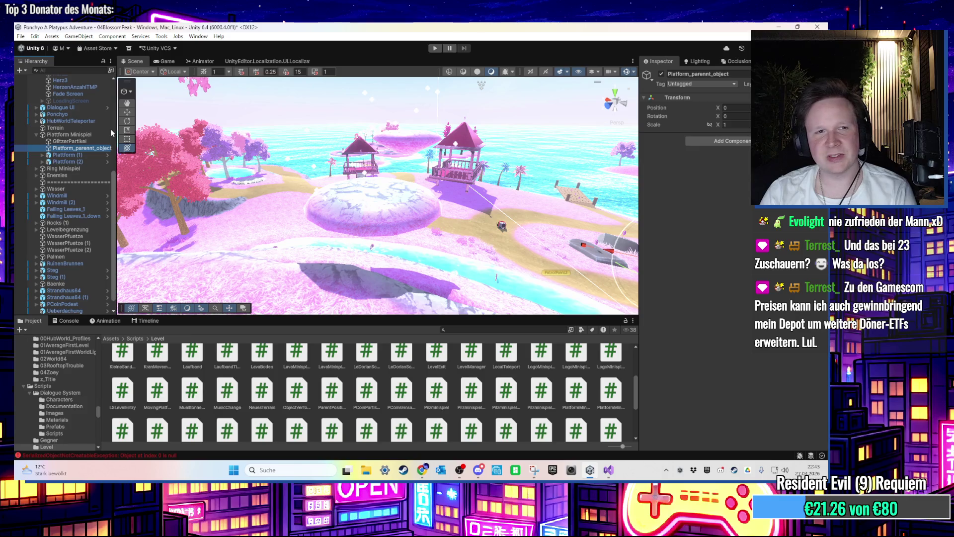
pyautogui.rightClick(85, 149)
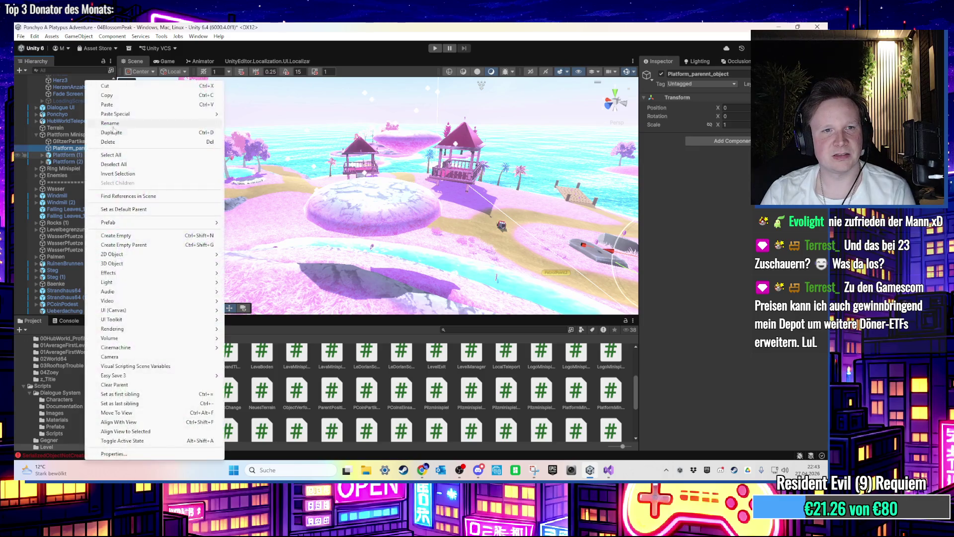
pyautogui.click(110, 124)
pyautogui.click(90, 148)
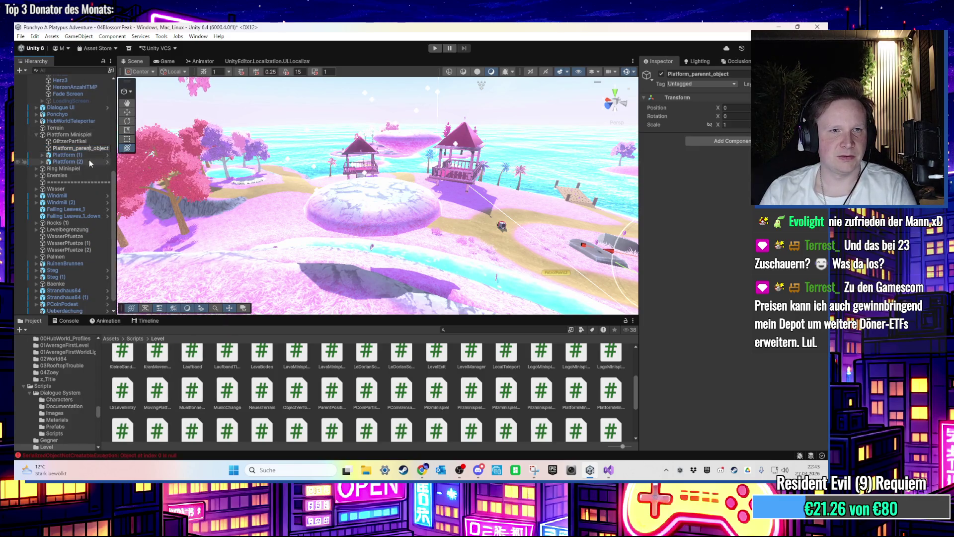
pyautogui.doubleClick(76, 149)
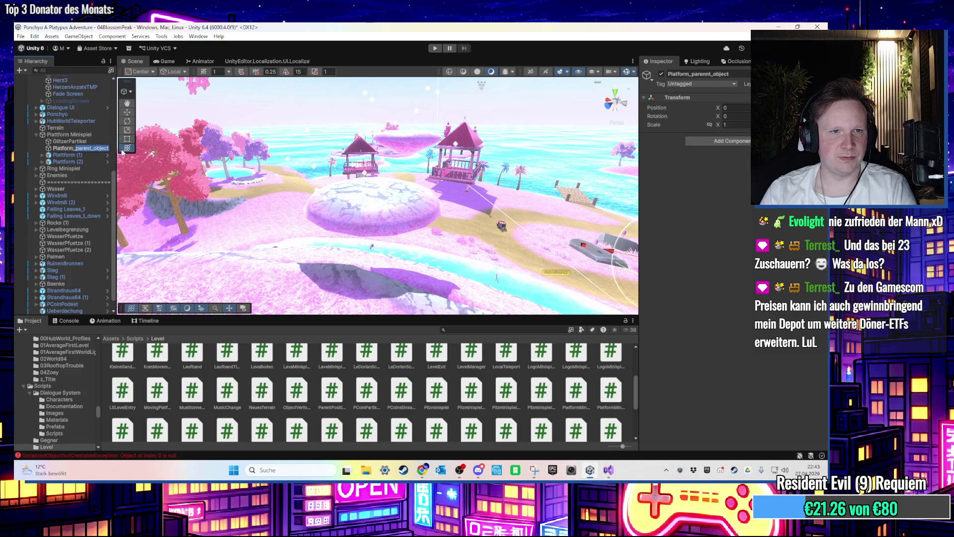
pyautogui.press('BackSpace')
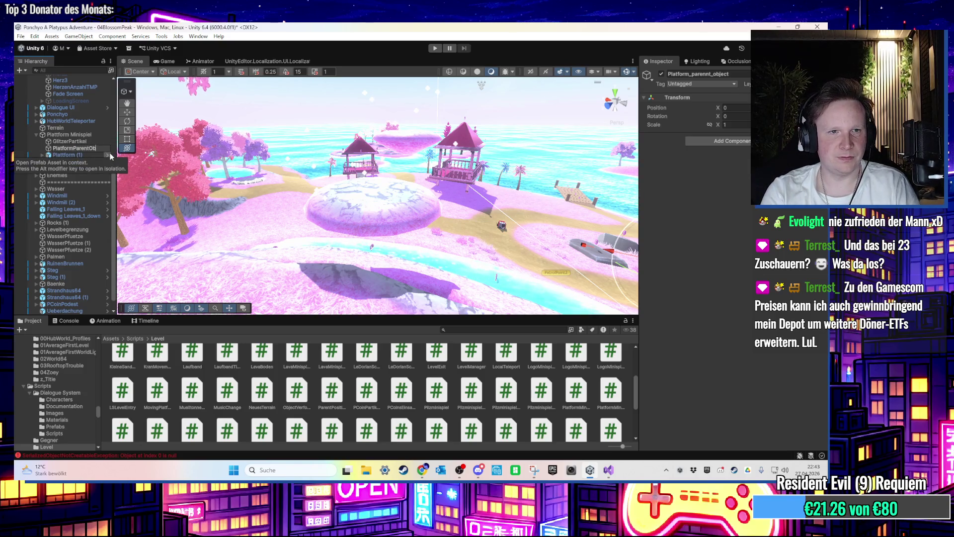
pyautogui.press('Return')
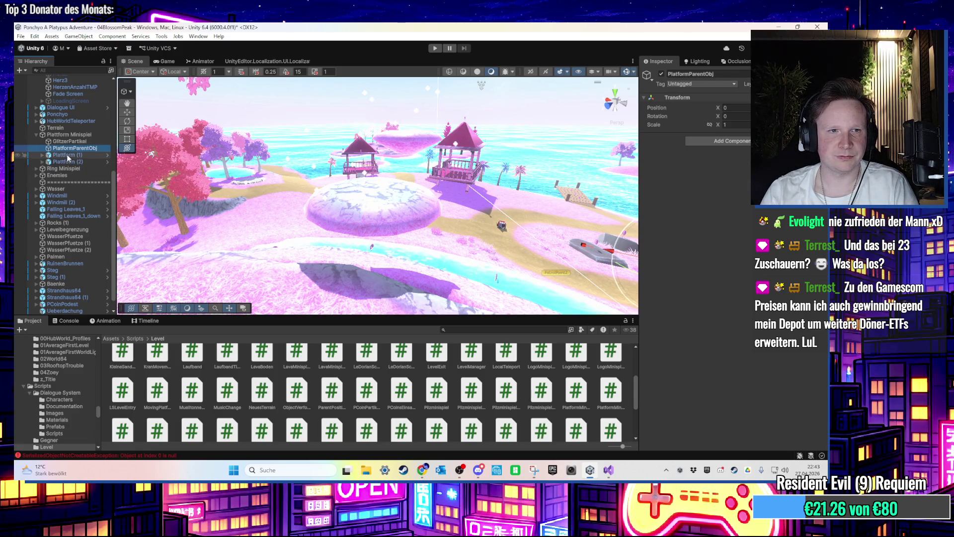
# Step: Copy Plattform (1)'s Transform position and paste it onto PlatformParentObj
pyautogui.moveTo(71, 157); pyautogui.dragTo(75, 149)
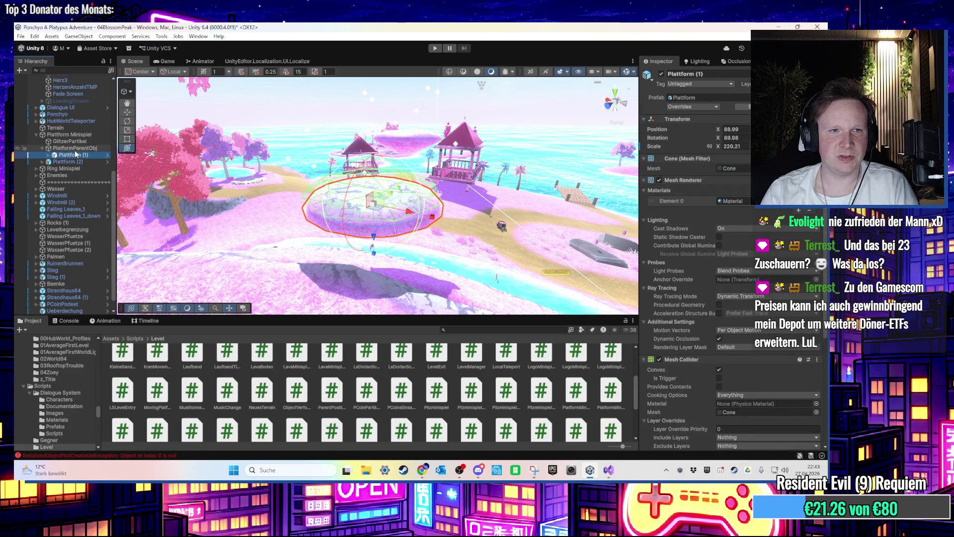
pyautogui.click(76, 150)
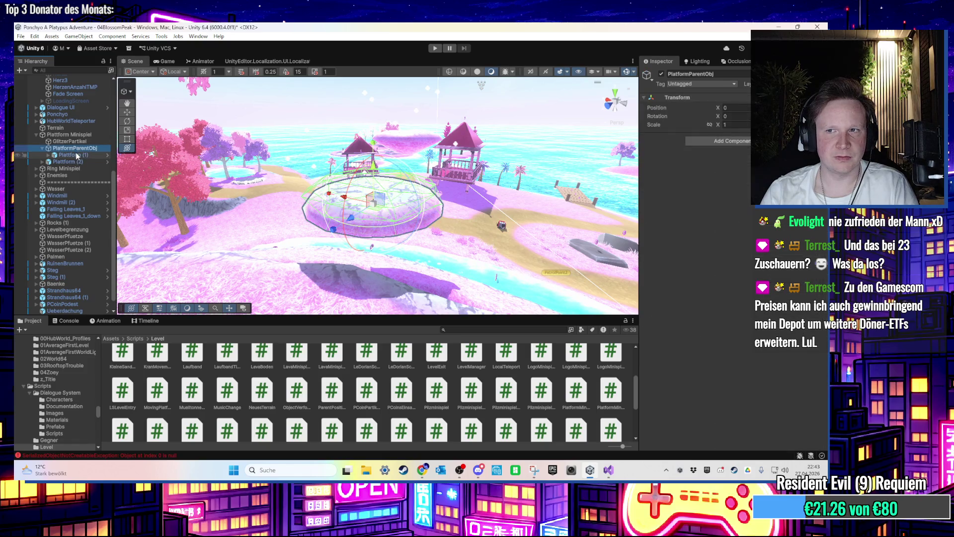
pyautogui.click(76, 156)
pyautogui.moveTo(83, 149); pyautogui.dragTo(81, 145)
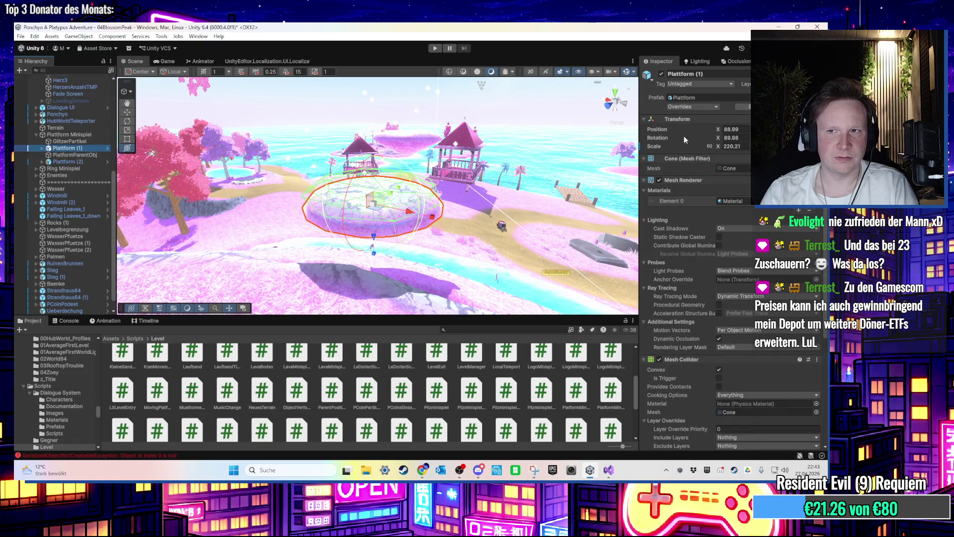
pyautogui.rightClick(732, 122)
pyautogui.moveTo(753, 212)
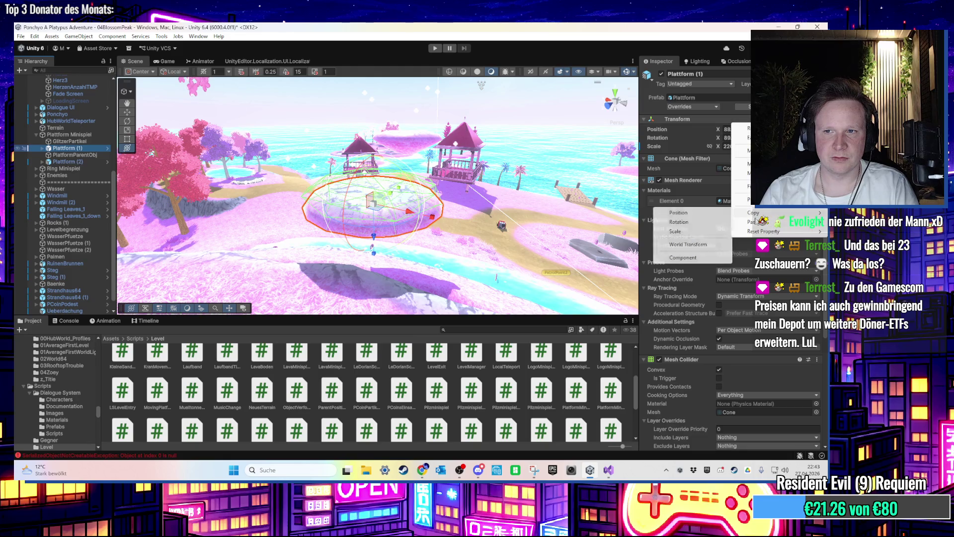
pyautogui.click(681, 224)
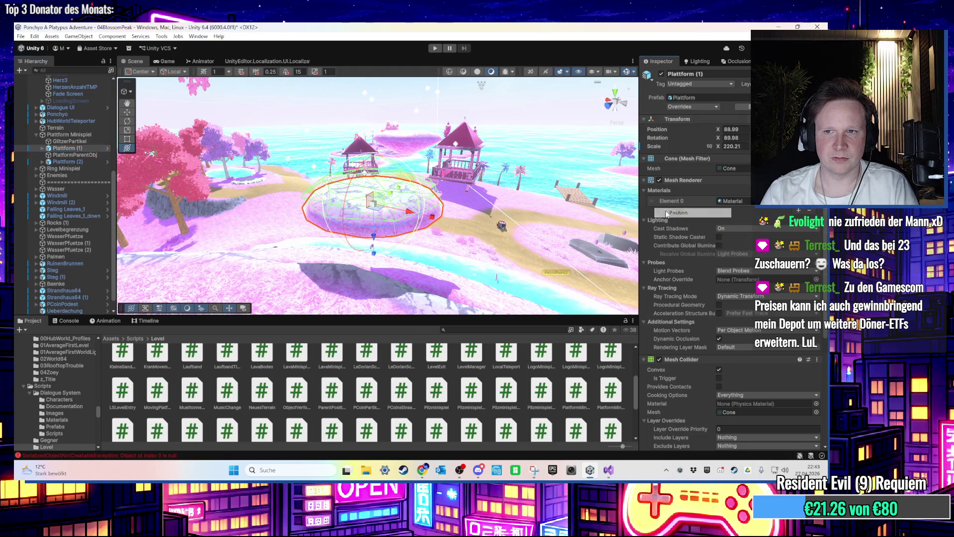
pyautogui.click(107, 155)
pyautogui.rightClick(731, 99)
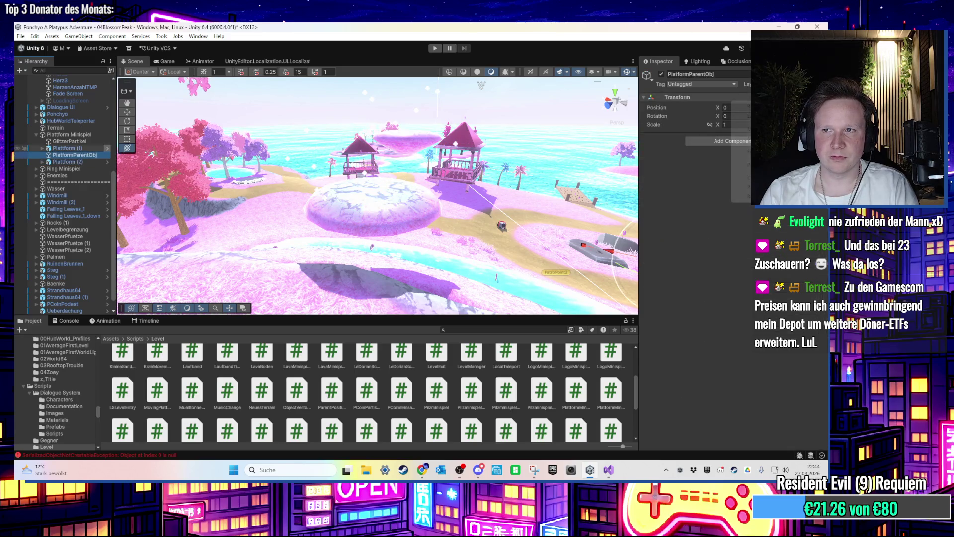
pyautogui.moveTo(740, 187)
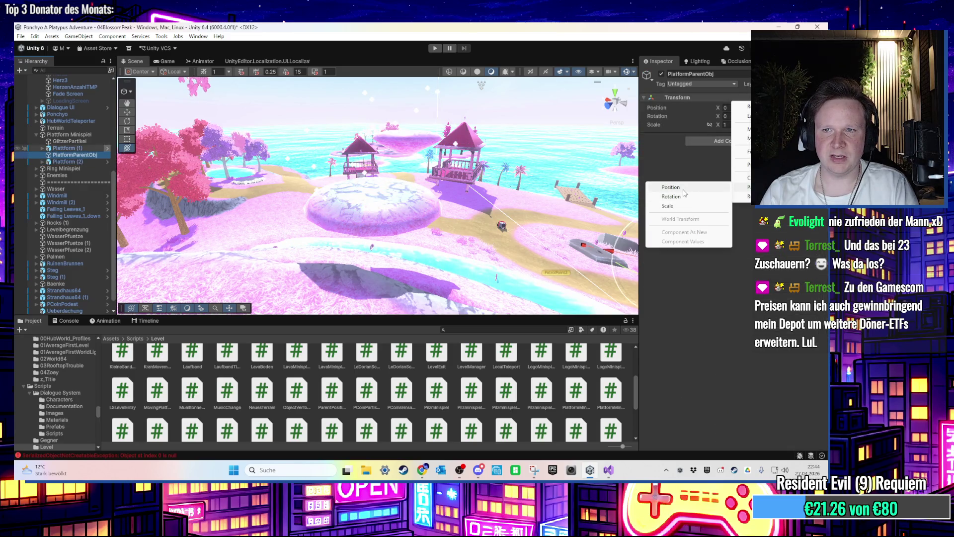
pyautogui.click(676, 197)
# Step: Put Plattform (1) and GlitzerPartikel inside PlatformParentObj
pyautogui.click(71, 149)
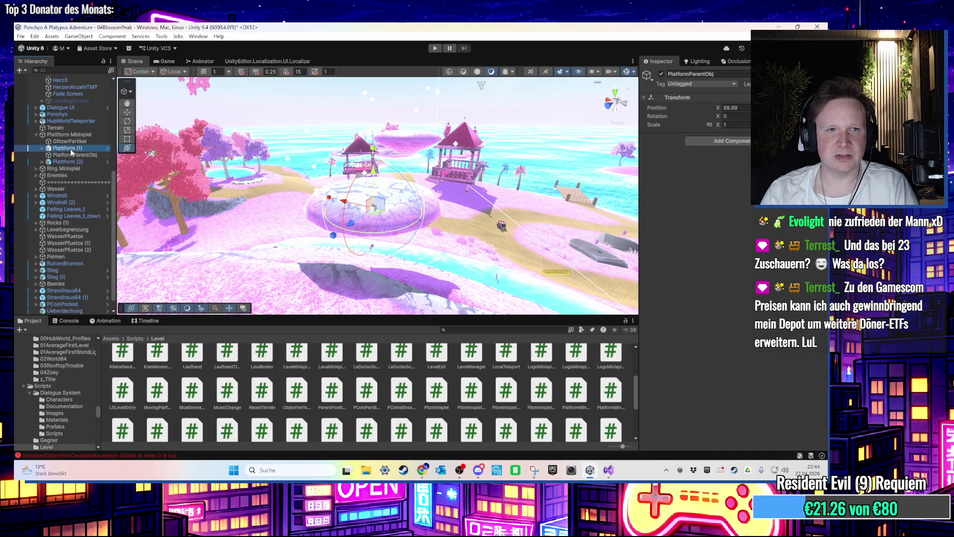
pyautogui.moveTo(72, 157); pyautogui.dragTo(68, 157)
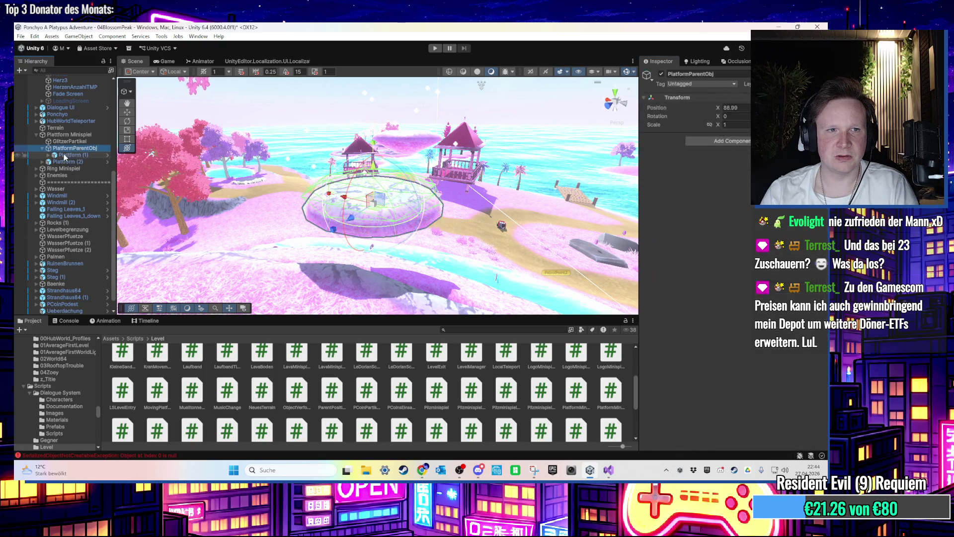
pyautogui.click(68, 143)
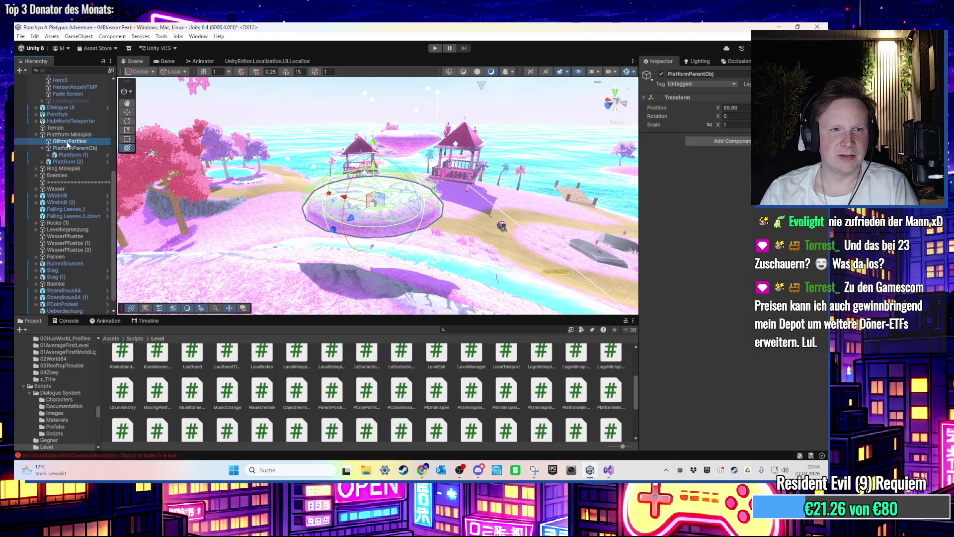
pyautogui.moveTo(68, 151); pyautogui.dragTo(68, 149)
# Step: Delete the old Plattform prefab asset from the 04 Blossom Peak/Prefab folder
pyautogui.press('f')
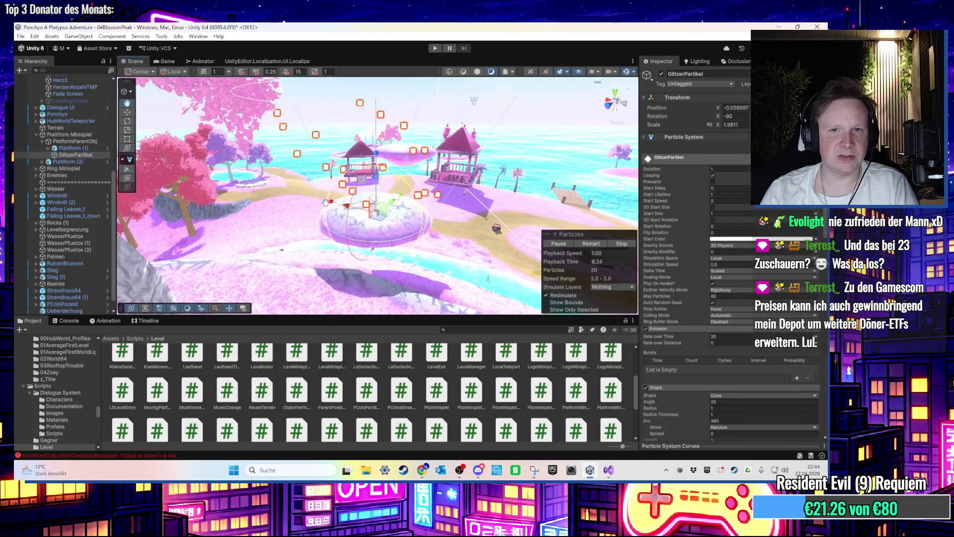
pyautogui.scroll(2, 64, 159)
pyautogui.click(74, 166)
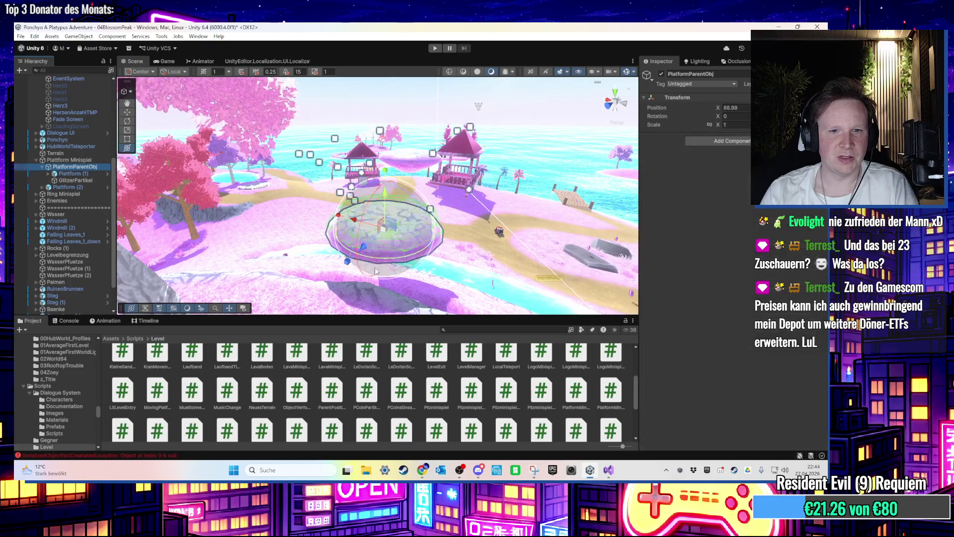
pyautogui.click(132, 339)
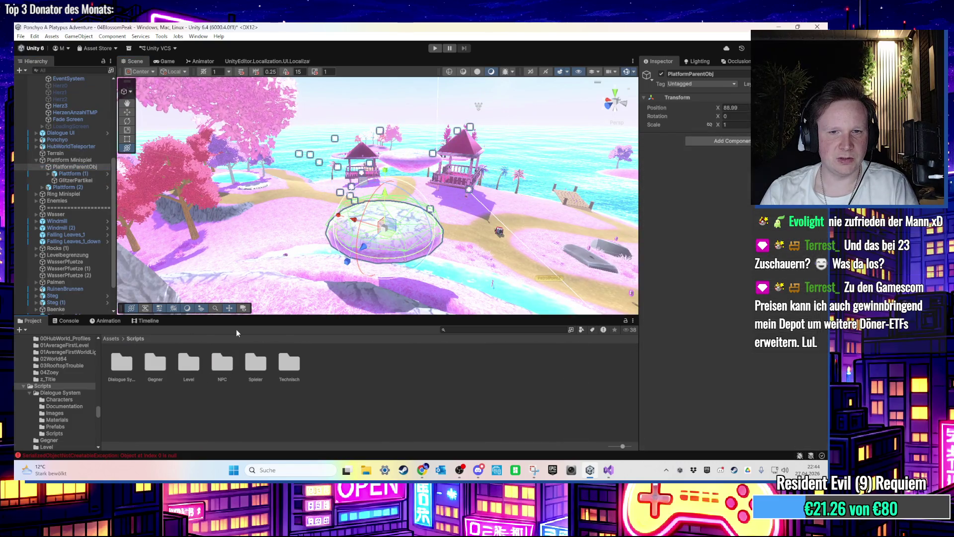
pyautogui.click(79, 173)
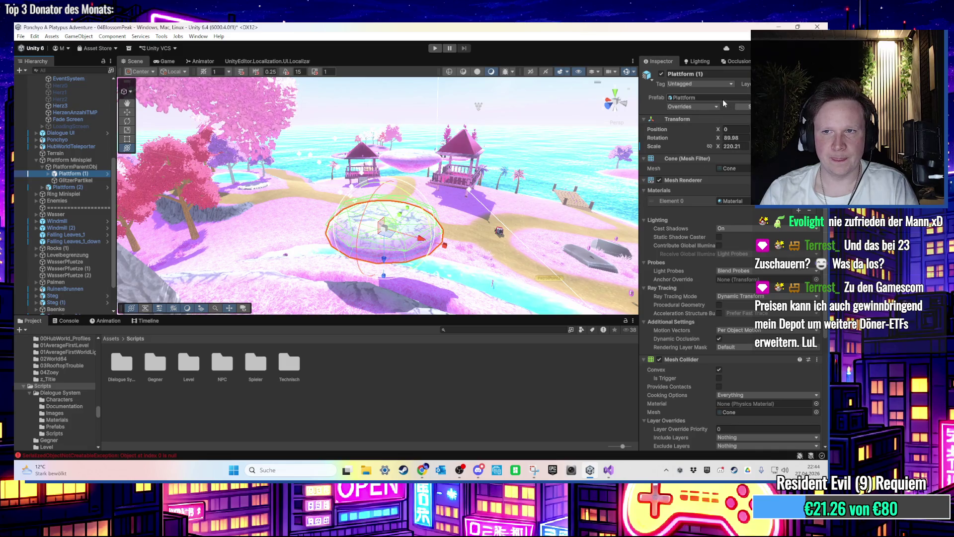
pyautogui.click(723, 99)
pyautogui.click(119, 370)
pyautogui.press('Delete')
pyautogui.press('Return')
# Step: Save PlatformParentObj as a prefab in the Prefab folder and remove Plattform (2) from the scene
pyautogui.moveTo(56, 169)
pyautogui.mouseDown()
pyautogui.moveTo(169, 400)
pyautogui.moveTo(149, 367)
pyautogui.mouseUp()
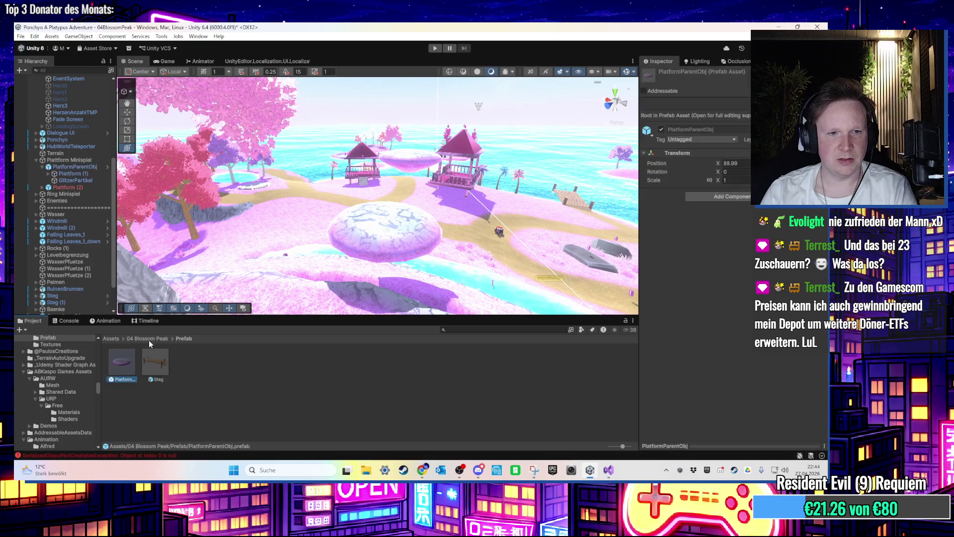
pyautogui.click(77, 188)
pyautogui.press('Left')
pyautogui.press('Left')
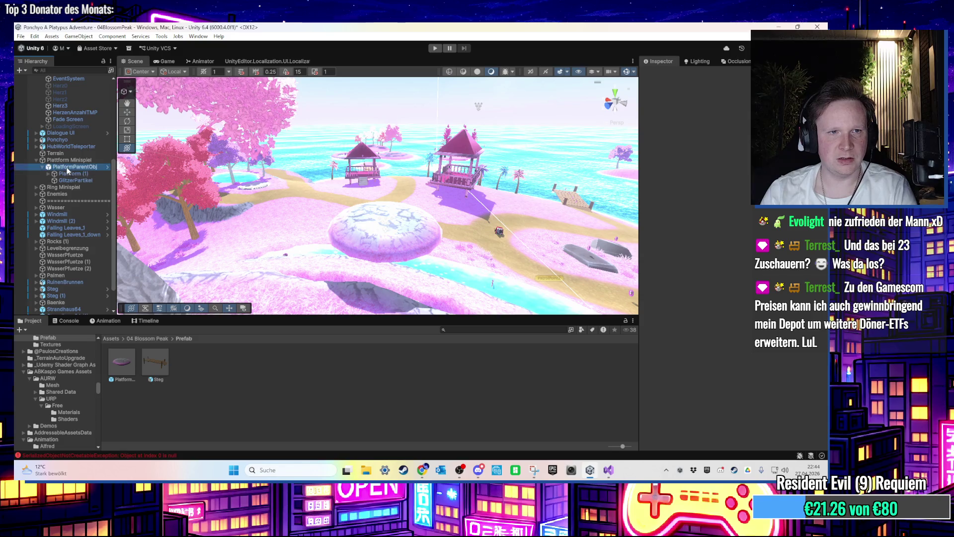
# Step: Duplicate PlatformParentObj twice and move the second copy toward the gazebo, to X 92.25
pyautogui.rightClick(85, 170)
pyautogui.click(142, 186)
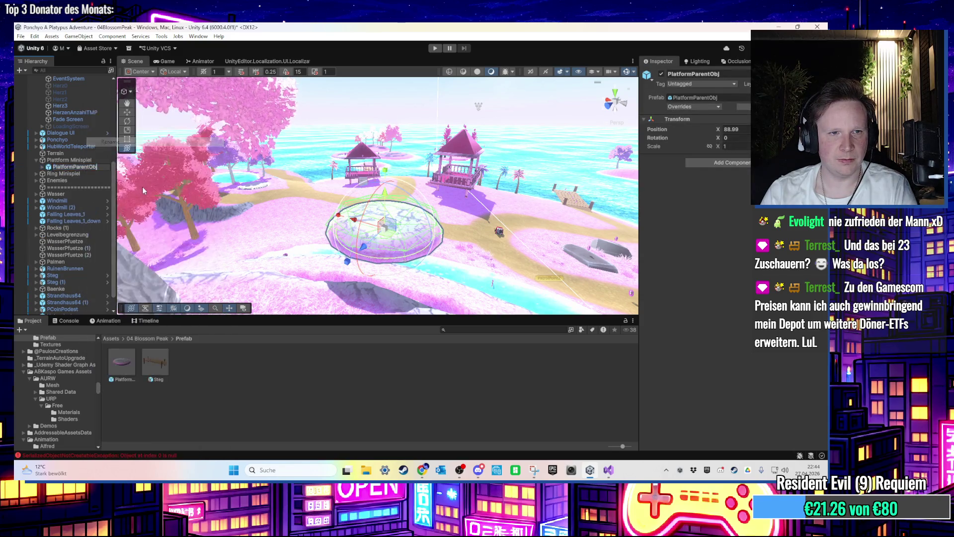
pyautogui.write('(1')
pyautogui.press('Return')
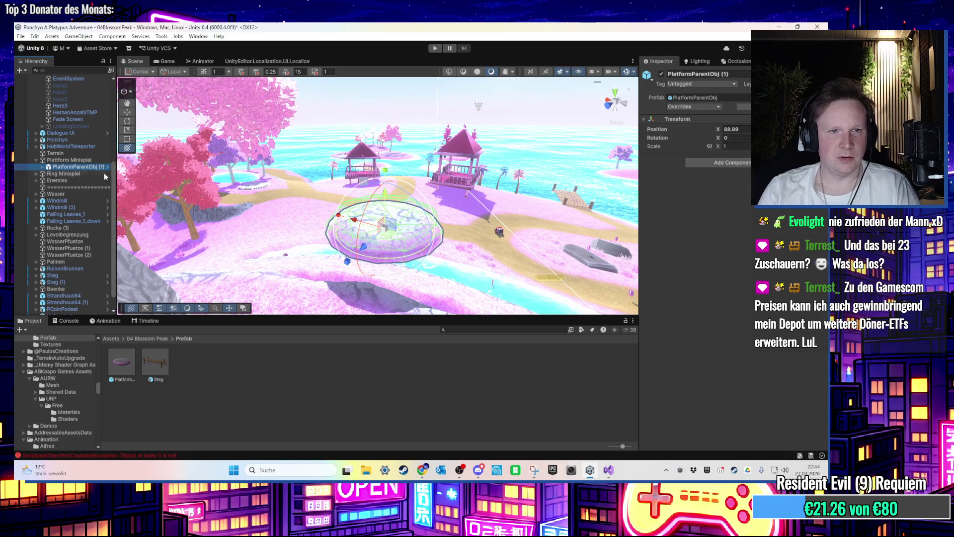
pyautogui.hotkey('ctrl', 'd')
pyautogui.press('f')
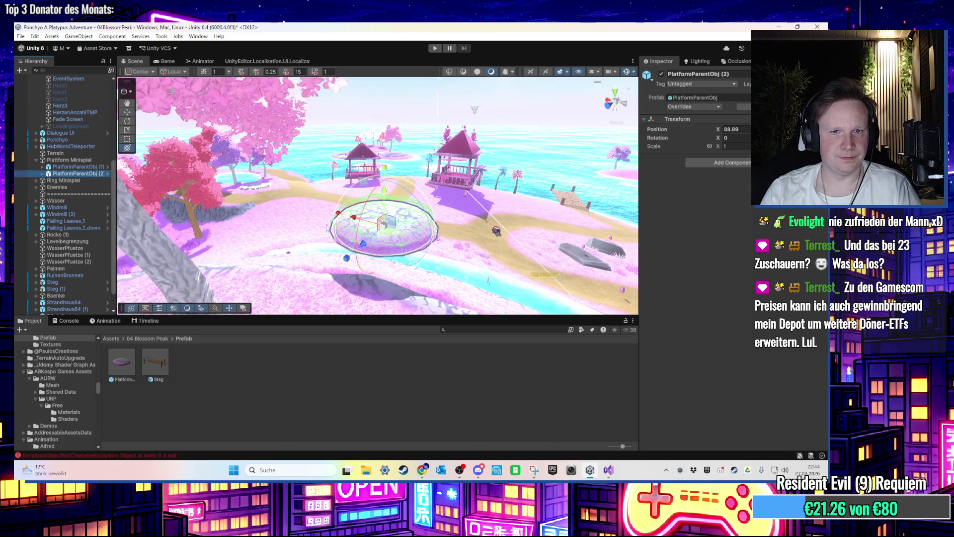
pyautogui.moveTo(353, 245); pyautogui.dragTo(599, 119)
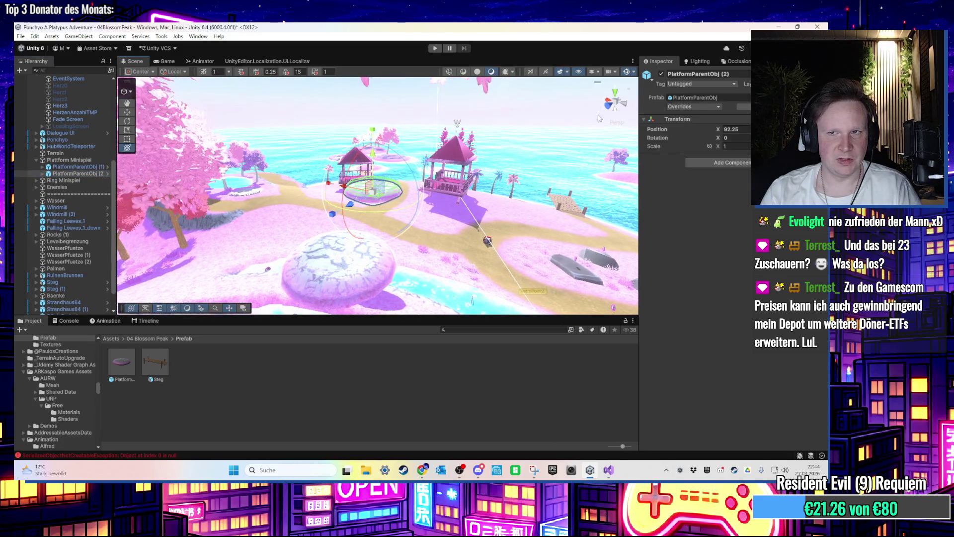
# Step: Expand PlatformParentObj (1) and select its Plattform (1) child
pyautogui.click(76, 167)
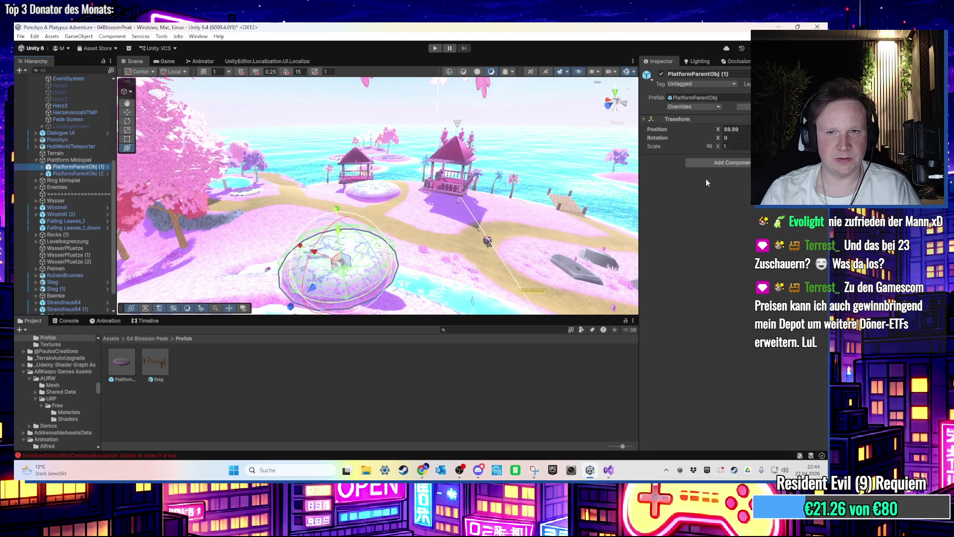
pyautogui.click(742, 164)
pyautogui.click(80, 168)
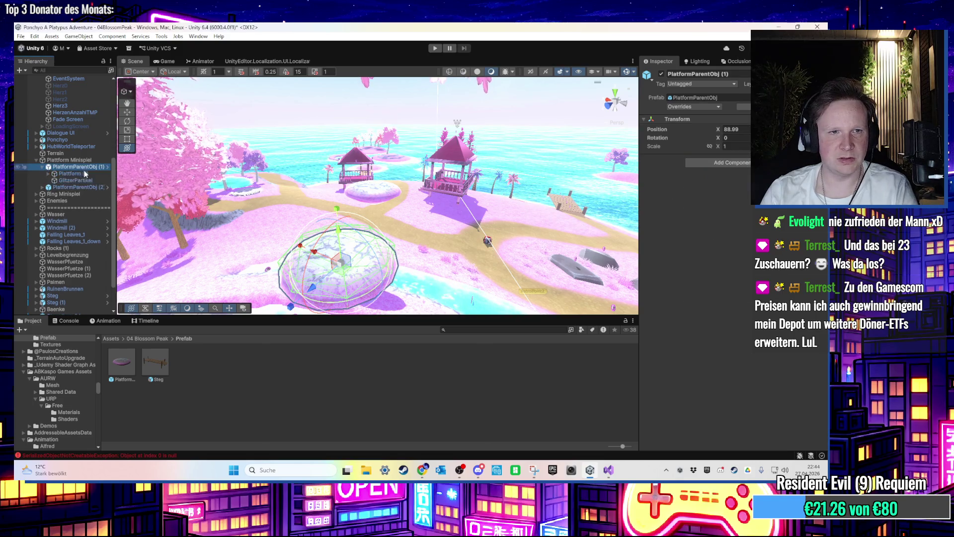
pyautogui.click(79, 173)
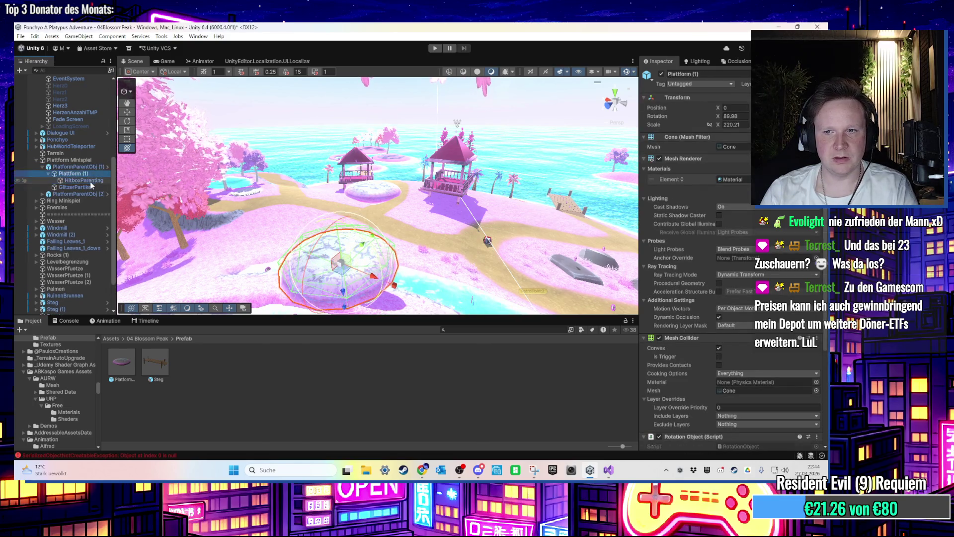
# Step: Add the Platform Minispiel Platformen script to the HitboxParenting object
pyautogui.click(48, 173)
pyautogui.scroll(-5, 763, 329)
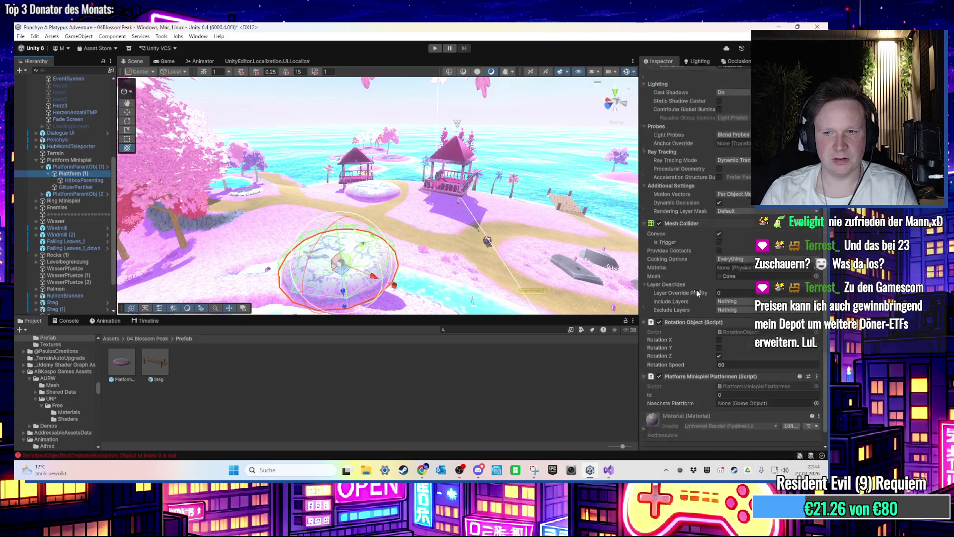
pyautogui.click(818, 361)
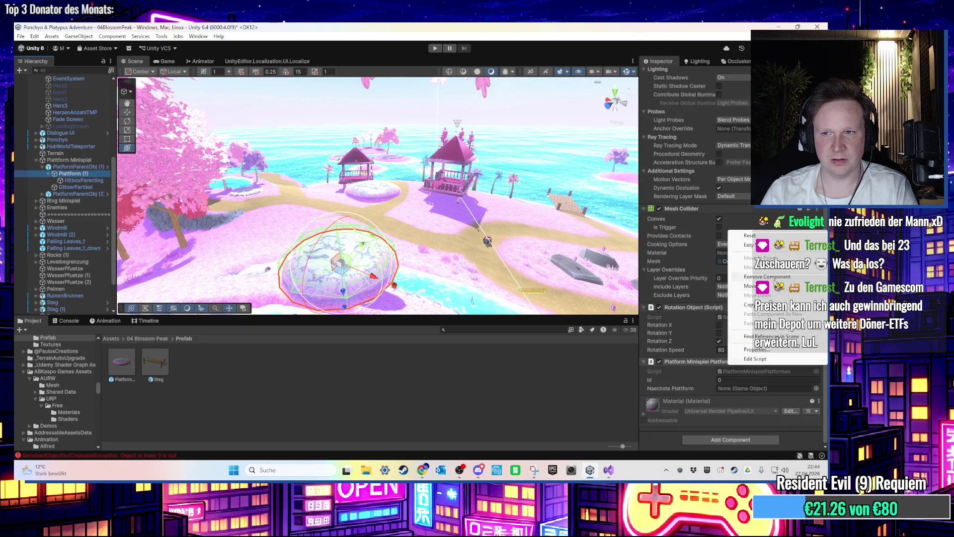
pyautogui.click(83, 180)
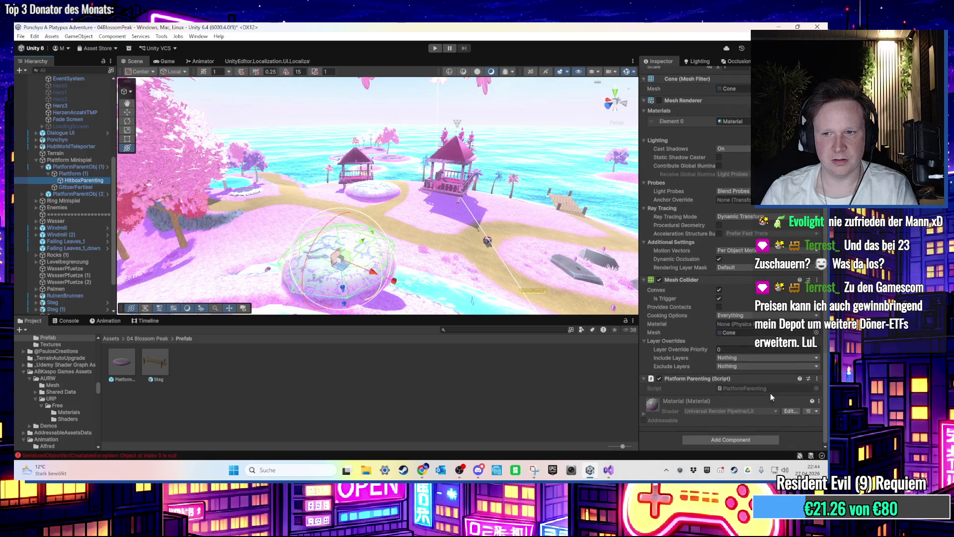
pyautogui.click(760, 437)
pyautogui.write('plat')
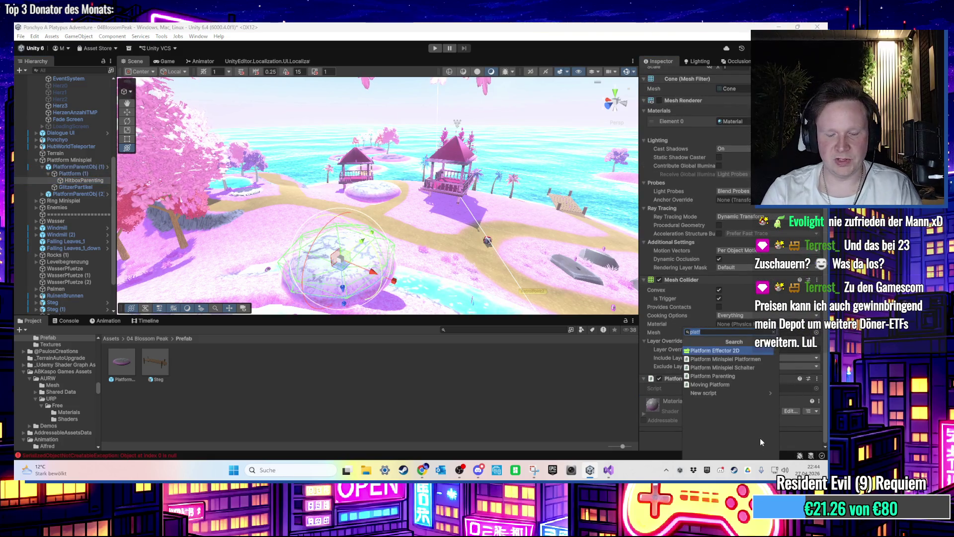
pyautogui.click(757, 361)
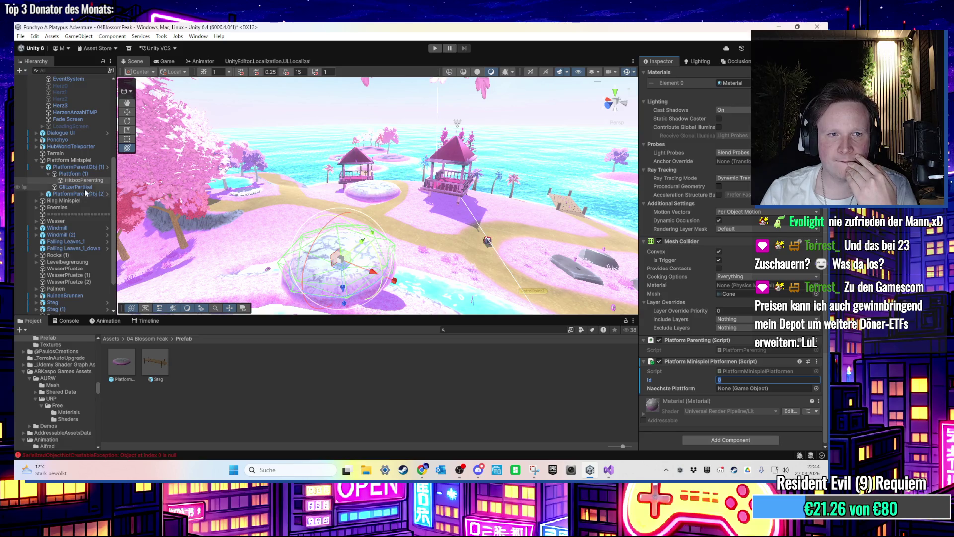
# Step: Assign PlatformParentObj (2) as Naechste Plattform, deactivate it, and enter Play mode
pyautogui.click(42, 167)
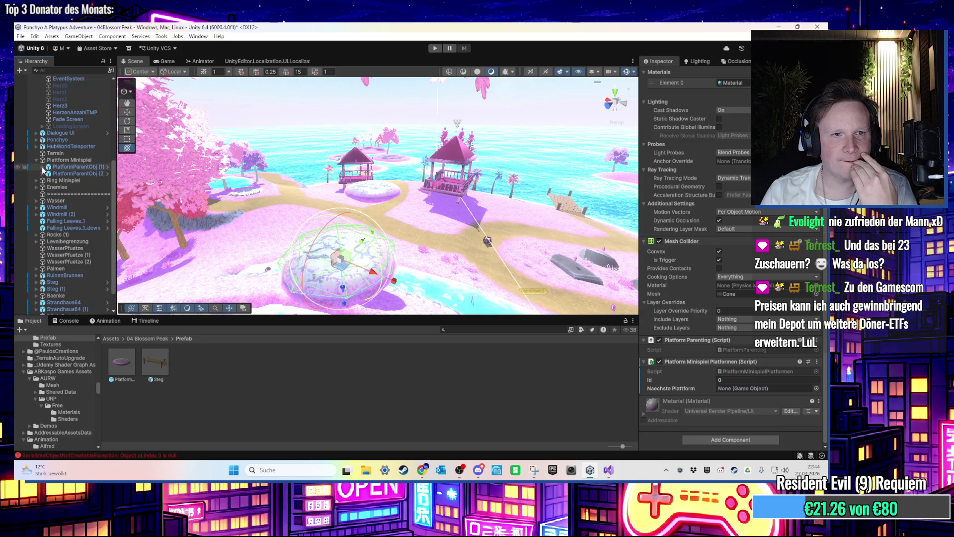
pyautogui.click(43, 167)
pyautogui.moveTo(82, 180)
pyautogui.mouseDown()
pyautogui.moveTo(606, 209)
pyautogui.moveTo(735, 390)
pyautogui.mouseUp()
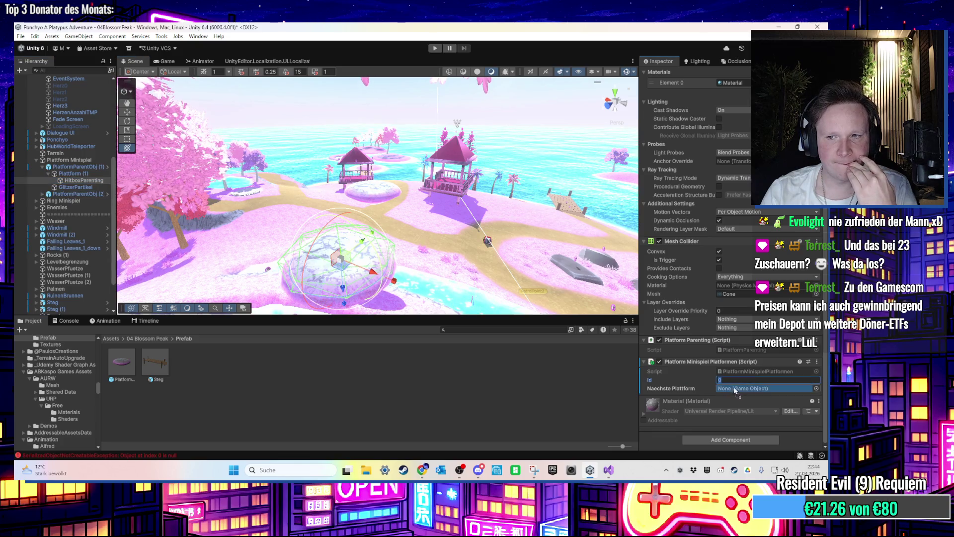
pyautogui.click(75, 193)
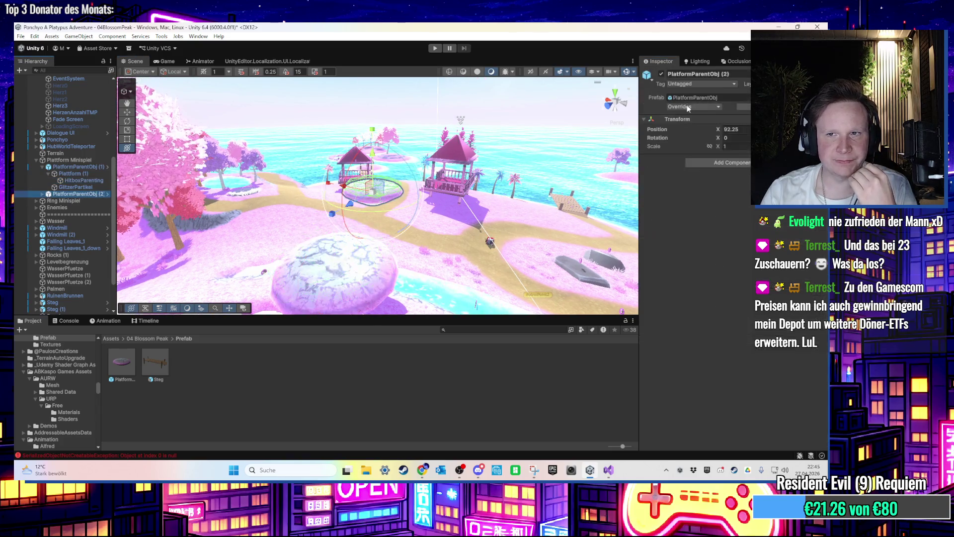
pyautogui.click(661, 74)
pyautogui.click(333, 268)
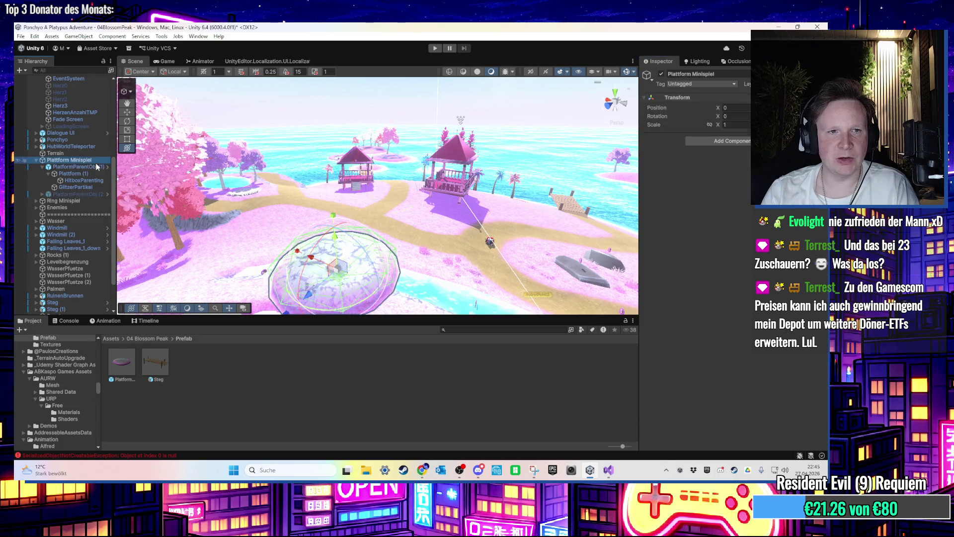
pyautogui.click(436, 49)
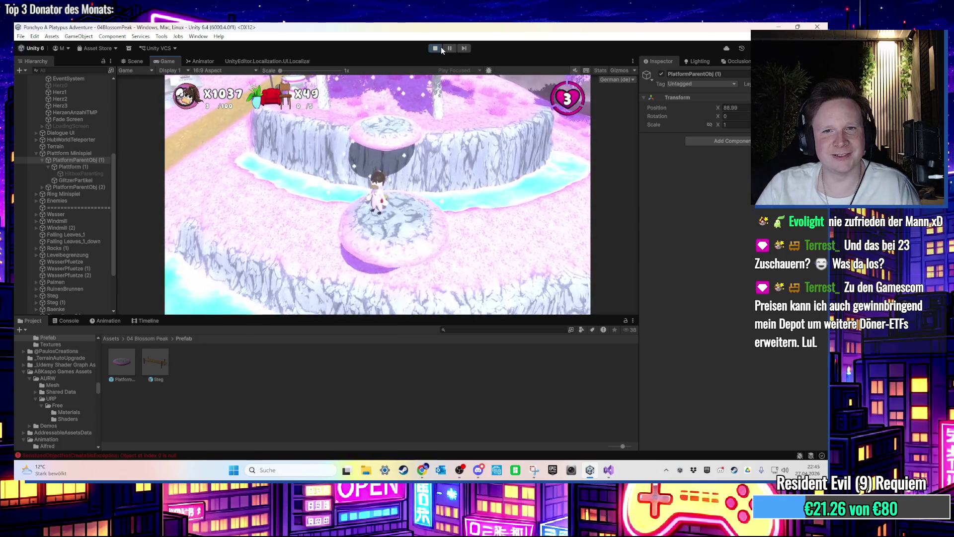
# Step: Stop Play mode and return to the PlatformMinispielPlatformen script in Visual Studio
pyautogui.click(440, 46)
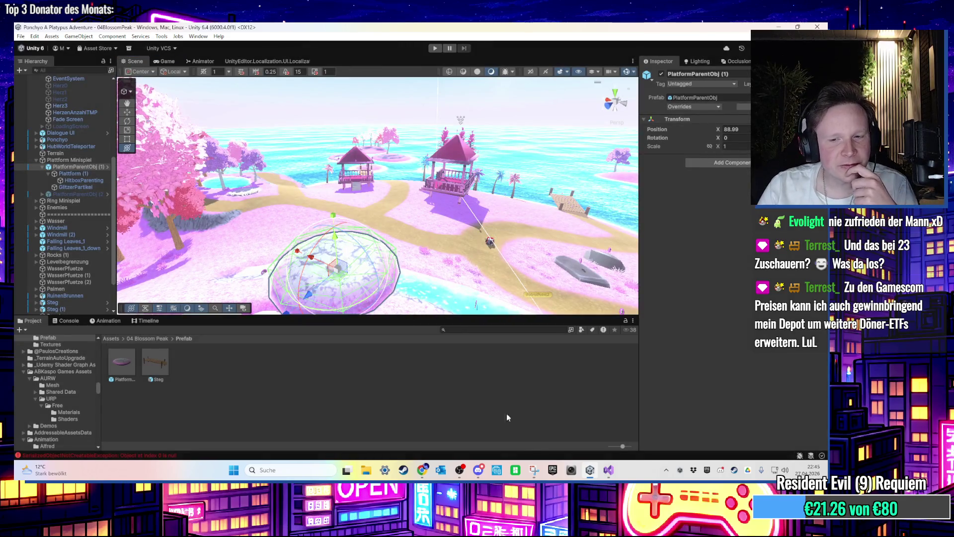
pyautogui.click(608, 470)
pyautogui.click(269, 238)
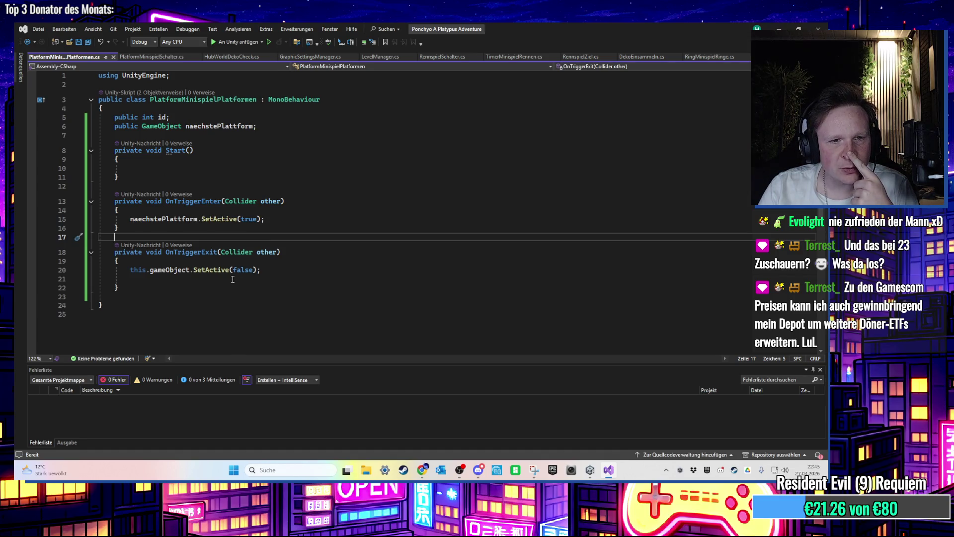
# Step: Start rewriting the OnTriggerExit line as transform.parent, browsing its available members
pyautogui.click(271, 271)
pyautogui.hotkey('ctrl', 'shift', 'Left')
pyautogui.hotkey('ctrl', 'shift', 'Left')
pyautogui.hotkey('ctrl', 'shift', 'Left')
pyautogui.write('Transform.')
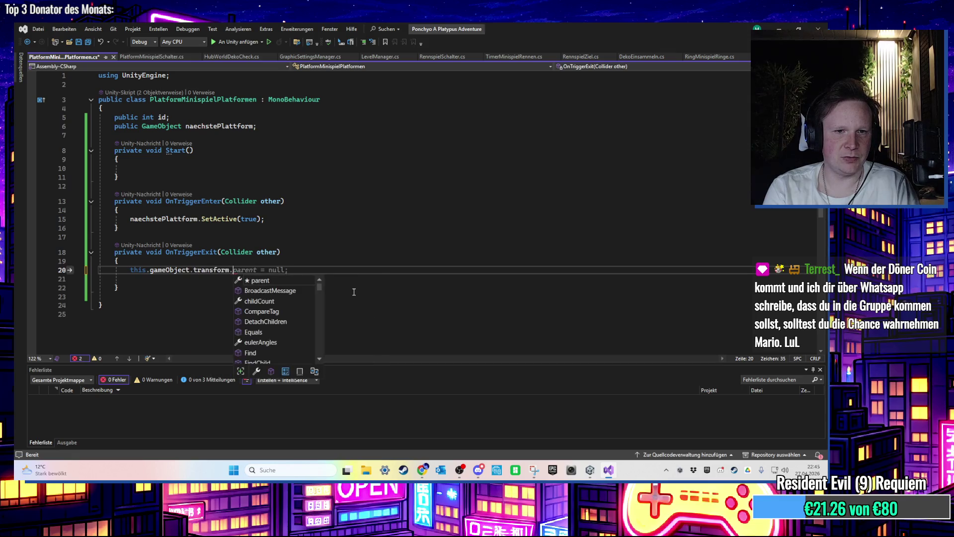
pyautogui.write('pare')
pyautogui.press('Tab')
pyautogui.write('=')
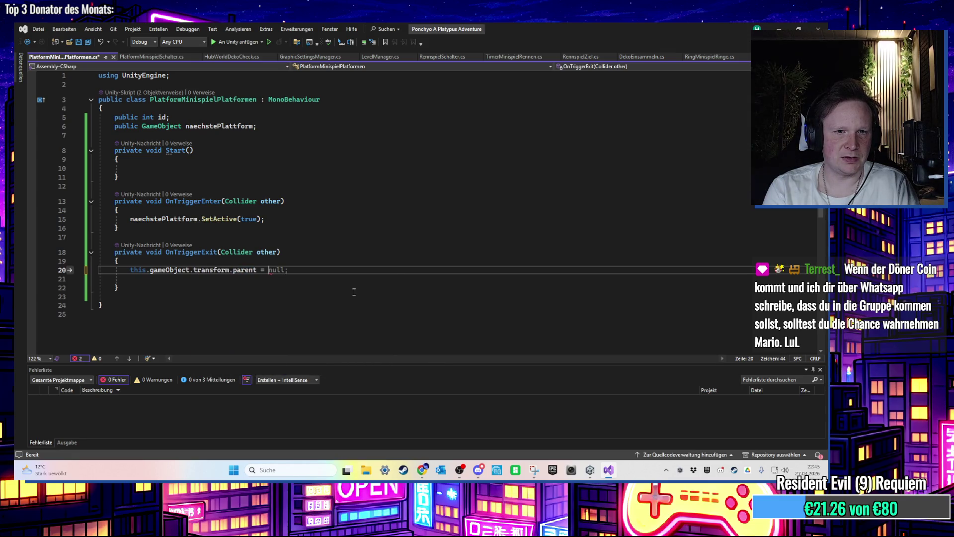
pyautogui.press('BackSpace')
pyautogui.write('.set')
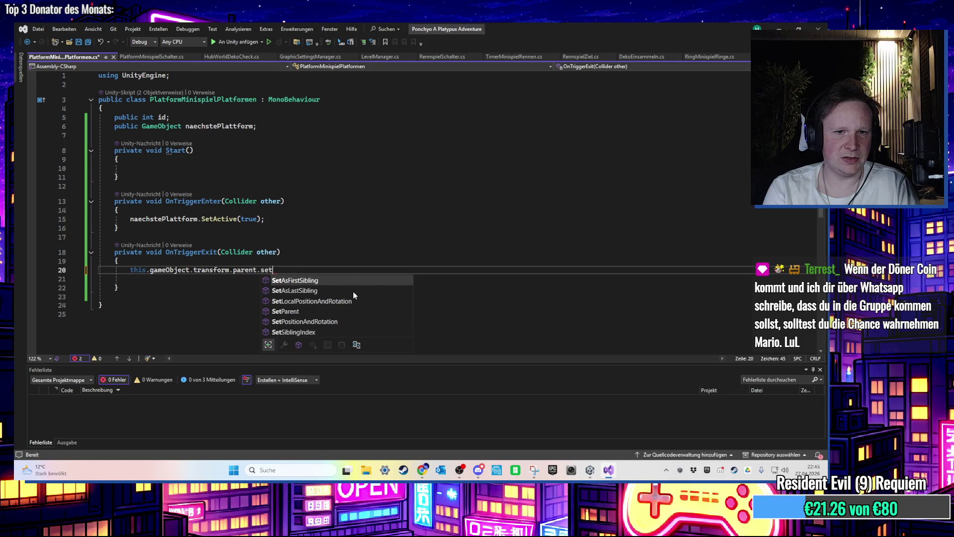
pyautogui.press('BackSpace')
pyautogui.press('BackSpace')
pyautogui.press('BackSpace')
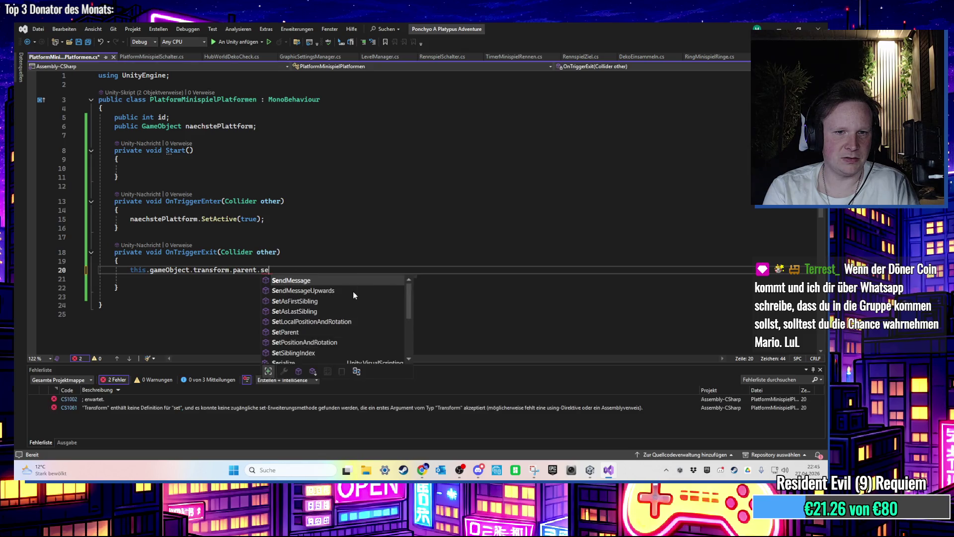
pyautogui.write('en')
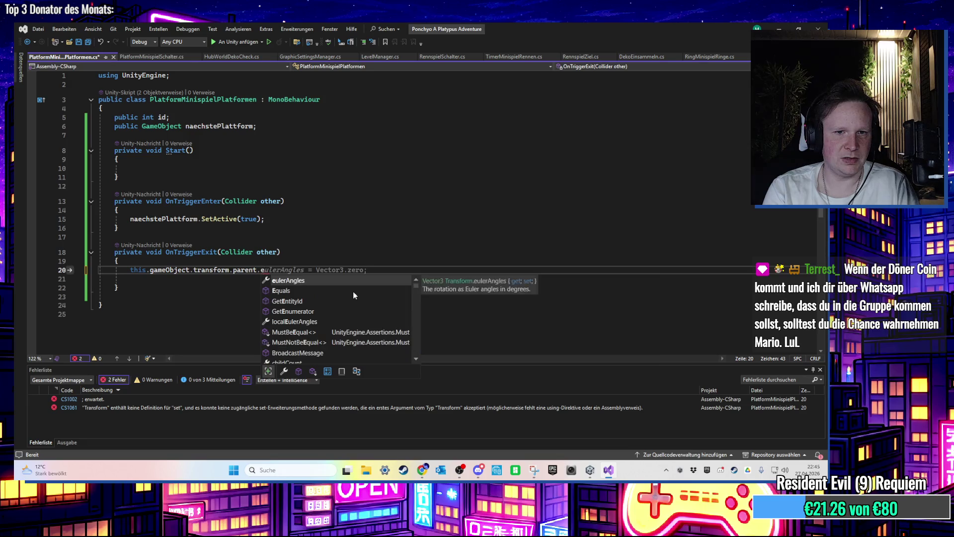
pyautogui.press('BackSpace')
pyautogui.press('BackSpace')
pyautogui.press('BackSpace')
pyautogui.write('.')
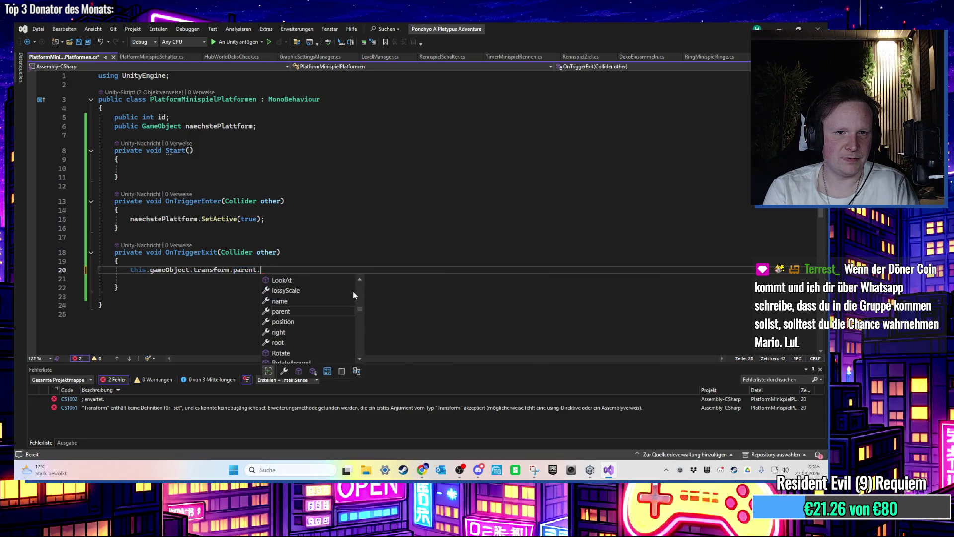
pyautogui.write('S')
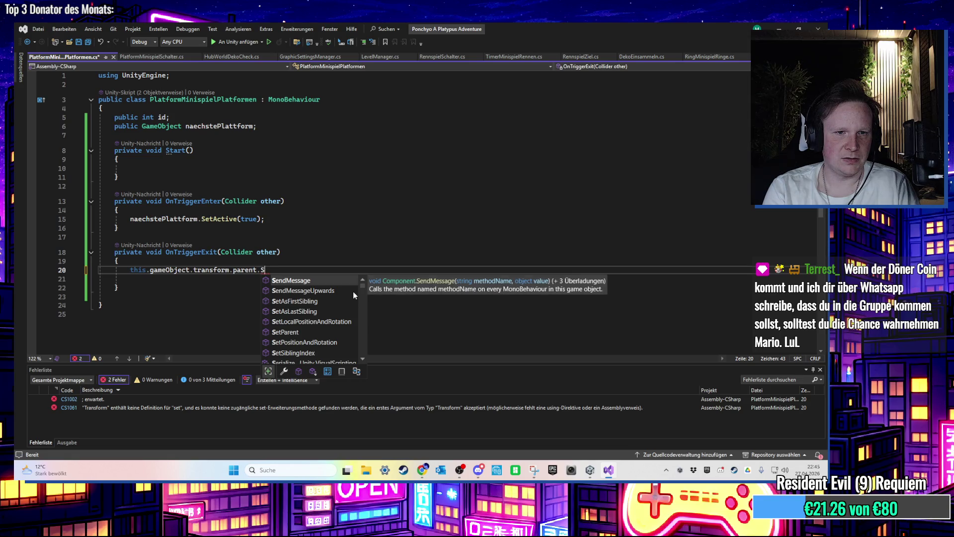
pyautogui.press('BackSpace')
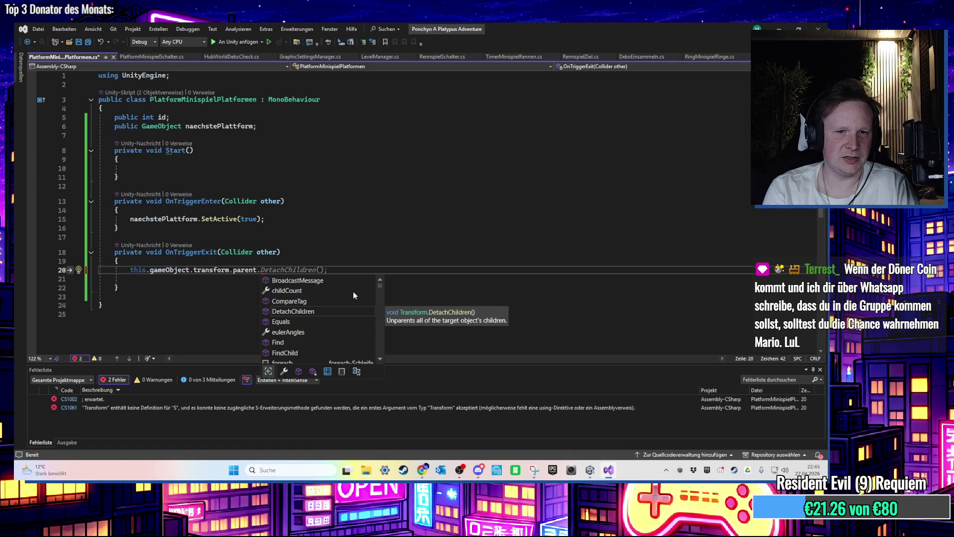
pyautogui.scroll(-2, 359, 292)
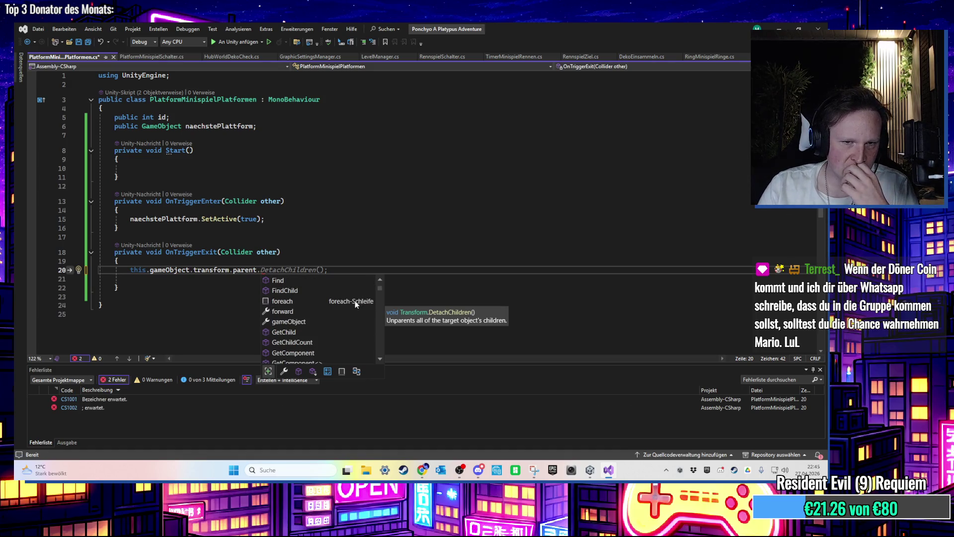
pyautogui.scroll(1, 353, 301)
pyautogui.scroll(-3, 353, 301)
pyautogui.scroll(-5, 357, 300)
pyautogui.scroll(-1, 360, 299)
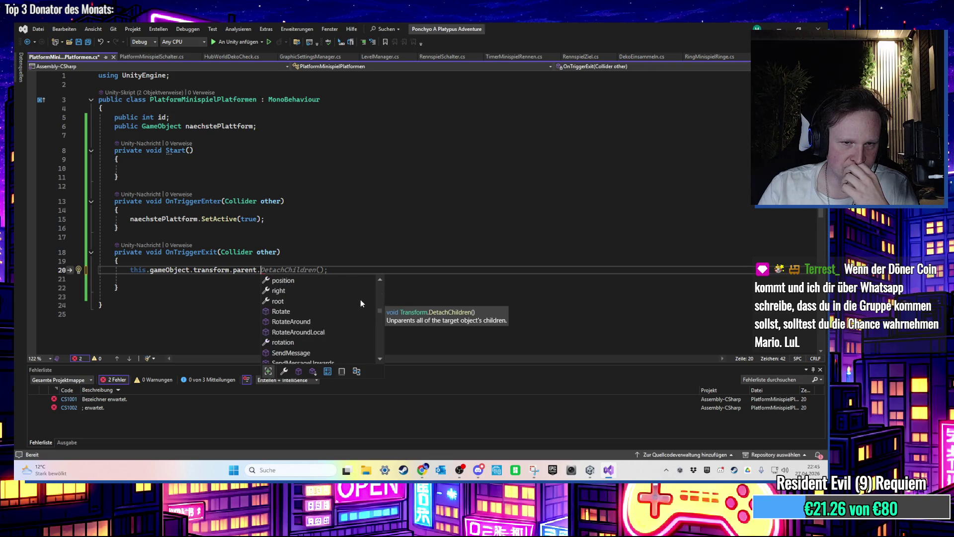
pyautogui.scroll(3, 361, 299)
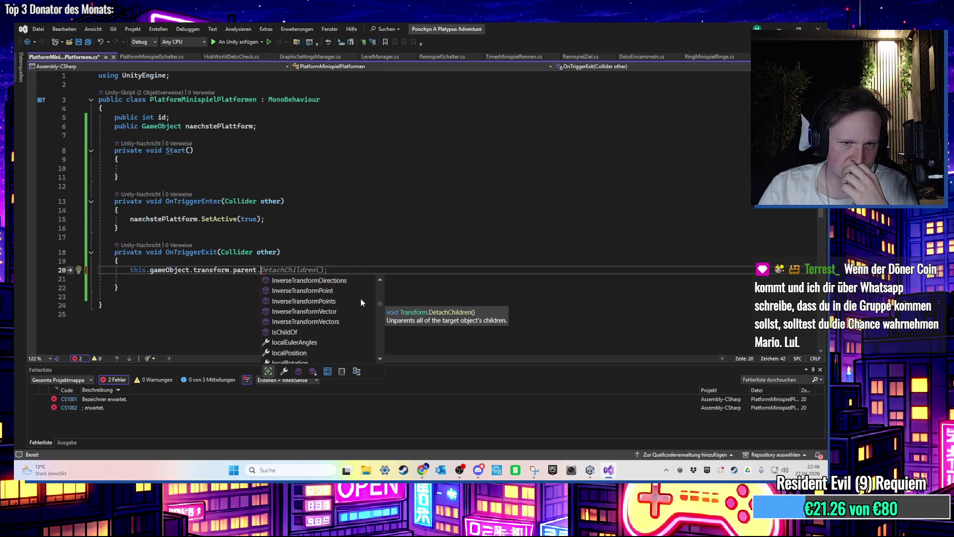
pyautogui.scroll(3, 363, 298)
pyautogui.scroll(3, 363, 298)
pyautogui.scroll(4, 361, 297)
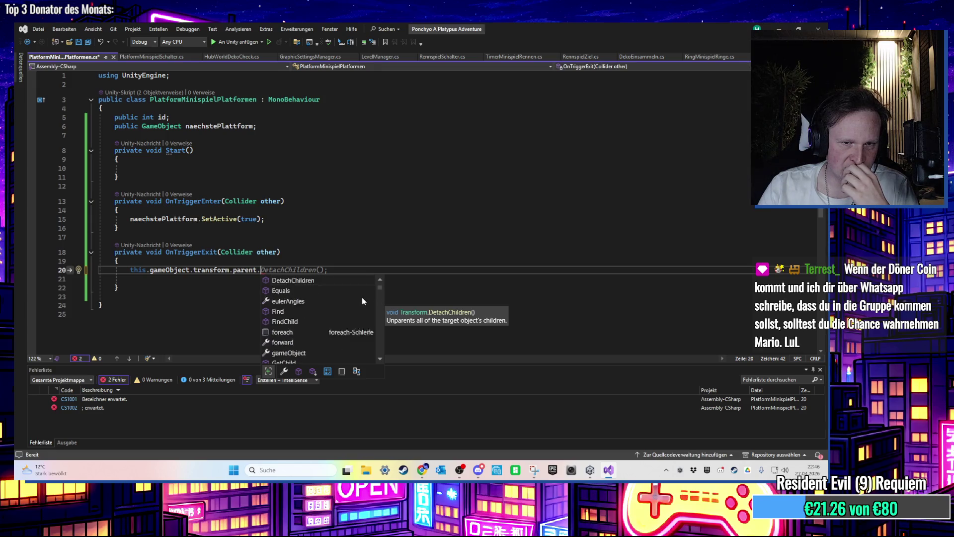
# Step: Declare a 'public GameObject parent' field above the next-platform field and save
pyautogui.click(270, 129)
pyautogui.press('Up')
pyautogui.press('Return')
pyautogui.write('public GameObject parent;')
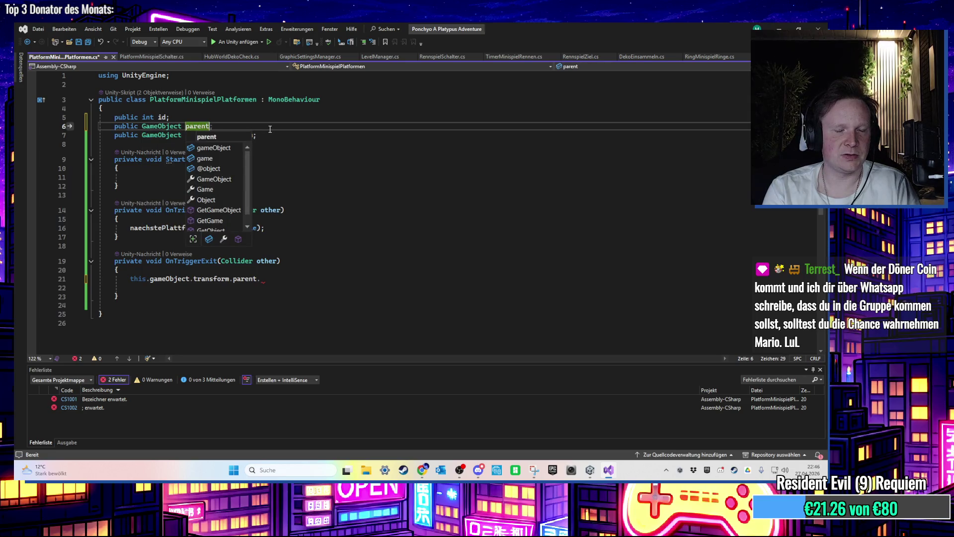
pyautogui.press('Escape')
pyautogui.hotkey('ctrl', 's')
# Step: Change OnTriggerExit to 'parent.SetActive(false);', save, and return to Unity
pyautogui.click(163, 286)
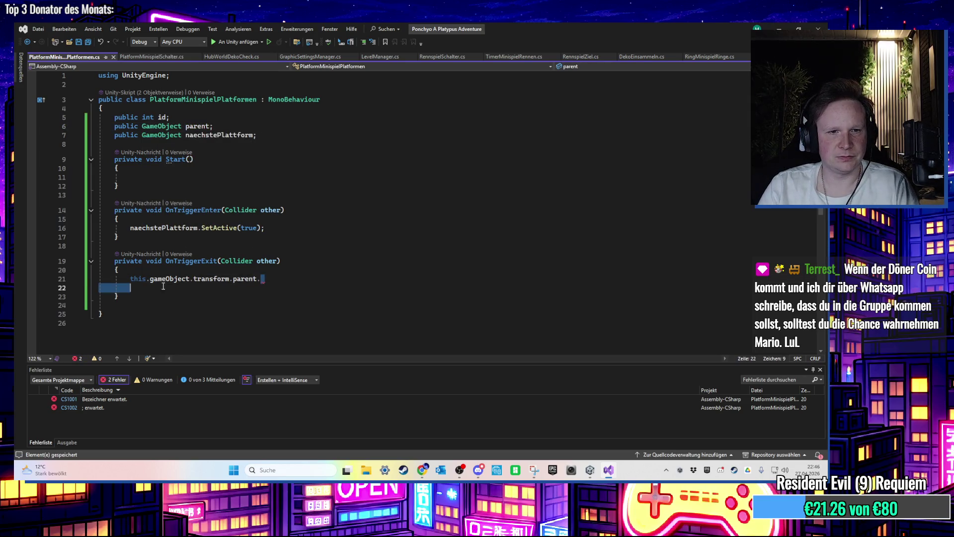
pyautogui.moveTo(163, 286); pyautogui.dragTo(132, 282)
pyautogui.write('parent.SetActive(false);')
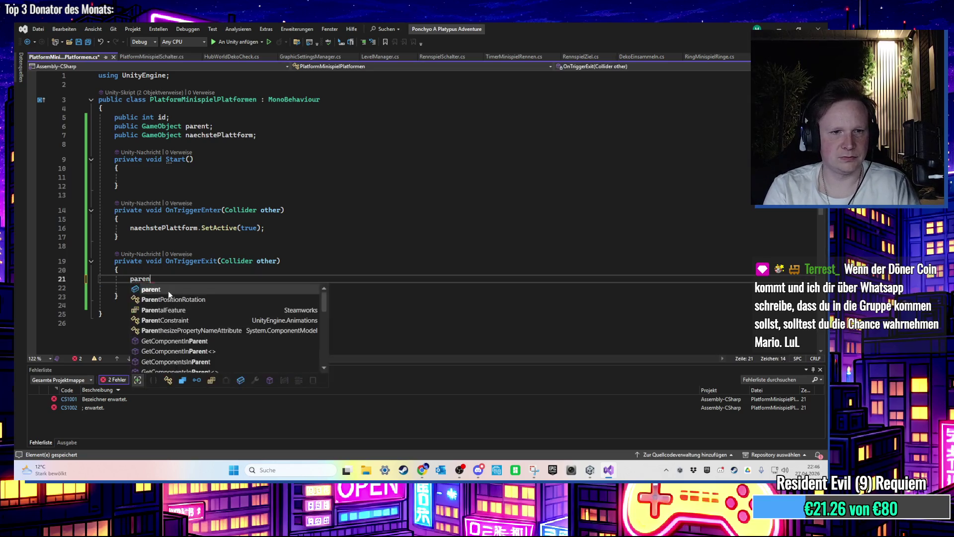
pyautogui.hotkey('ctrl', 's')
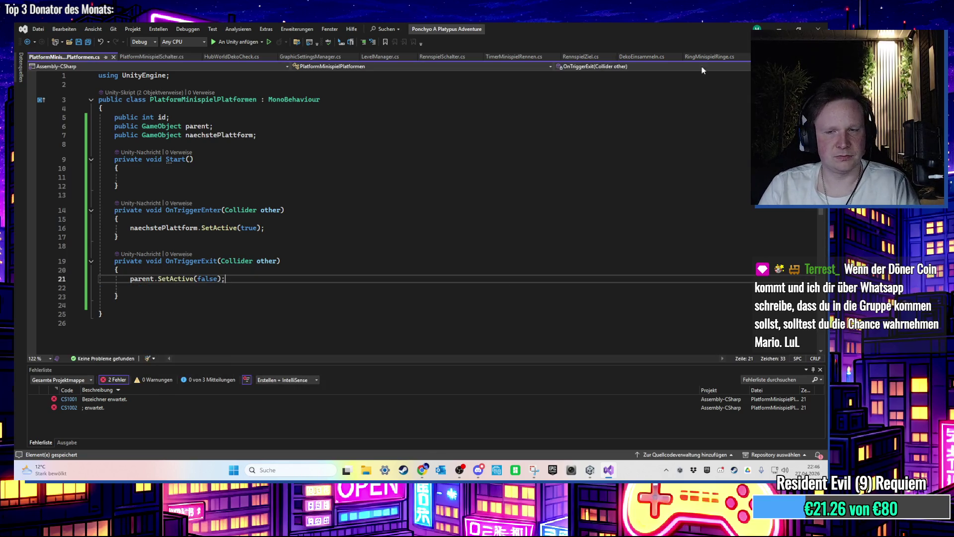
pyautogui.hotkey('alt', 'Tab')
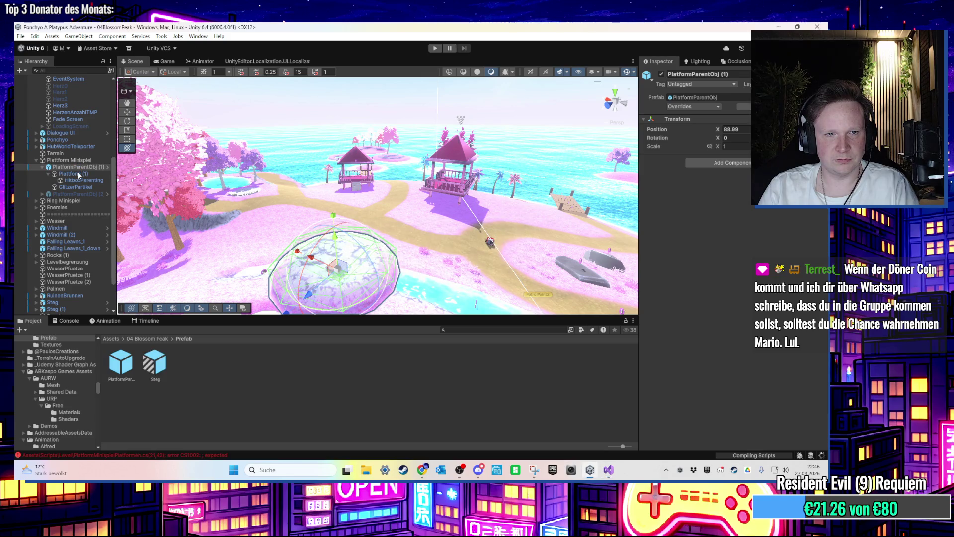
# Step: Assign PlatformParentObj (1) as the parent reference on HitboxParenting's script
pyautogui.click(82, 180)
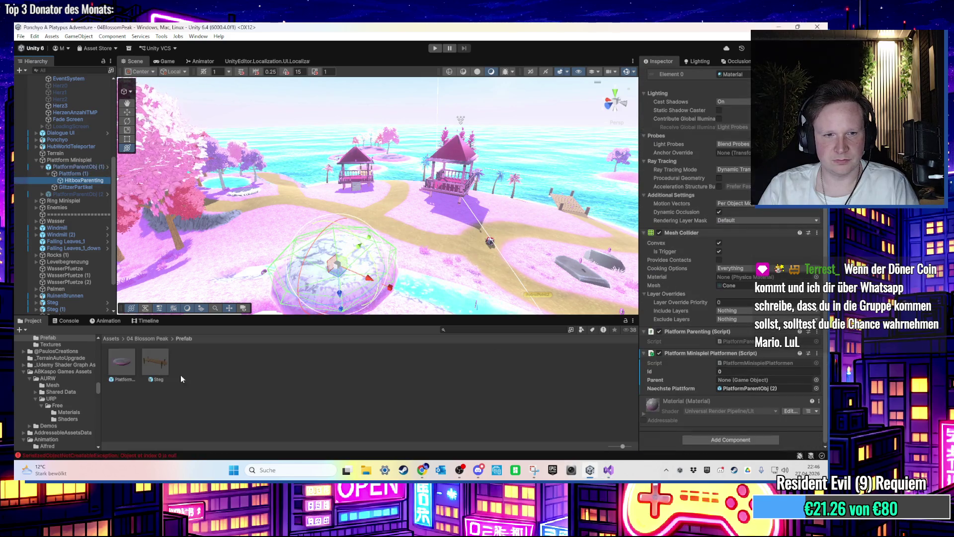
pyautogui.moveTo(80, 166)
pyautogui.mouseDown()
pyautogui.moveTo(765, 387)
pyautogui.moveTo(765, 380)
pyautogui.mouseUp()
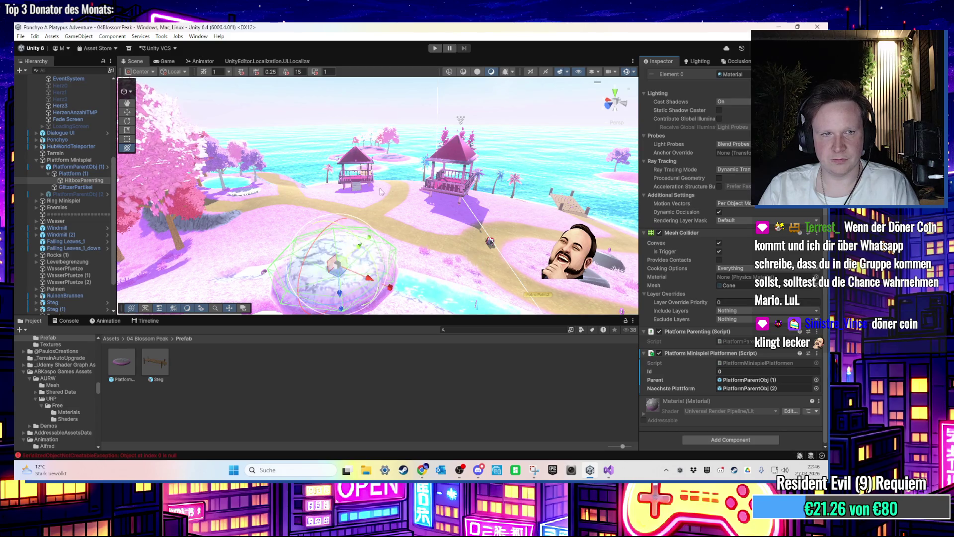
pyautogui.scroll(5, 730, 248)
pyautogui.click(700, 83)
# Step: Revert all prefab overrides on PlatformParentObj (1) and enter Play mode
pyautogui.click(71, 168)
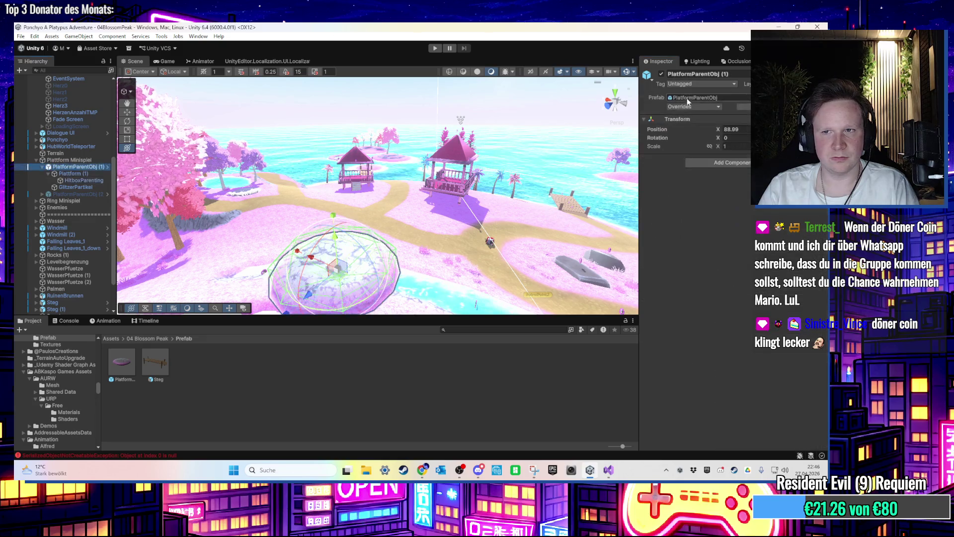
pyautogui.click(709, 107)
pyautogui.click(714, 182)
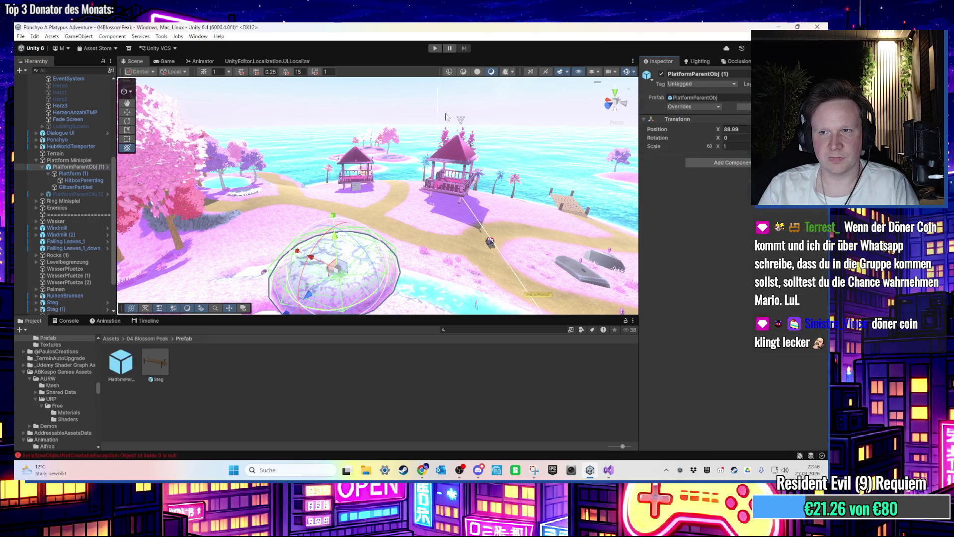
pyautogui.click(435, 48)
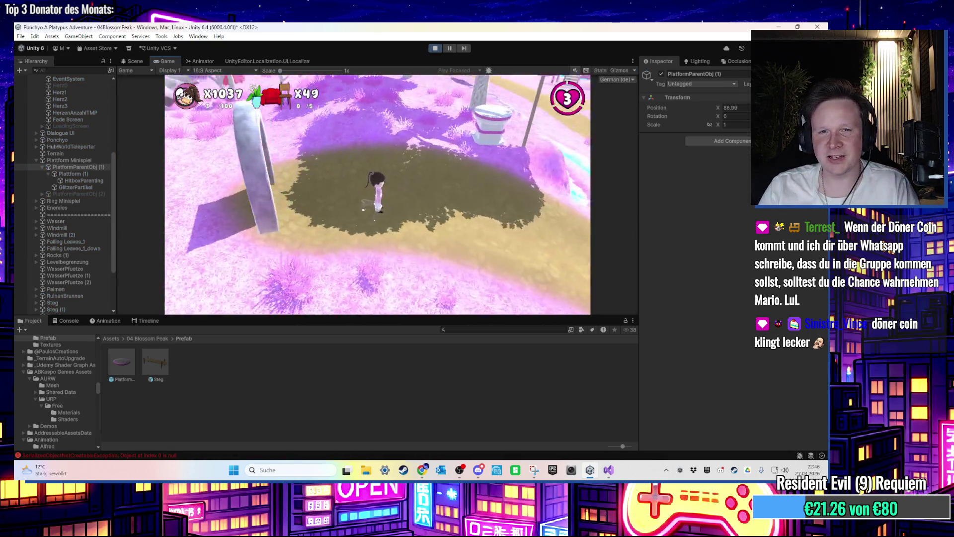
# Step: Run the character over the white platform, along the beach and up the beach house stairs, then stop Play mode
pyautogui.press('w')
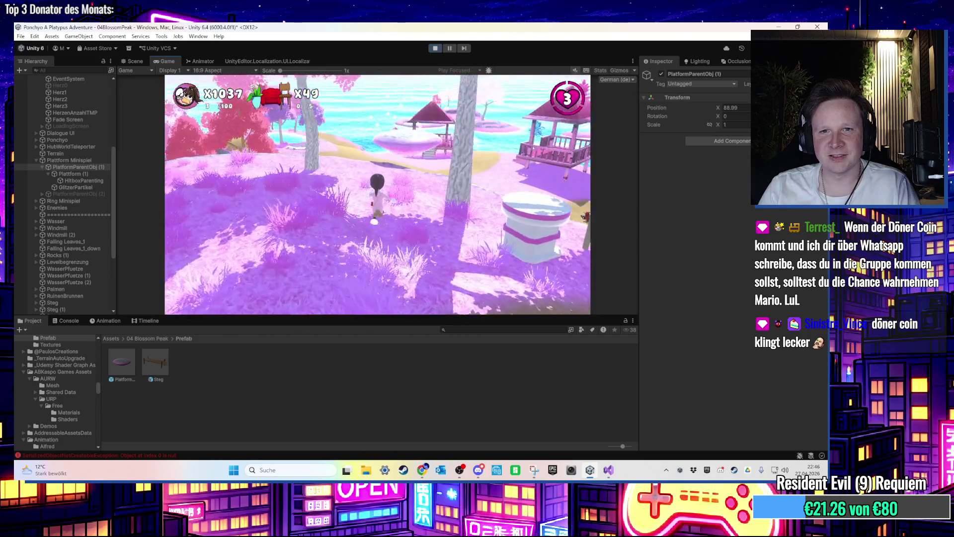
pyautogui.press('w')
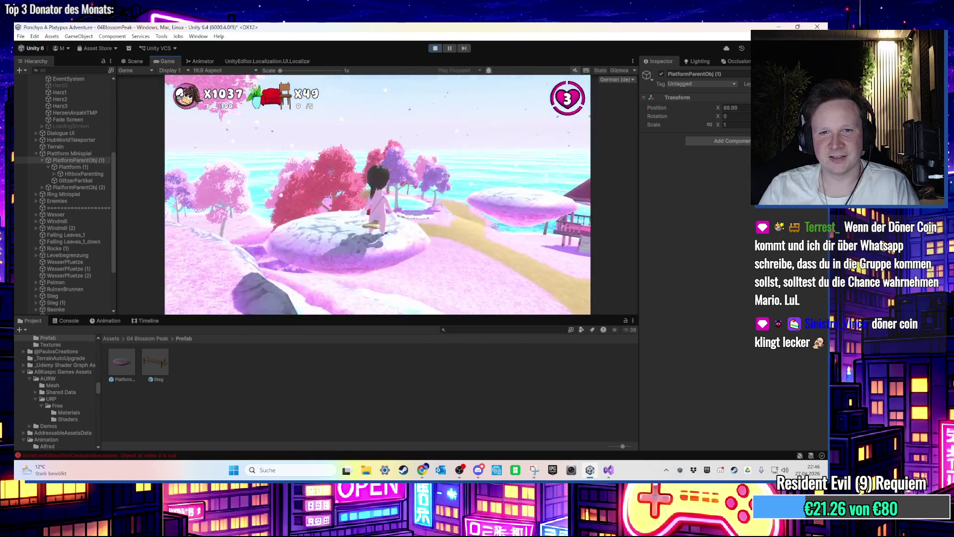
pyautogui.press('w')
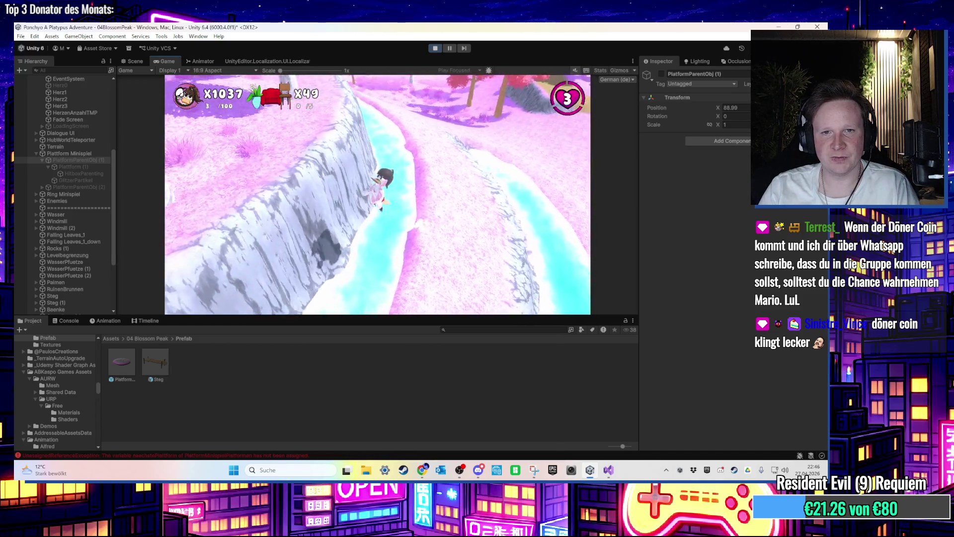
pyautogui.press('super')
pyautogui.press('super')
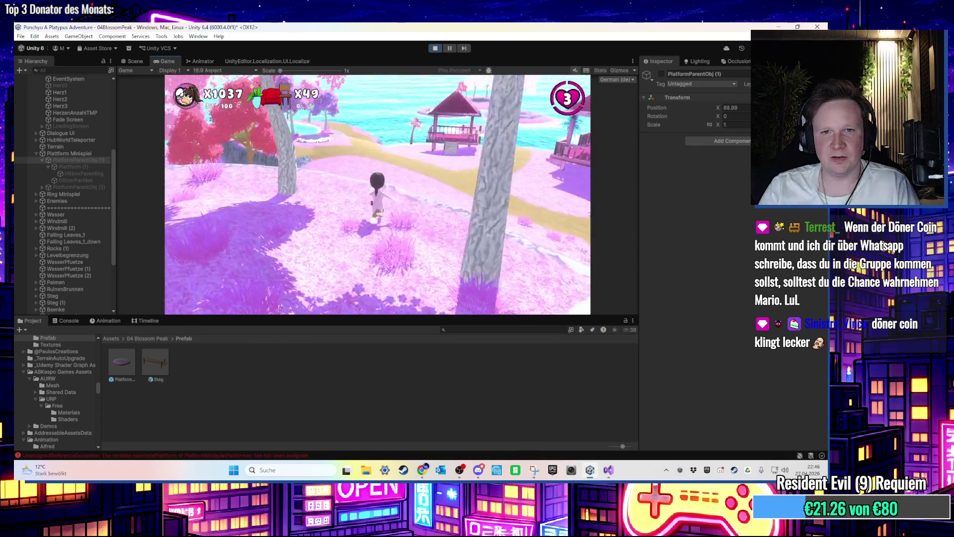
pyautogui.press('w')
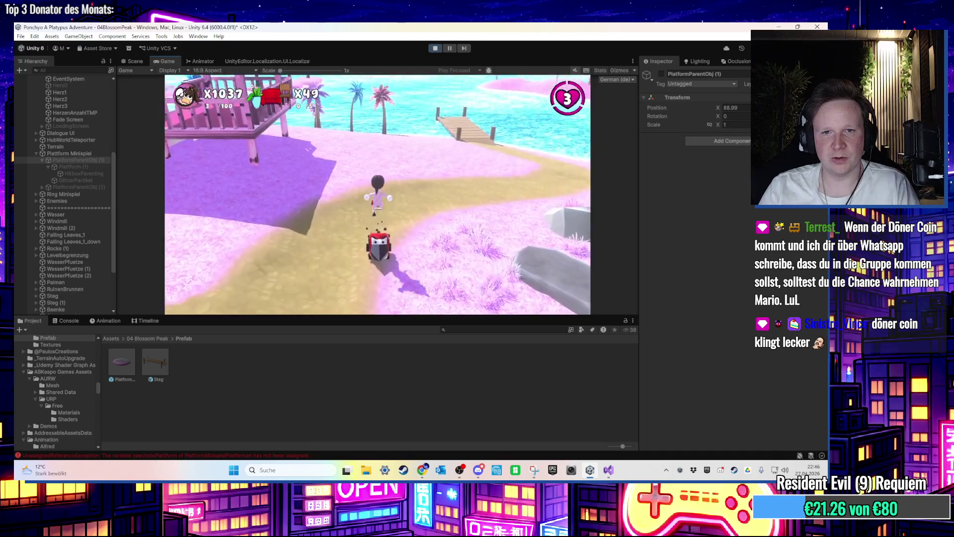
pyautogui.press('a')
pyautogui.press('w')
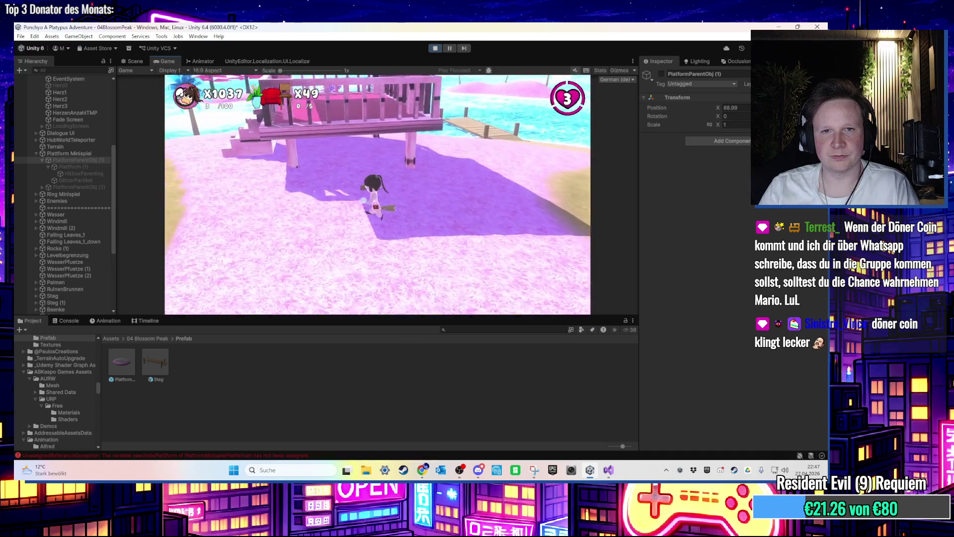
pyautogui.press('a')
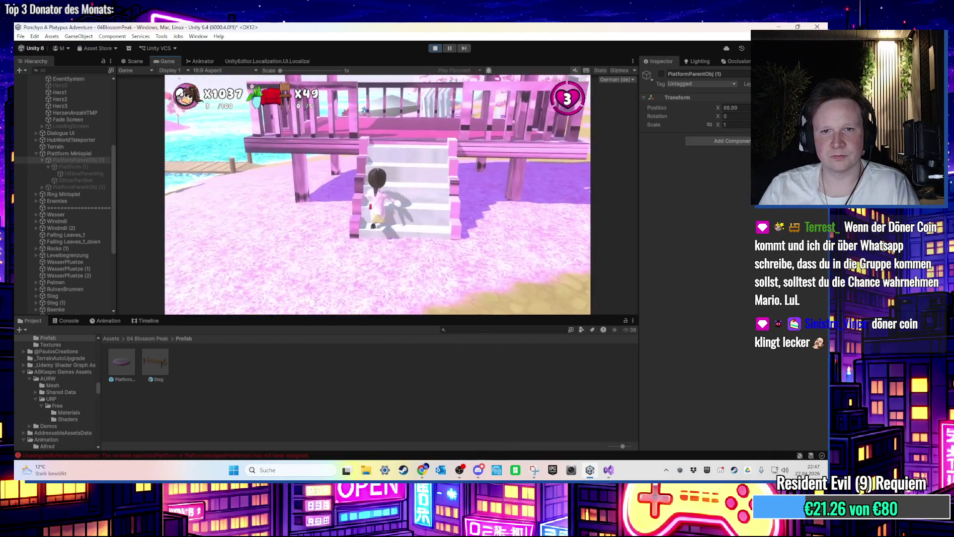
pyautogui.press('w')
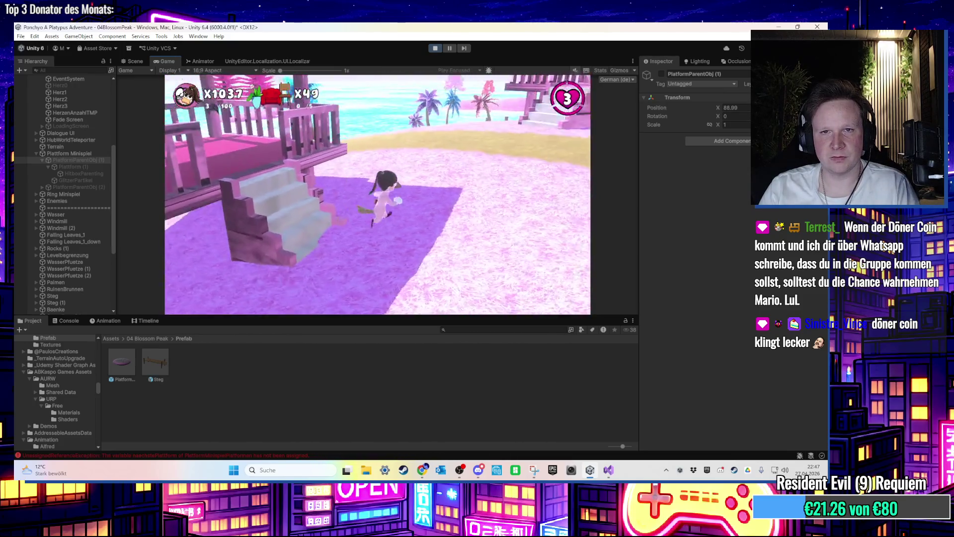
pyautogui.press('super')
pyautogui.click(435, 48)
pyautogui.moveTo(449, 157)
pyautogui.mouseDown()
pyautogui.moveTo(418, 217)
pyautogui.moveTo(385, 200)
pyautogui.moveTo(318, 219)
pyautogui.mouseUp()
# Step: Place the einfachePlane from Assets onto the beach house stairs, tilted at X rotation -46.74
pyautogui.click(392, 199)
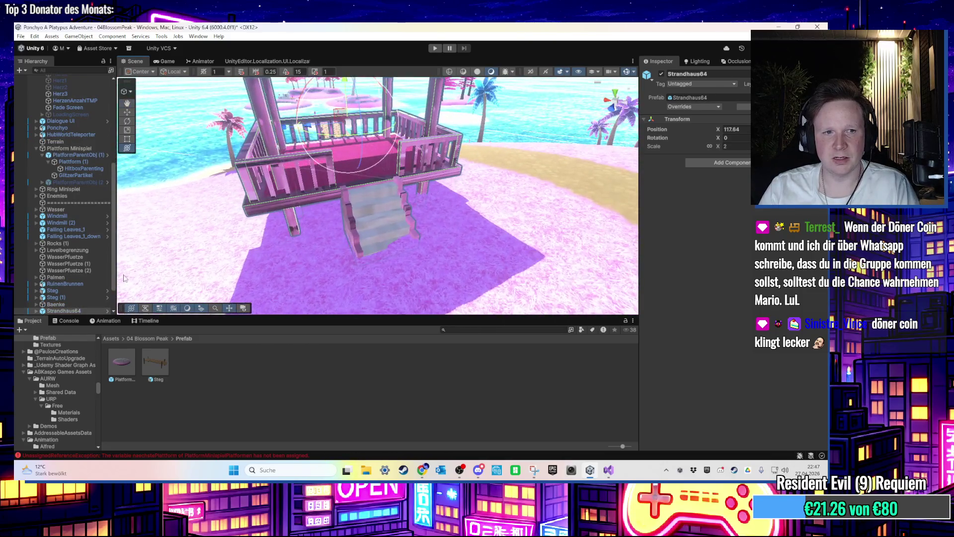
pyautogui.scroll(-2, 57, 289)
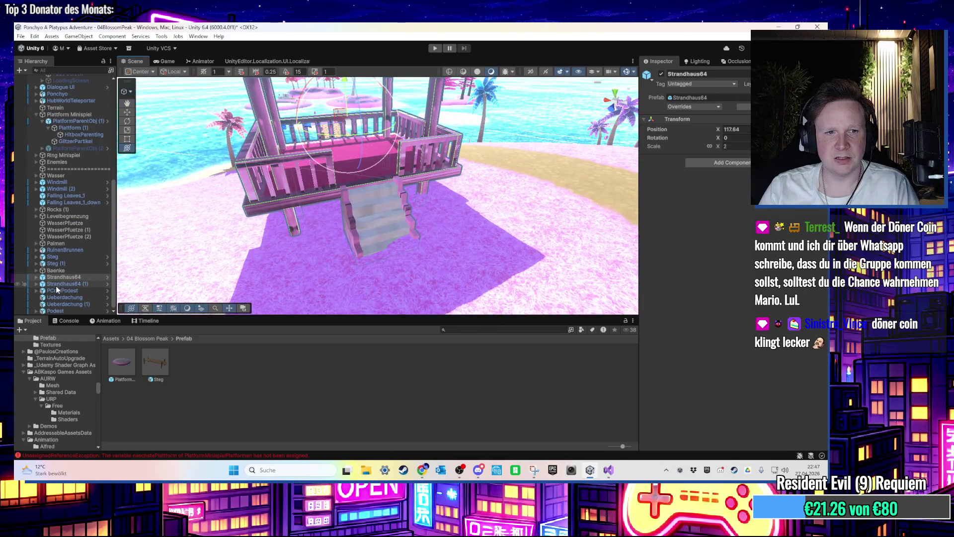
pyautogui.click(141, 339)
pyautogui.click(115, 338)
pyautogui.scroll(-1, 348, 387)
pyautogui.moveTo(261, 423)
pyautogui.mouseDown()
pyautogui.moveTo(386, 237)
pyautogui.moveTo(422, 276)
pyautogui.moveTo(453, 275)
pyautogui.mouseUp()
pyautogui.scroll(2, 375, 244)
pyautogui.press('f')
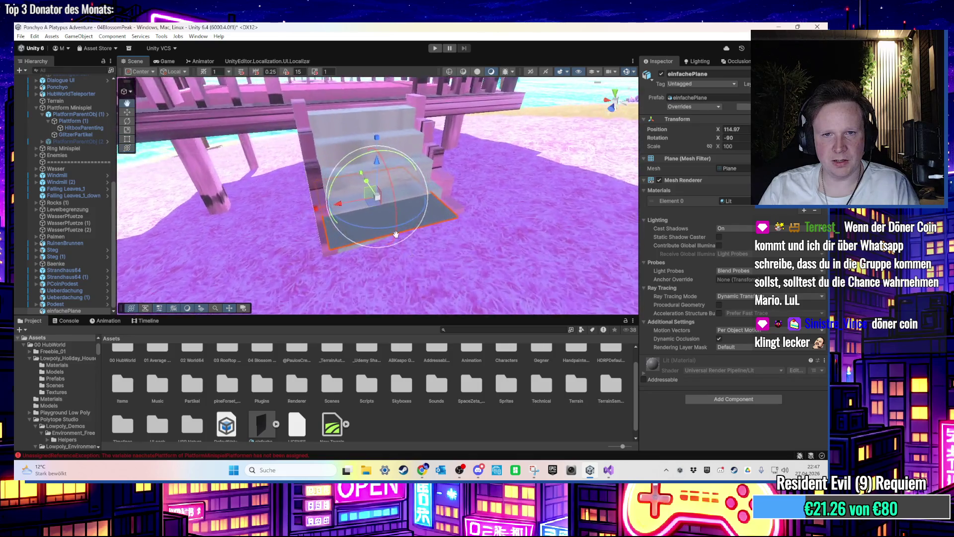
pyautogui.moveTo(304, 250)
pyautogui.mouseDown()
pyautogui.moveTo(372, 243)
pyautogui.moveTo(438, 183)
pyautogui.moveTo(361, 211)
pyautogui.moveTo(378, 216)
pyautogui.moveTo(414, 262)
pyautogui.moveTo(367, 256)
pyautogui.moveTo(332, 229)
pyautogui.moveTo(299, 223)
pyautogui.moveTo(434, 202)
pyautogui.moveTo(491, 260)
pyautogui.moveTo(219, 231)
pyautogui.moveTo(326, 241)
pyautogui.moveTo(356, 208)
pyautogui.moveTo(343, 233)
pyautogui.moveTo(352, 252)
pyautogui.moveTo(380, 186)
pyautogui.moveTo(388, 219)
pyautogui.moveTo(453, 237)
pyautogui.moveTo(467, 252)
pyautogui.moveTo(416, 200)
pyautogui.moveTo(324, 231)
pyautogui.moveTo(314, 215)
pyautogui.mouseUp()
pyautogui.hotkey('ctrl', 'z')
pyautogui.hotkey('ctrl', 'z')
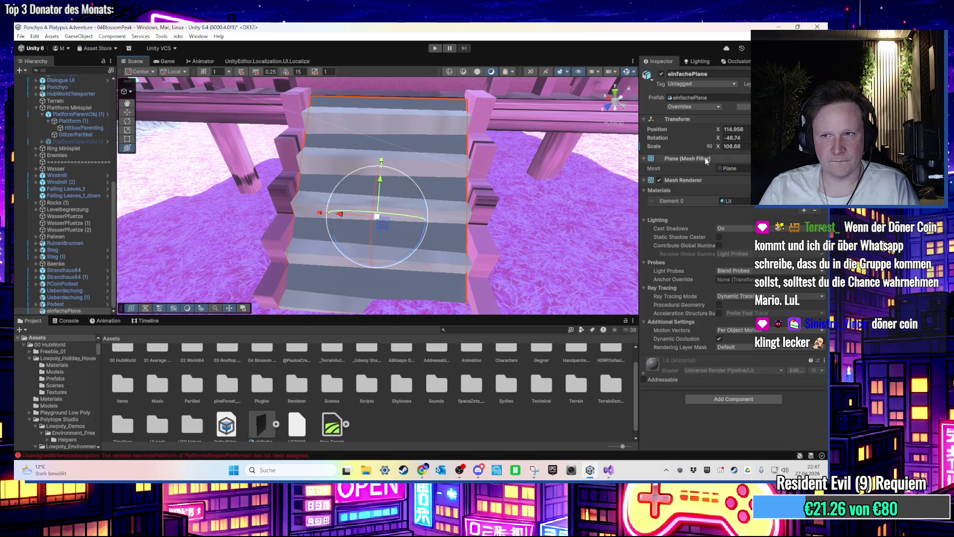
# Step: Slide the plane along X and tilt it to about -55.4 so it ramps over the stairs
pyautogui.press('Return')
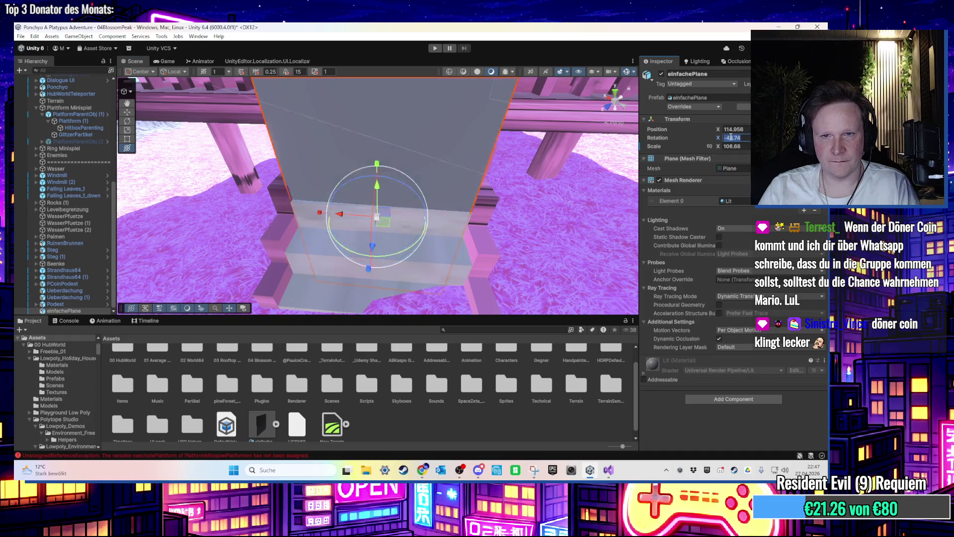
pyautogui.write('0')
pyautogui.press('Escape')
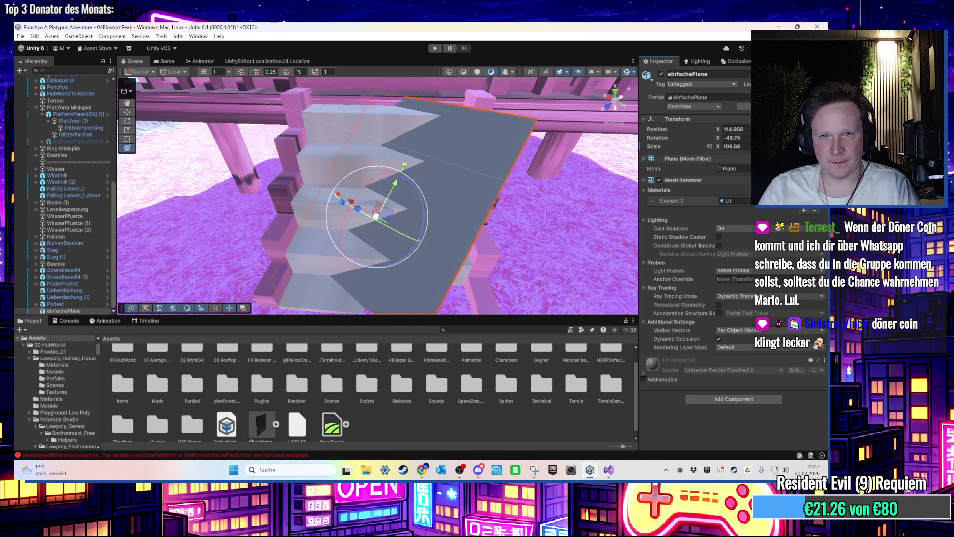
pyautogui.moveTo(462, 189)
pyautogui.mouseDown()
pyautogui.moveTo(433, 199)
pyautogui.moveTo(325, 189)
pyautogui.moveTo(369, 196)
pyautogui.mouseUp()
pyautogui.hotkey('ctrl', 'z')
pyautogui.click(282, 186)
pyautogui.moveTo(443, 201)
pyautogui.mouseDown()
pyautogui.moveTo(526, 200)
pyautogui.moveTo(405, 201)
pyautogui.moveTo(346, 207)
pyautogui.moveTo(340, 223)
pyautogui.moveTo(331, 219)
pyautogui.moveTo(377, 218)
pyautogui.moveTo(414, 231)
pyautogui.moveTo(367, 168)
pyautogui.mouseUp()
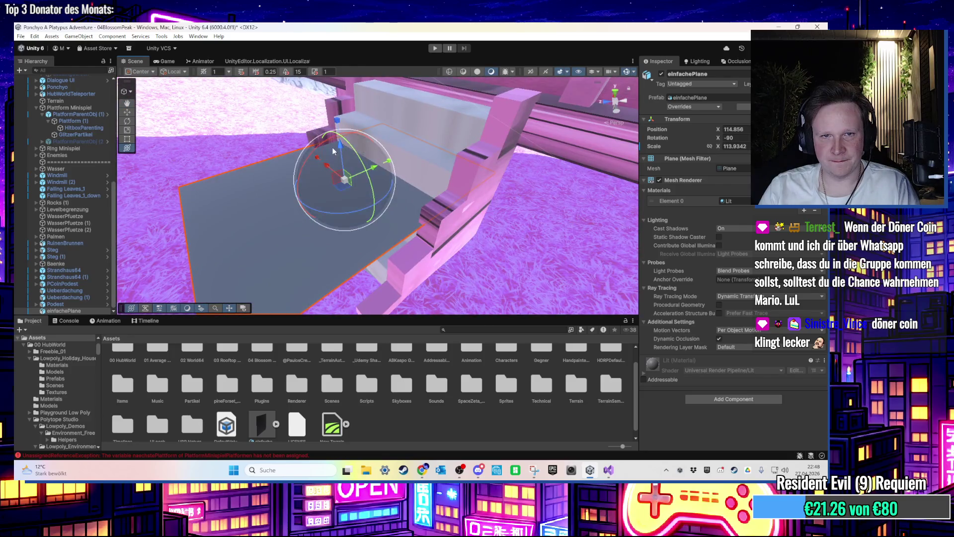
pyautogui.moveTo(318, 145)
pyautogui.mouseDown()
pyautogui.moveTo(299, 177)
pyautogui.moveTo(298, 213)
pyautogui.mouseUp()
pyautogui.moveTo(299, 214); pyautogui.dragTo(385, 181)
# Step: Switch to another app and briefly show then hide a File Explorer window
pyautogui.hotkey('alt', 'Tab')
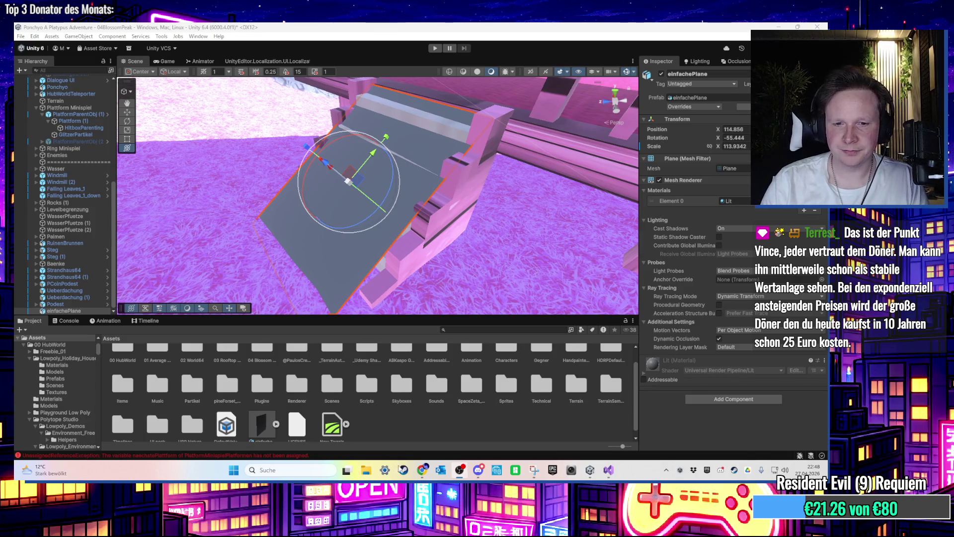
pyautogui.click(366, 470)
pyautogui.click(366, 469)
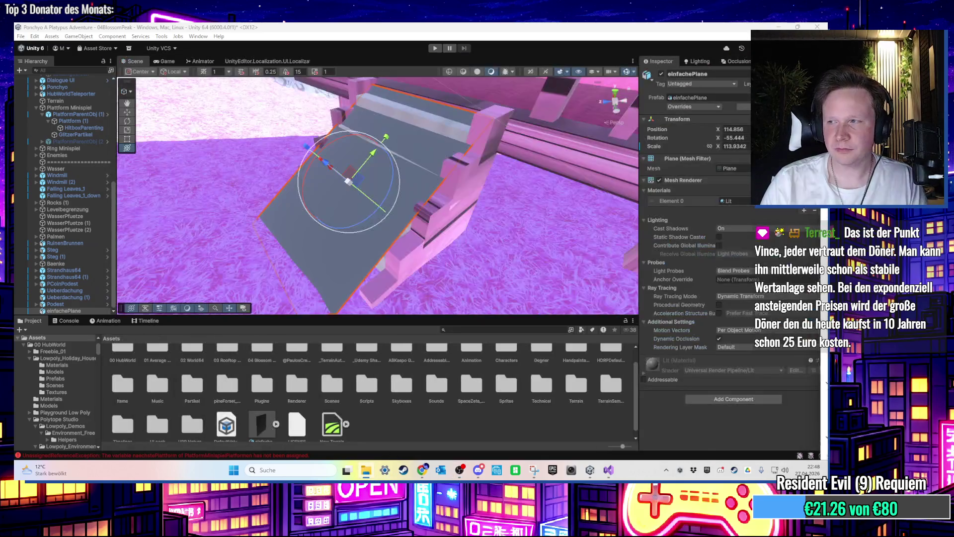
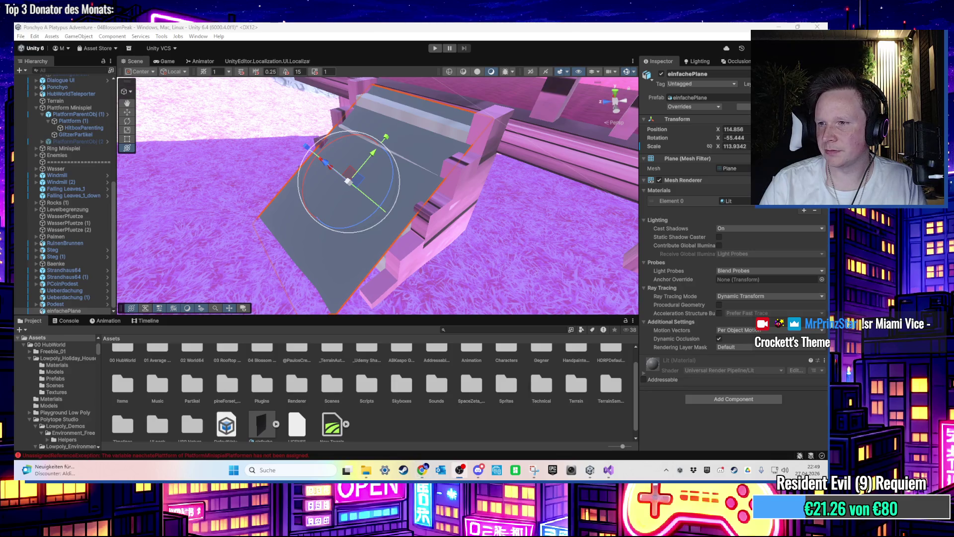
# Step: Tilt the einfachePlane ramp with the Rotate tool
pyautogui.moveTo(411, 269)
pyautogui.mouseDown()
pyautogui.moveTo(403, 150)
pyautogui.moveTo(398, 186)
pyautogui.moveTo(378, 209)
pyautogui.moveTo(347, 213)
pyautogui.moveTo(316, 184)
pyautogui.moveTo(423, 175)
pyautogui.moveTo(392, 187)
pyautogui.moveTo(407, 183)
pyautogui.moveTo(359, 223)
pyautogui.moveTo(404, 225)
pyautogui.moveTo(388, 302)
pyautogui.moveTo(399, 302)
pyautogui.moveTo(420, 291)
pyautogui.moveTo(407, 227)
pyautogui.moveTo(176, 244)
pyautogui.mouseUp()
pyautogui.press('e')
pyautogui.scroll(5, 368, 221)
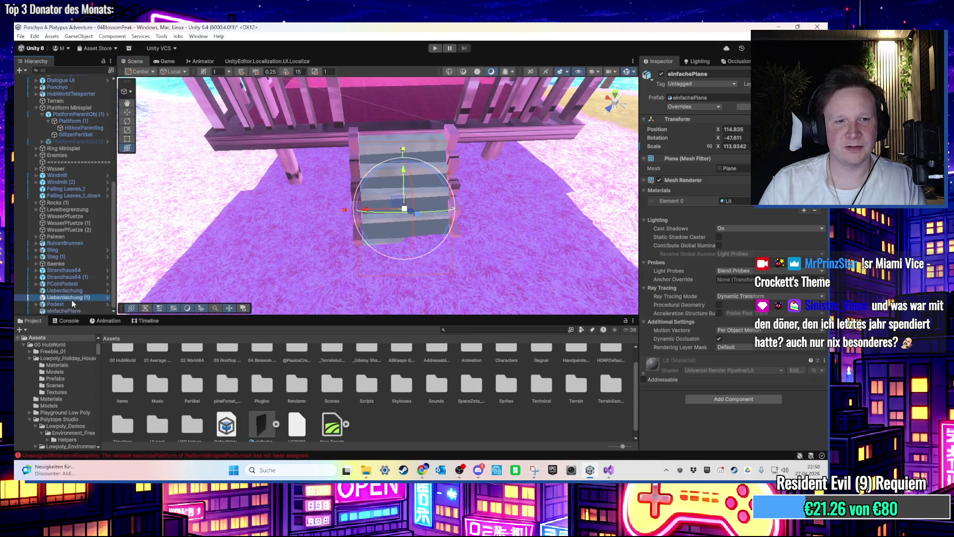
# Step: Duplicate einfachePlane and drag the copy along X to 109.54, beside the stairs
pyautogui.hotkey('ctrl', 'd')
pyautogui.moveTo(196, 284)
pyautogui.mouseDown()
pyautogui.moveTo(408, 224)
pyautogui.moveTo(449, 199)
pyautogui.mouseUp()
pyautogui.moveTo(352, 224)
pyautogui.mouseDown()
pyautogui.moveTo(494, 212)
pyautogui.moveTo(480, 164)
pyautogui.moveTo(458, 157)
pyautogui.moveTo(477, 164)
pyautogui.mouseUp()
pyautogui.doubleClick(733, 137)
# Step: Set the copy's X rotation to 0 and move it over the other staircase
pyautogui.write('0')
pyautogui.press('Return')
pyautogui.moveTo(477, 201); pyautogui.dragTo(336, 217)
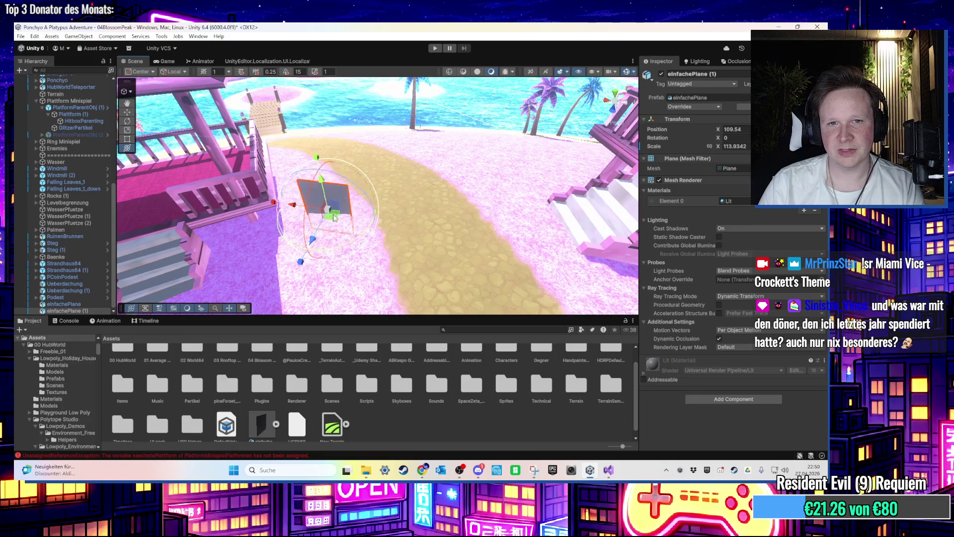
pyautogui.moveTo(596, 234)
pyautogui.mouseDown()
pyautogui.moveTo(460, 251)
pyautogui.moveTo(413, 274)
pyautogui.moveTo(444, 269)
pyautogui.moveTo(452, 287)
pyautogui.moveTo(269, 192)
pyautogui.mouseUp()
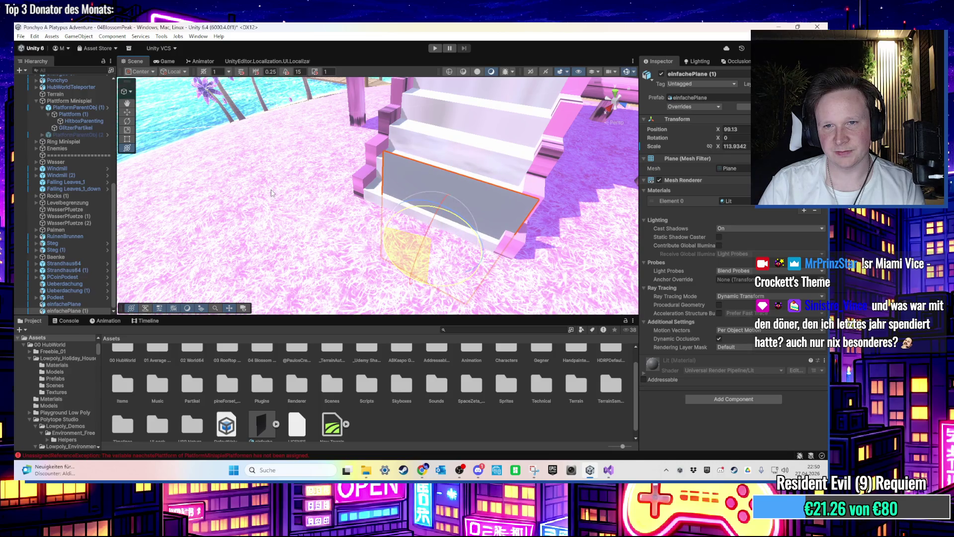
# Step: Tilt the copy to about -45 degrees and scale it up to 136.74 to cover the stairs
pyautogui.moveTo(392, 206); pyautogui.dragTo(407, 256)
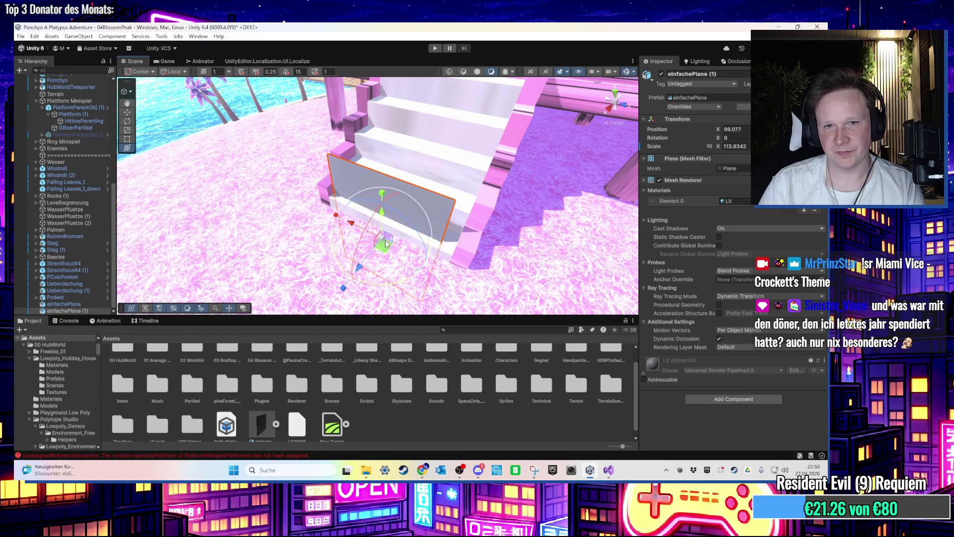
pyautogui.moveTo(366, 231); pyautogui.dragTo(347, 245)
pyautogui.moveTo(392, 189); pyautogui.dragTo(412, 167)
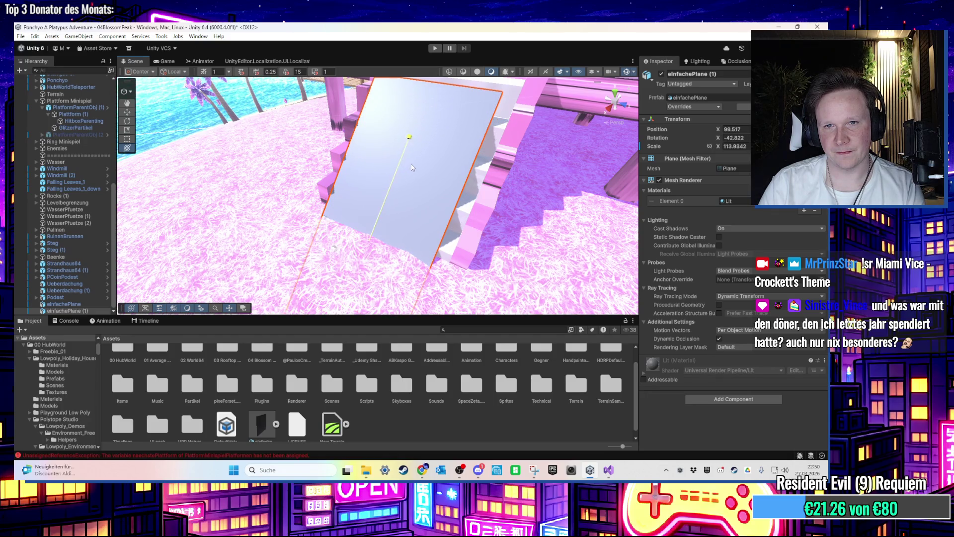
pyautogui.moveTo(385, 240)
pyautogui.mouseDown()
pyautogui.moveTo(360, 221)
pyautogui.moveTo(387, 239)
pyautogui.moveTo(376, 246)
pyautogui.moveTo(331, 145)
pyautogui.moveTo(320, 213)
pyautogui.moveTo(281, 221)
pyautogui.mouseUp()
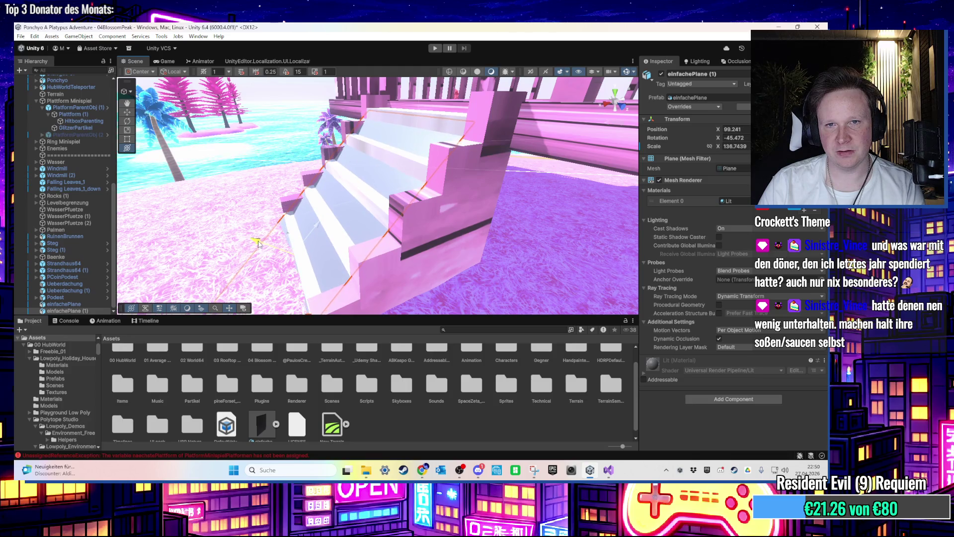
pyautogui.moveTo(257, 244)
pyautogui.mouseDown()
pyautogui.moveTo(438, 250)
pyautogui.moveTo(410, 228)
pyautogui.mouseUp()
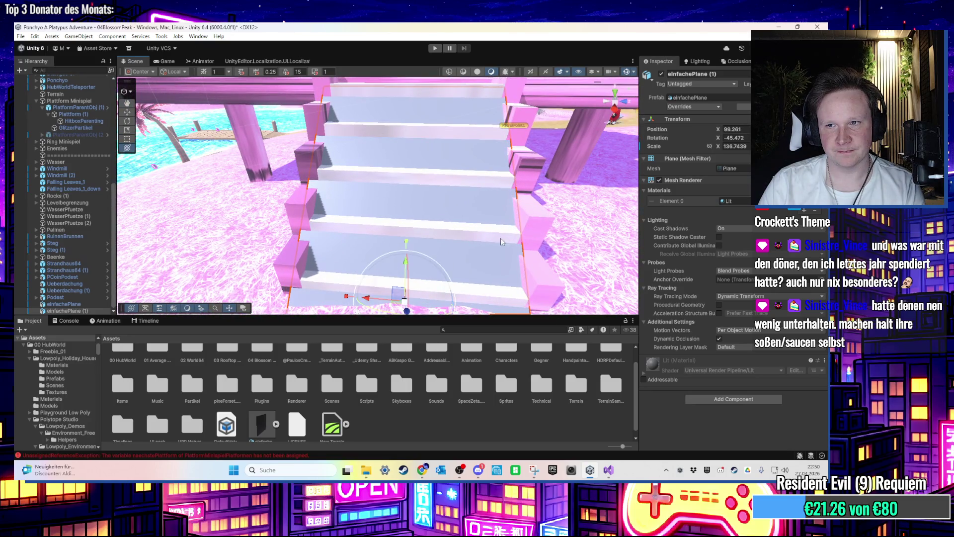
pyautogui.moveTo(478, 140)
pyautogui.mouseDown()
pyautogui.moveTo(412, 189)
pyautogui.moveTo(15, 313)
pyautogui.mouseUp()
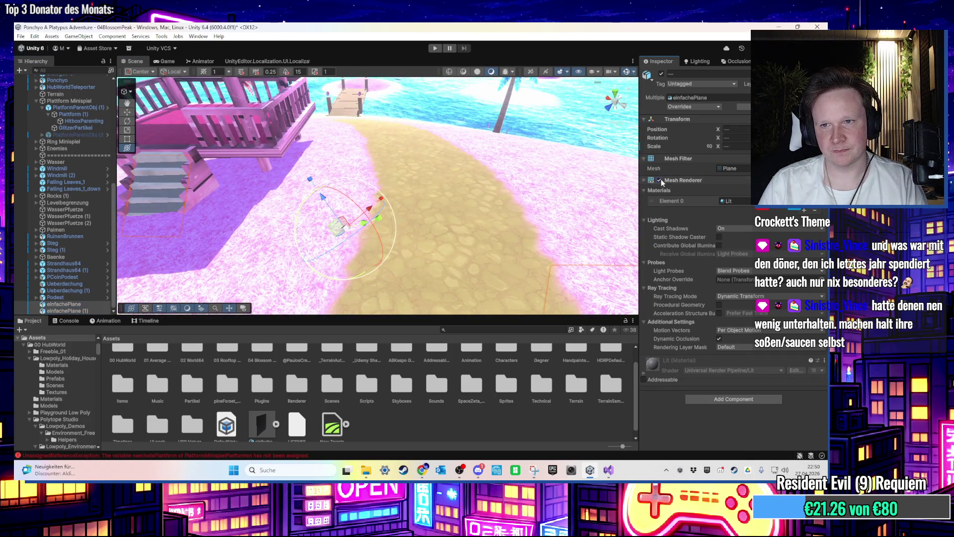
# Step: Play-test the character climbing up and down the plane-covered deck stairs, then stop
pyautogui.click(435, 48)
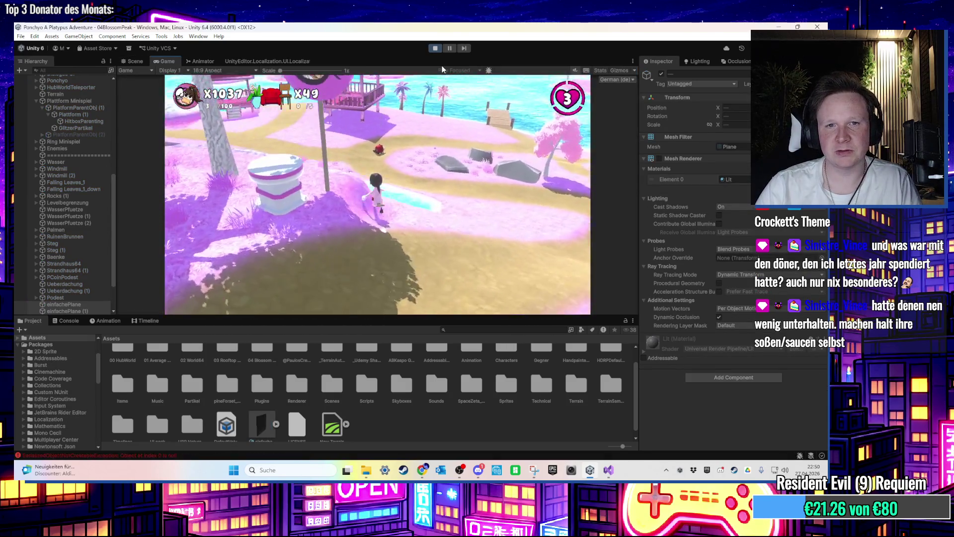
pyautogui.press('w')
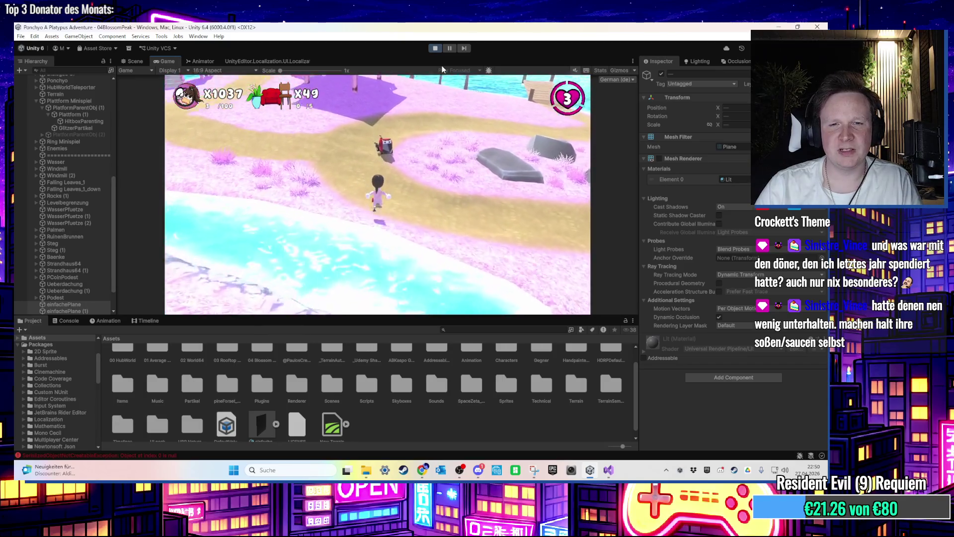
pyautogui.press('a')
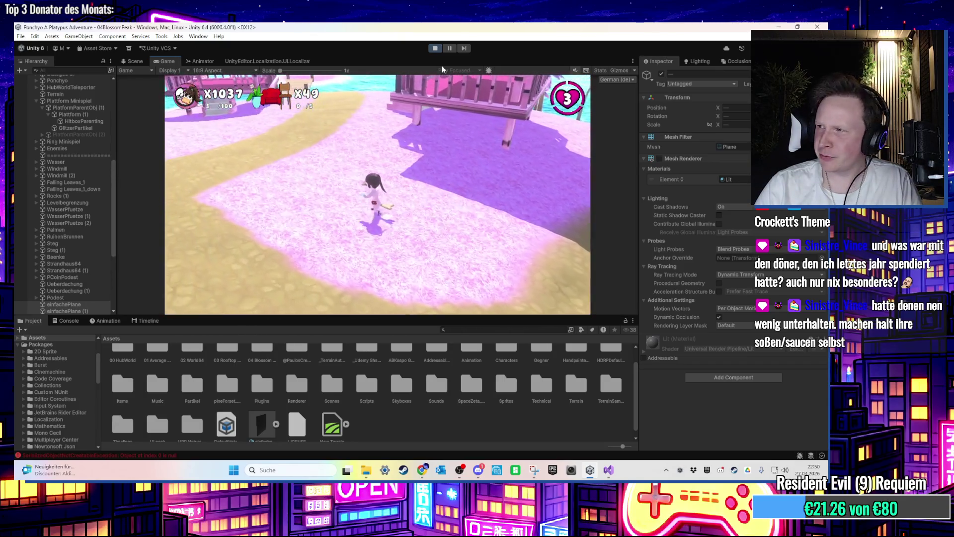
pyautogui.press('w')
pyautogui.press('w')
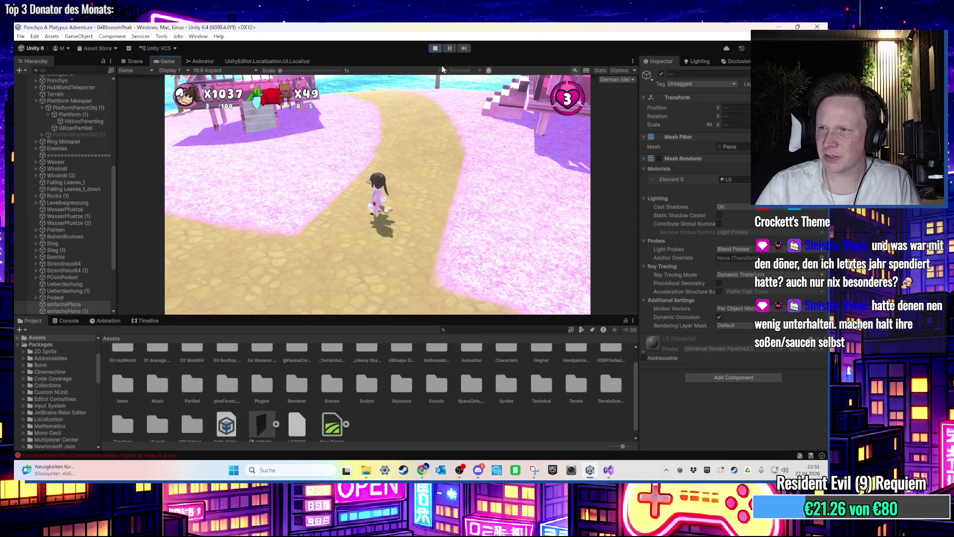
pyautogui.press('a')
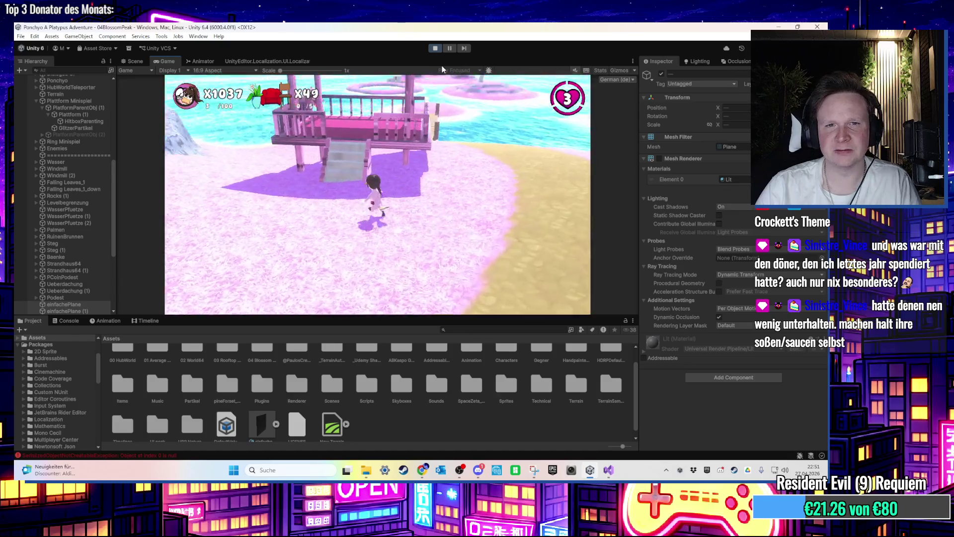
pyautogui.press('w')
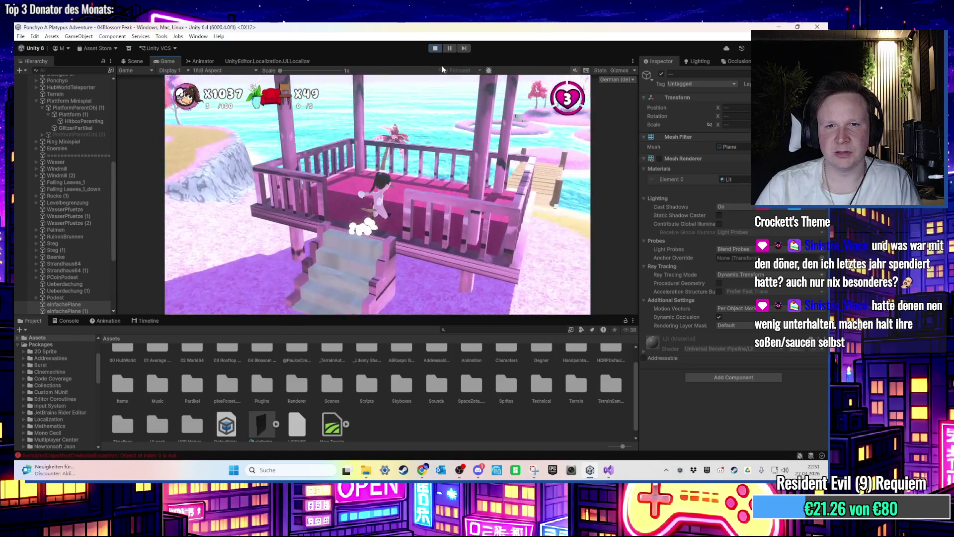
pyautogui.press('s')
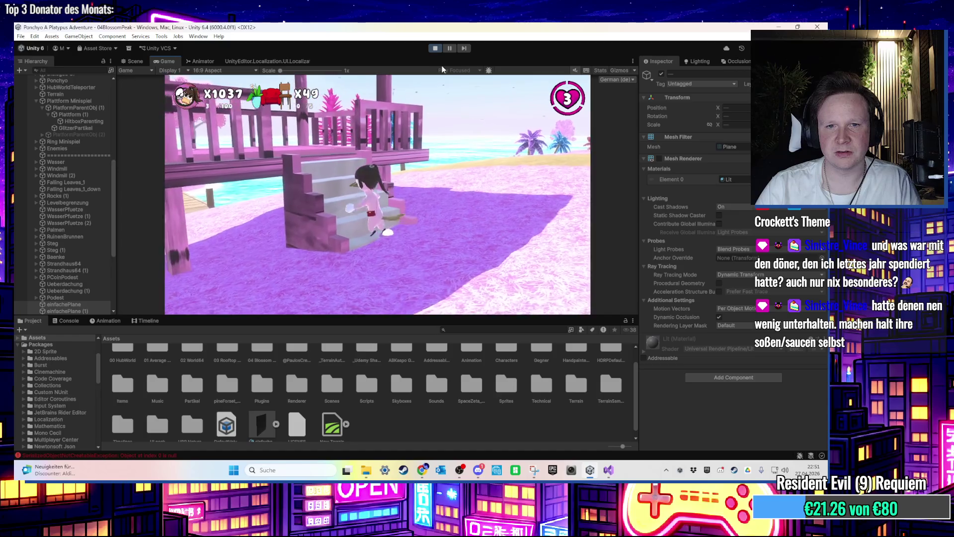
pyautogui.press('w')
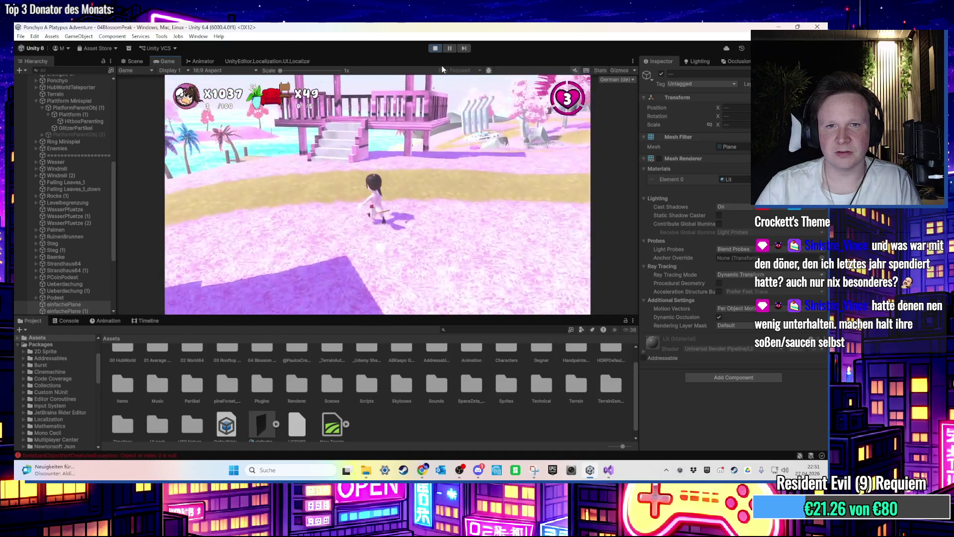
pyautogui.press('s')
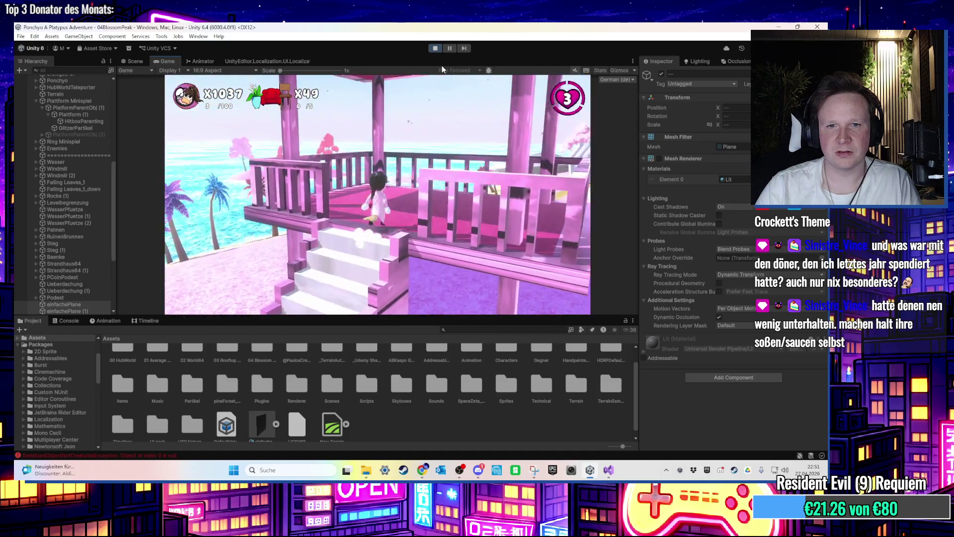
pyautogui.press('s')
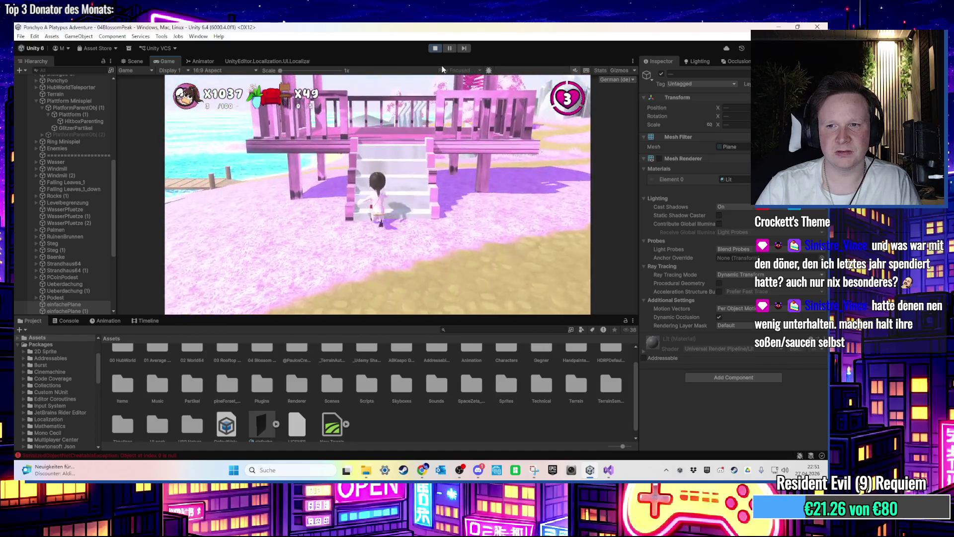
pyautogui.click(435, 48)
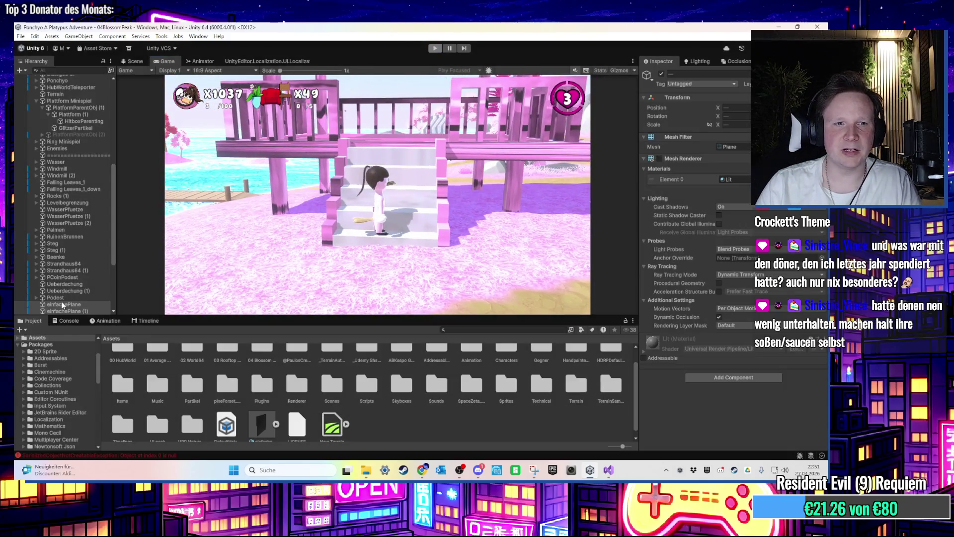
# Step: Add a Box Collider component to both selected einfachePlane ramps
pyautogui.press('f')
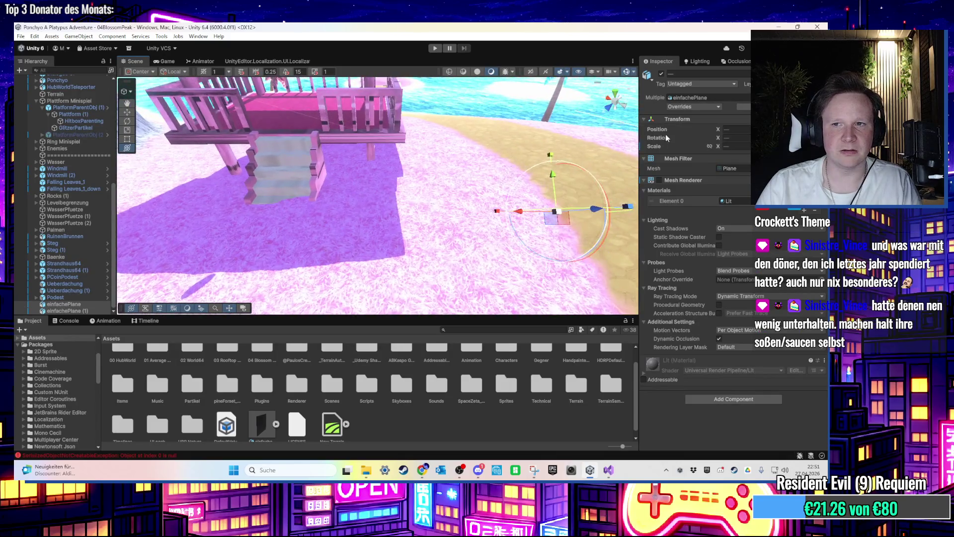
pyautogui.click(659, 180)
pyautogui.click(699, 399)
pyautogui.write('platf')
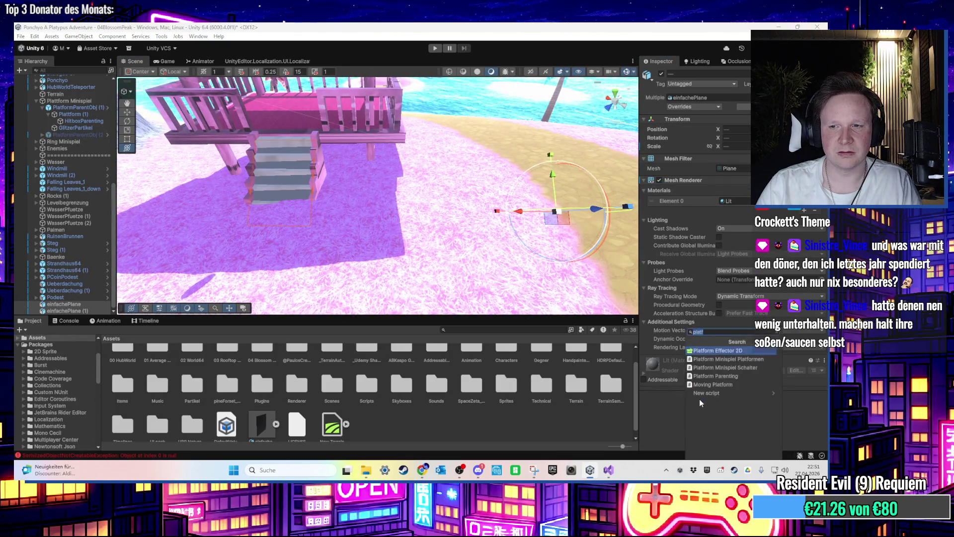
pyautogui.press('Down')
pyautogui.press('Down')
pyautogui.press('Down')
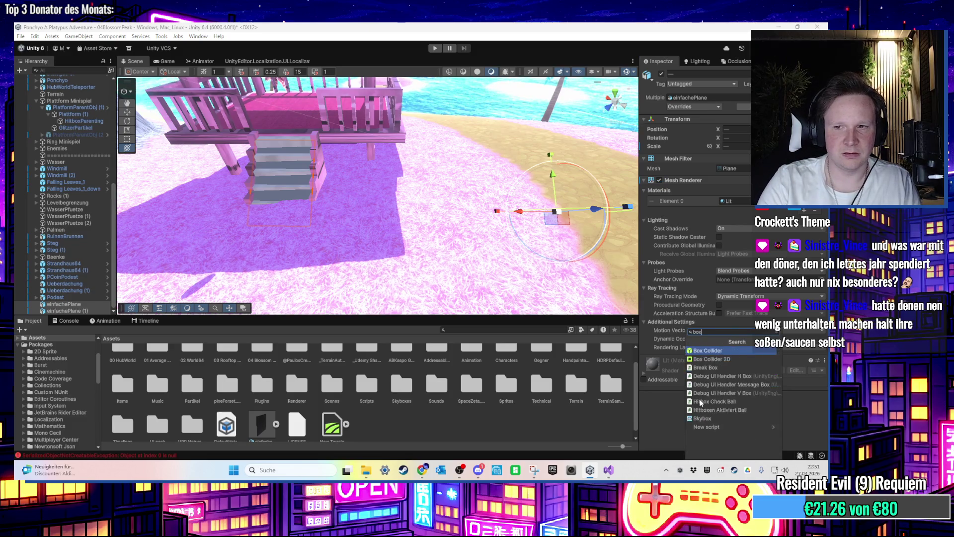
pyautogui.press('Return')
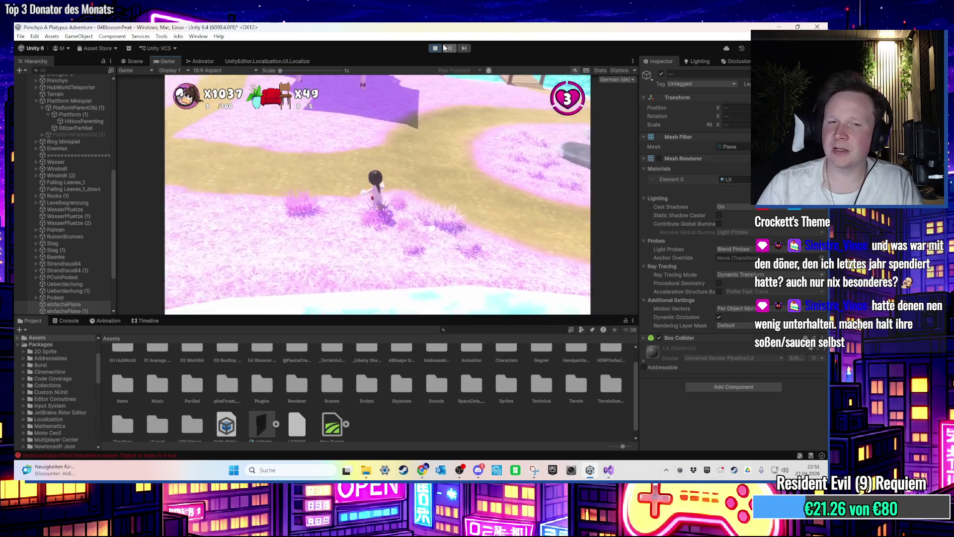
# Step: Run the character over the pier and up and down the porch stairs, then stop play
pyautogui.press('w')
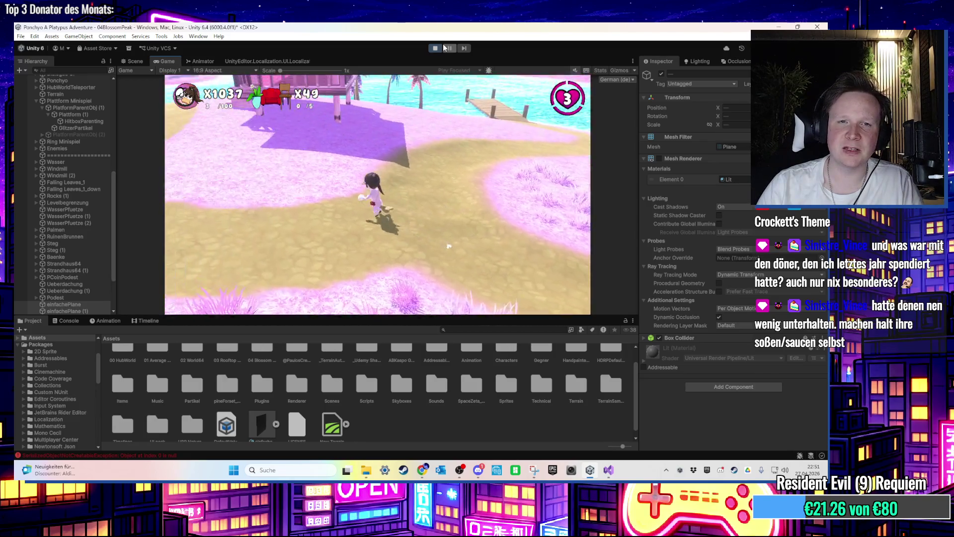
pyautogui.press('w')
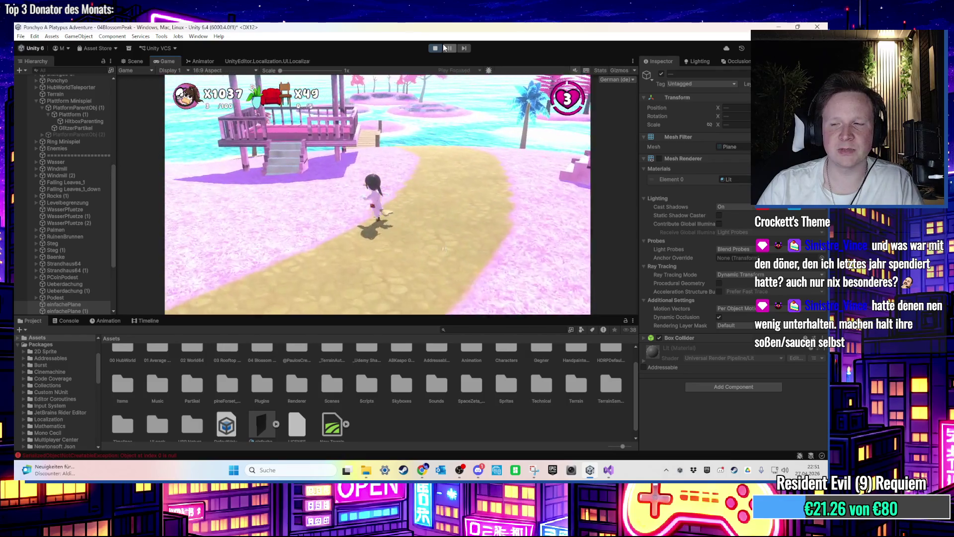
pyautogui.press('d')
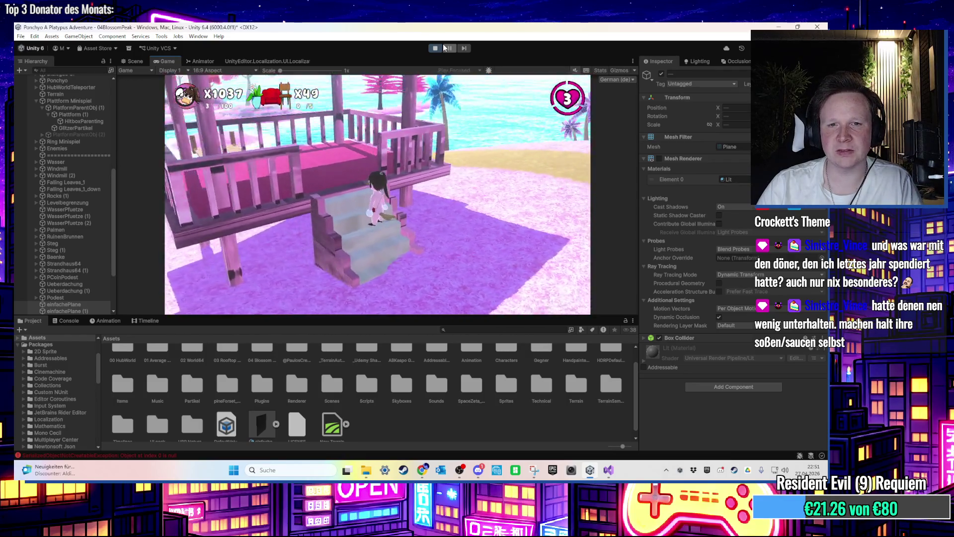
pyautogui.press('w')
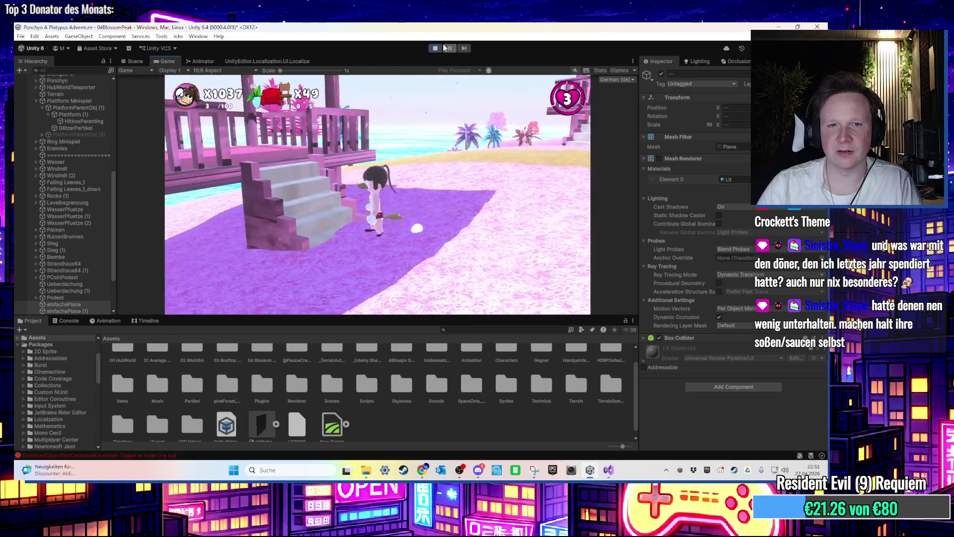
pyautogui.press('s')
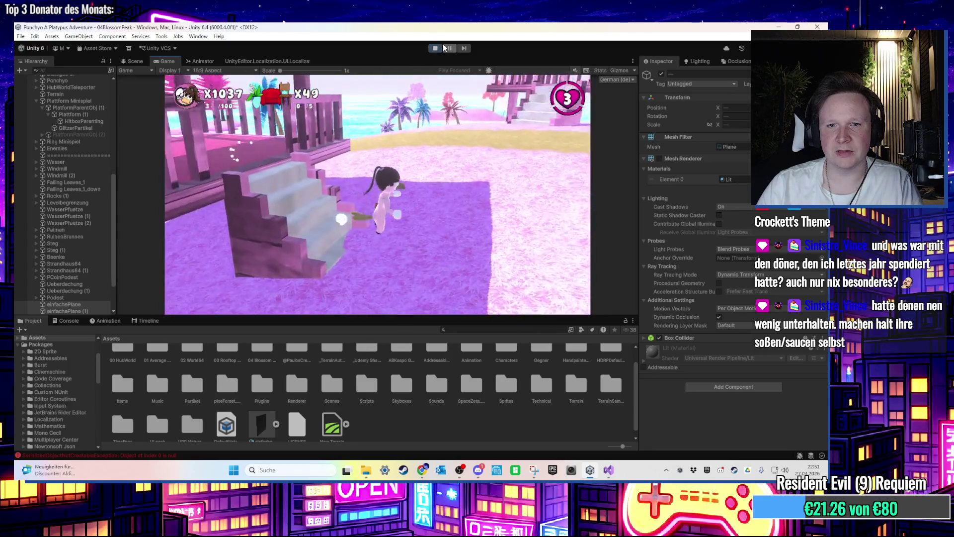
pyautogui.press('w')
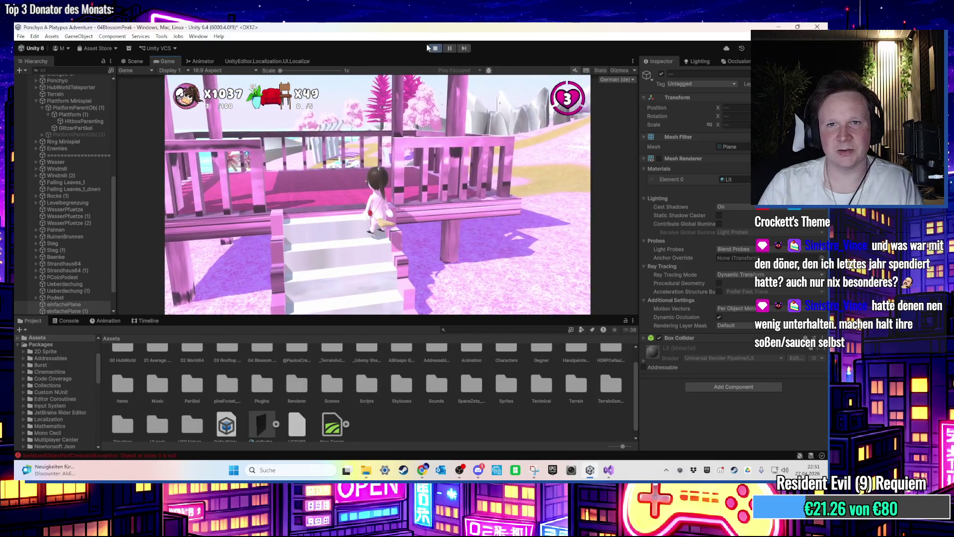
pyautogui.click(431, 47)
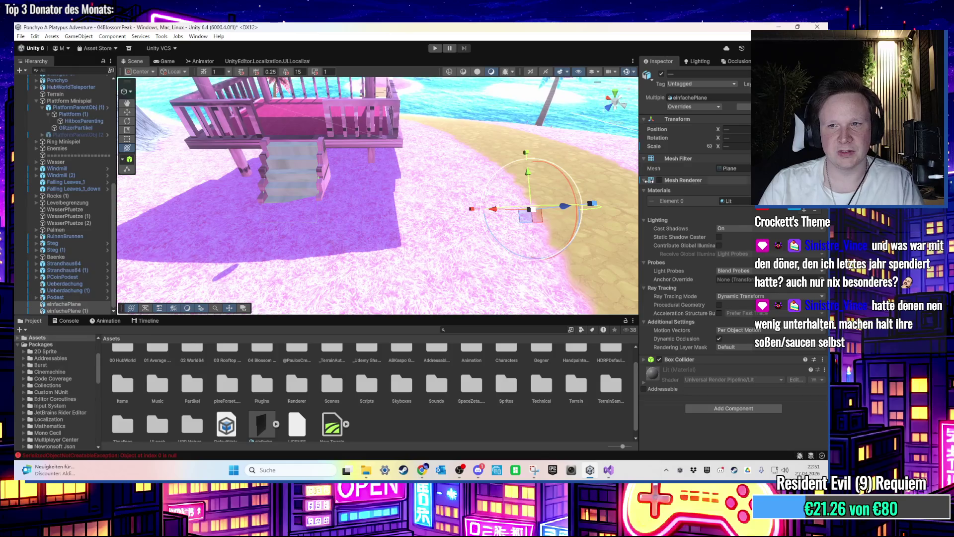
# Step: Position einfachePlane over the pink stairs and disable its Mesh Renderer to hide it
pyautogui.click(661, 182)
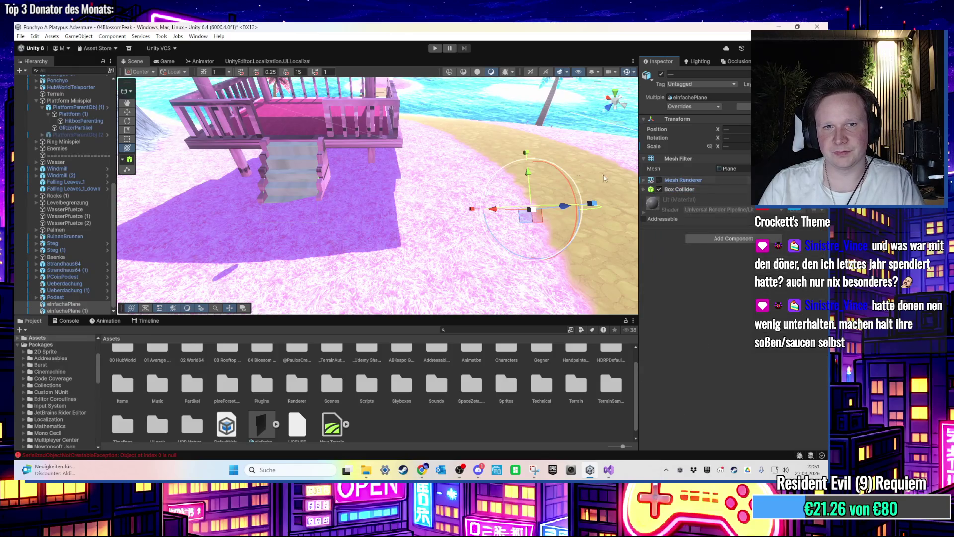
pyautogui.click(642, 181)
pyautogui.moveTo(603, 177)
pyautogui.mouseDown()
pyautogui.moveTo(337, 173)
pyautogui.moveTo(396, 153)
pyautogui.moveTo(328, 106)
pyautogui.moveTo(397, 132)
pyautogui.moveTo(397, 198)
pyautogui.moveTo(341, 133)
pyautogui.moveTo(349, 199)
pyautogui.moveTo(339, 148)
pyautogui.moveTo(465, 201)
pyautogui.mouseUp()
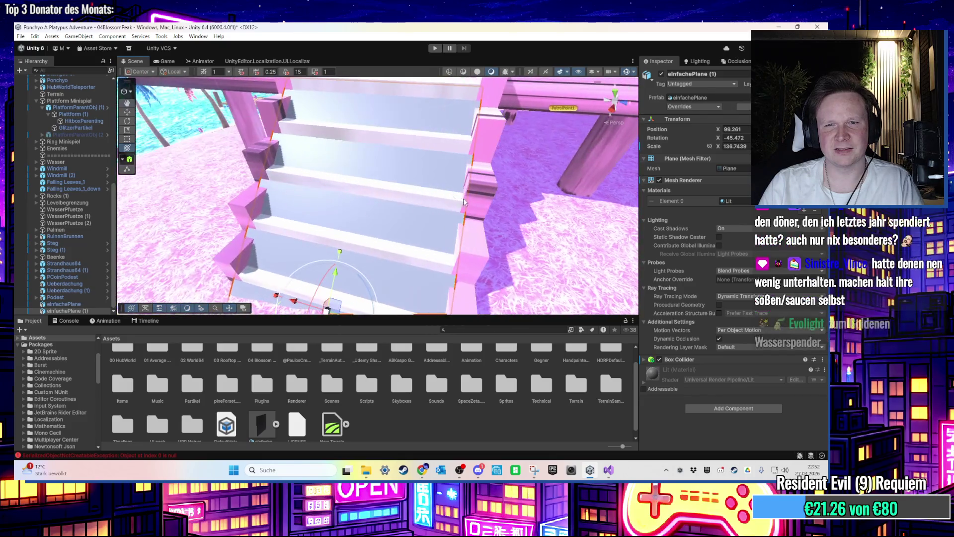
pyautogui.moveTo(382, 185); pyautogui.dragTo(417, 210)
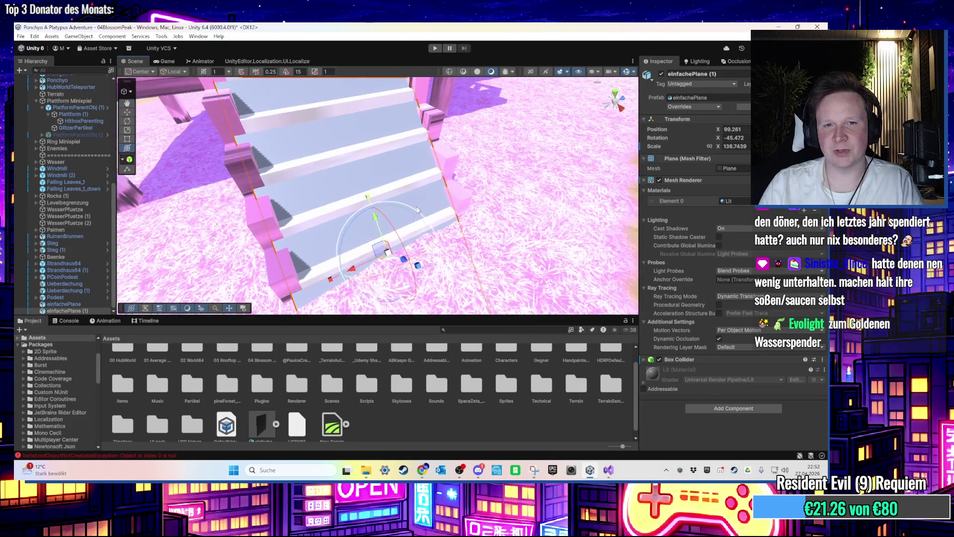
pyautogui.moveTo(407, 242); pyautogui.dragTo(398, 263)
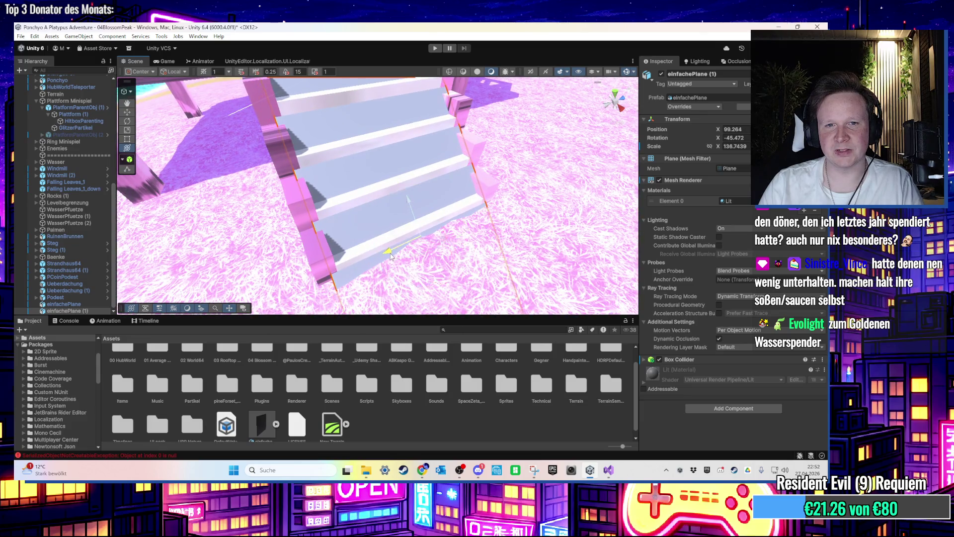
pyautogui.moveTo(445, 242)
pyautogui.mouseDown()
pyautogui.moveTo(460, 204)
pyautogui.moveTo(236, 203)
pyautogui.moveTo(392, 230)
pyautogui.mouseUp()
pyautogui.press('w')
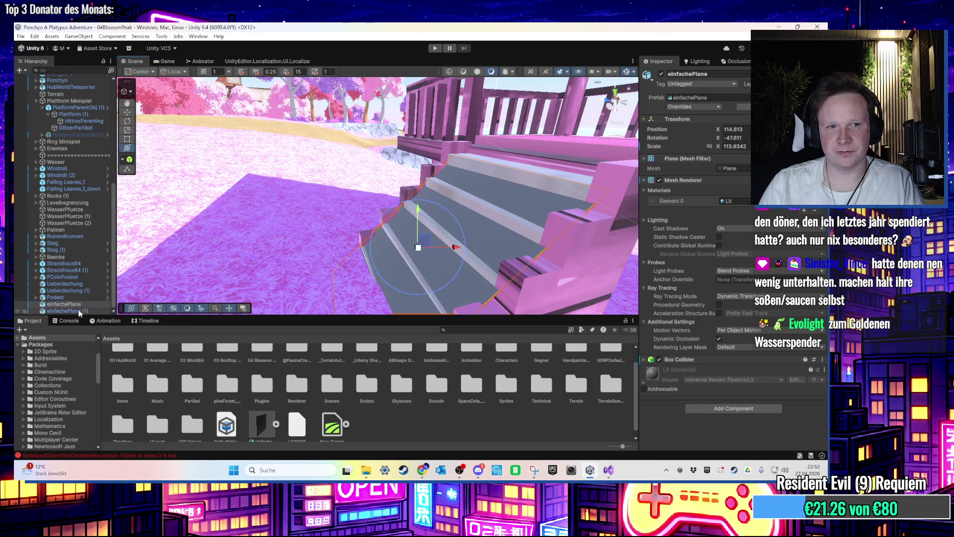
pyautogui.click(659, 180)
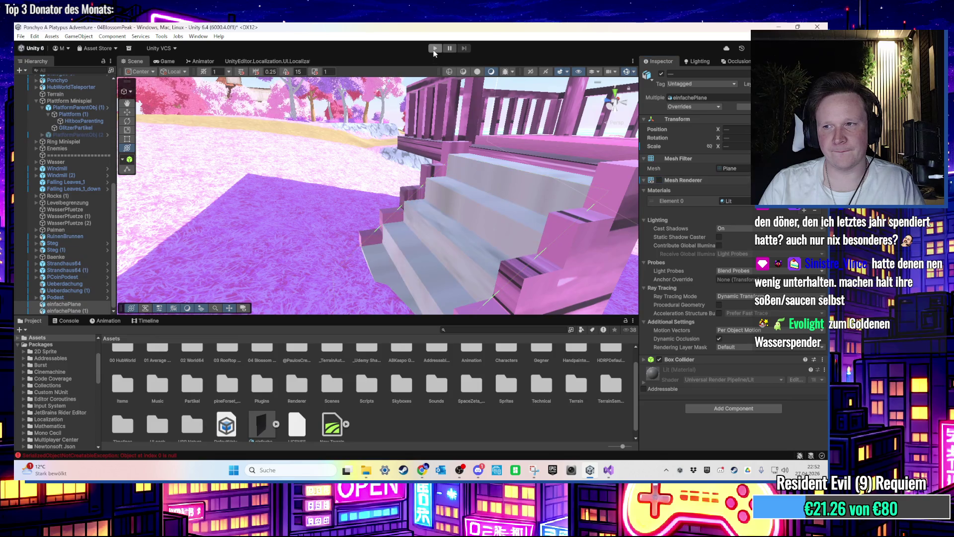
# Step: Play the game, climbing the stairs onto the pink roof and hopping to the gazebo roof
pyautogui.click(435, 48)
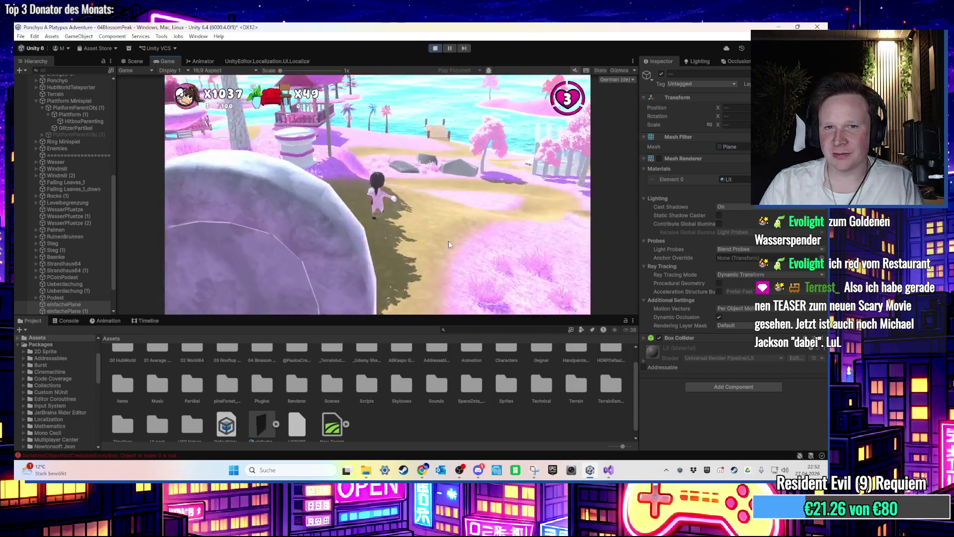
pyautogui.click(449, 244)
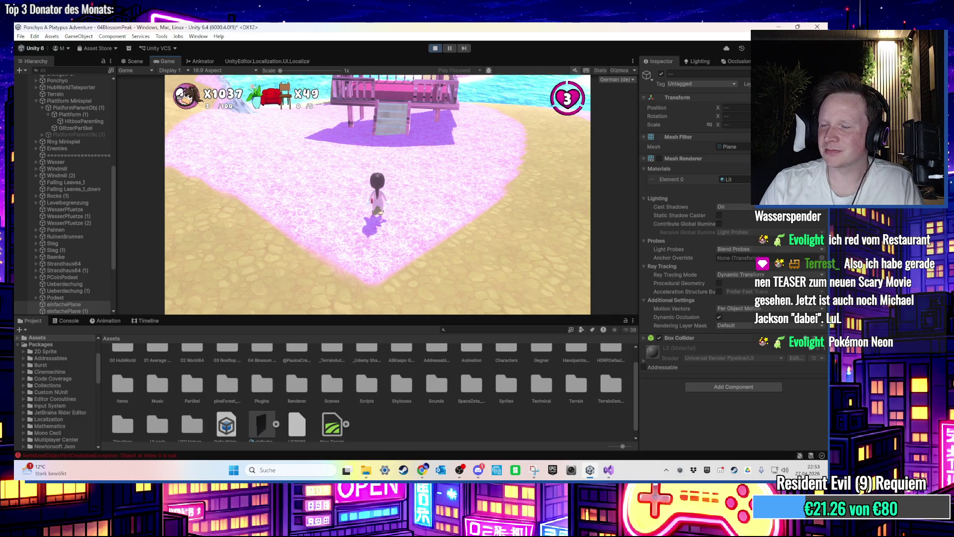
pyautogui.press('a')
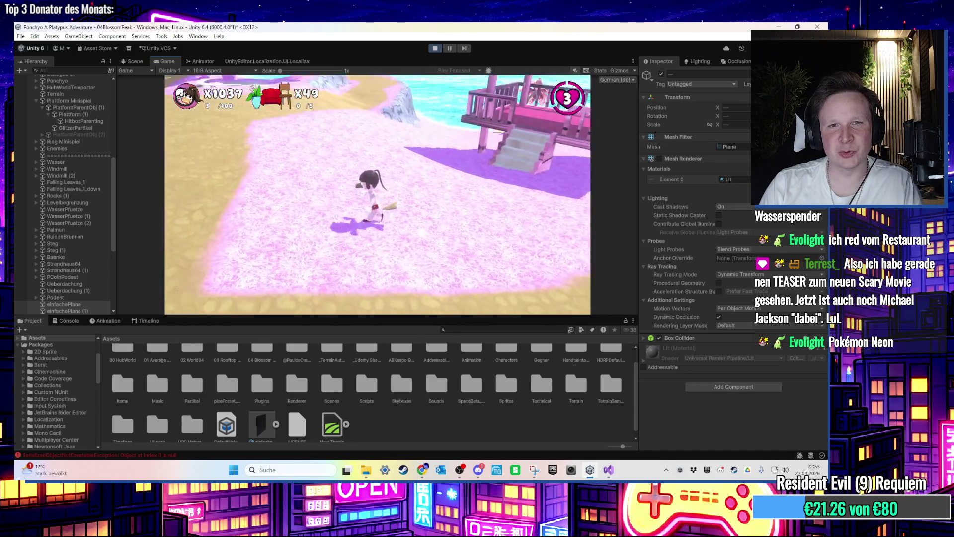
pyautogui.press('w')
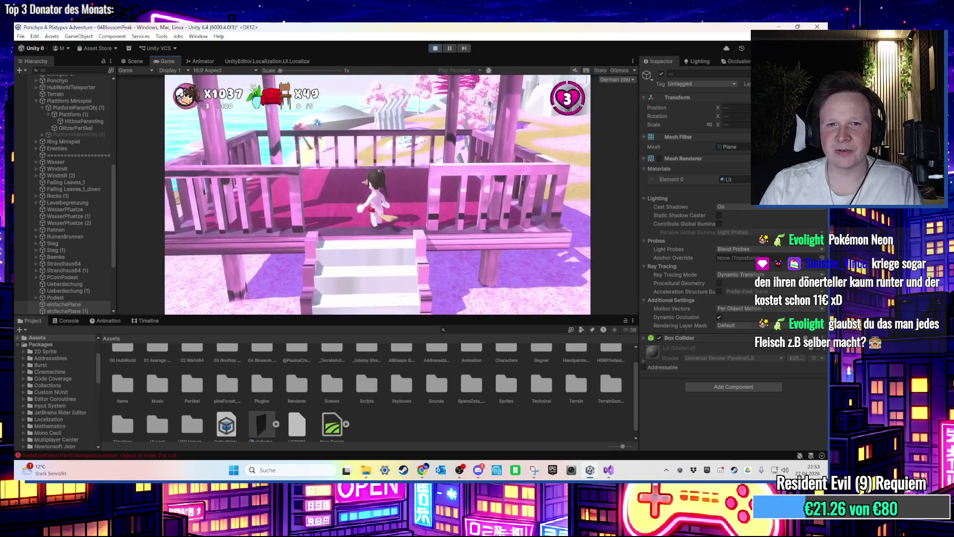
pyautogui.press('w')
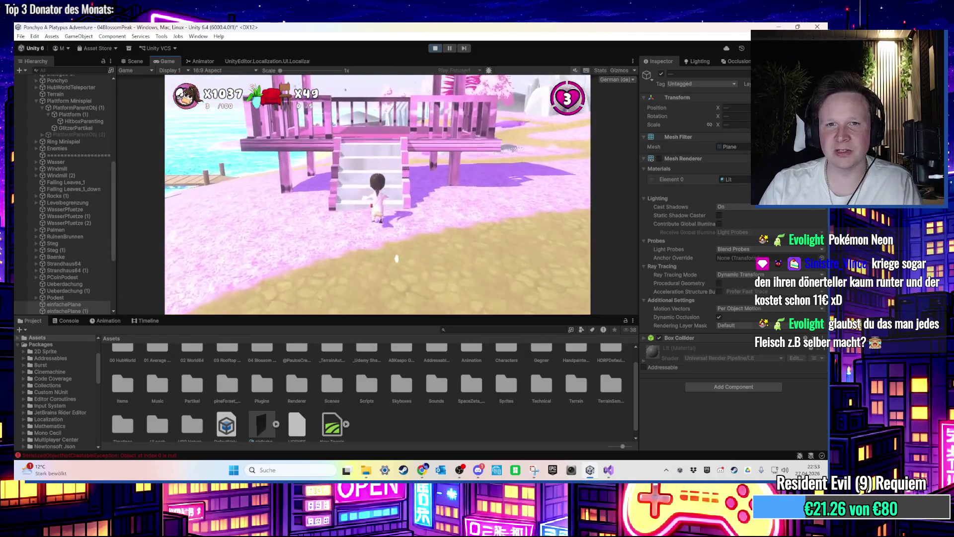
pyautogui.press('w')
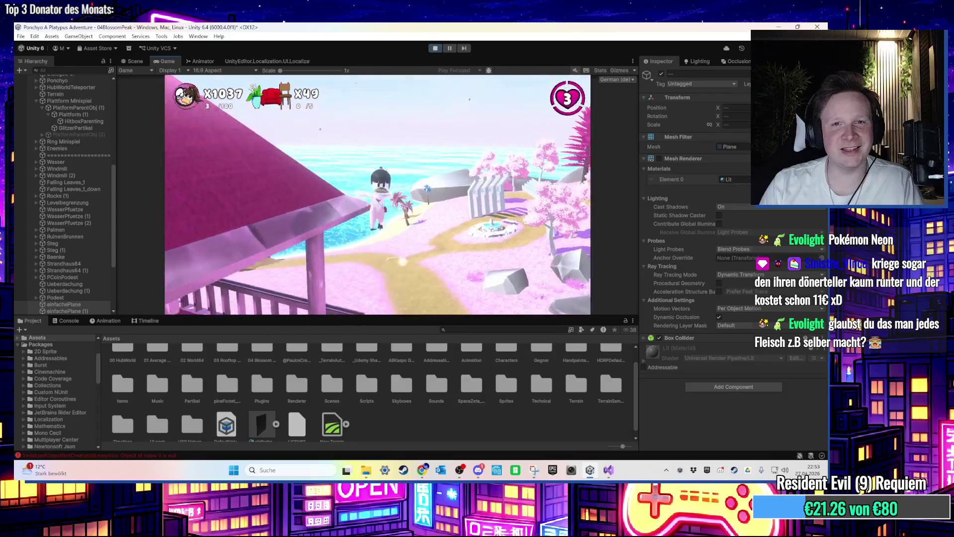
pyautogui.press('space')
pyautogui.press('w')
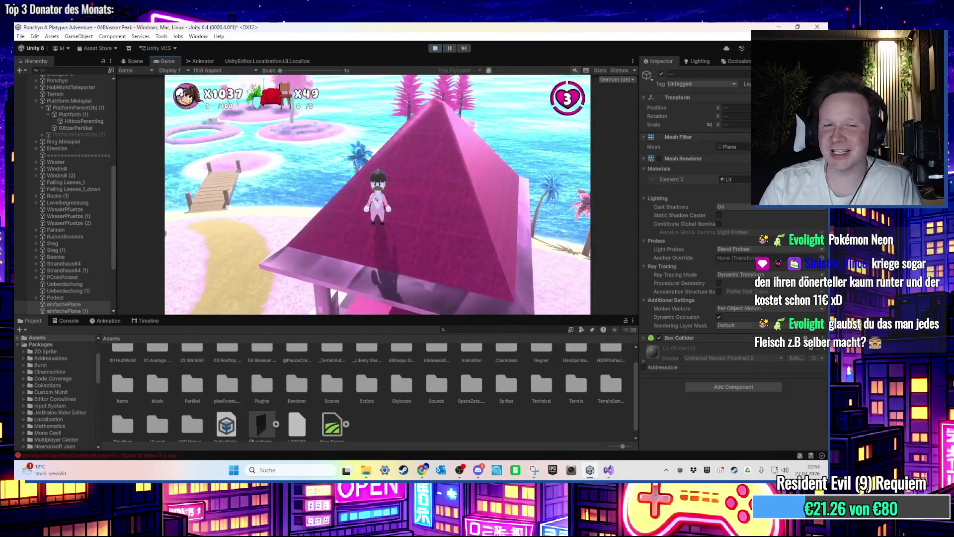
pyautogui.press('w')
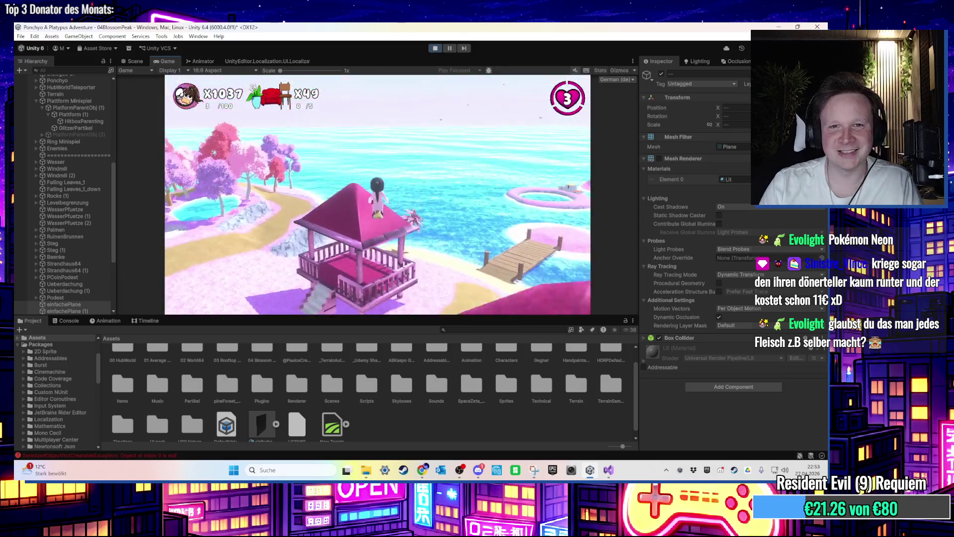
pyautogui.press('w')
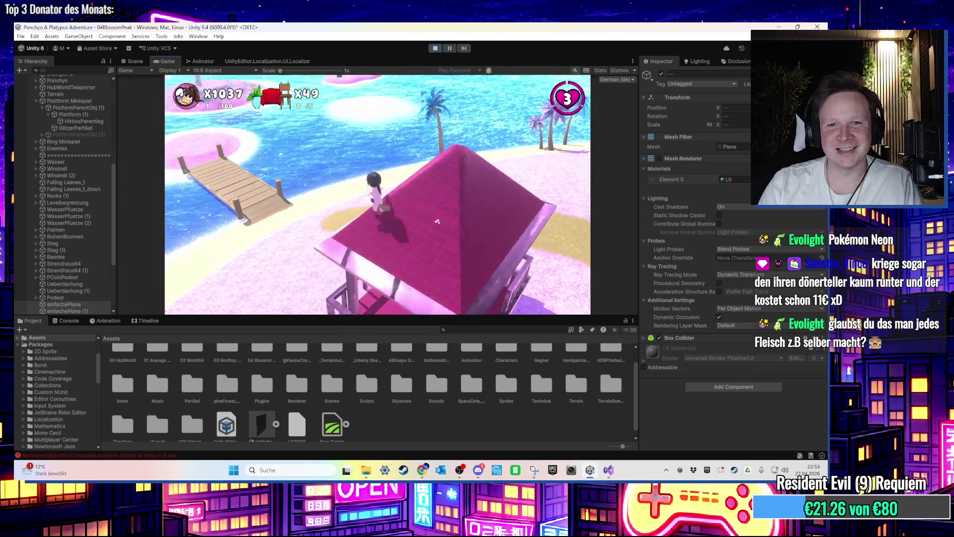
pyautogui.press('w')
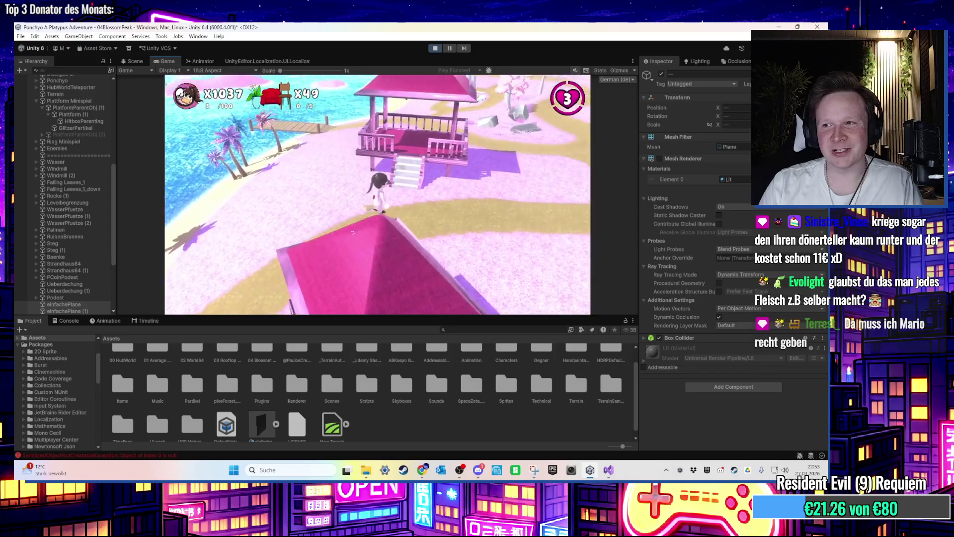
pyautogui.press('w')
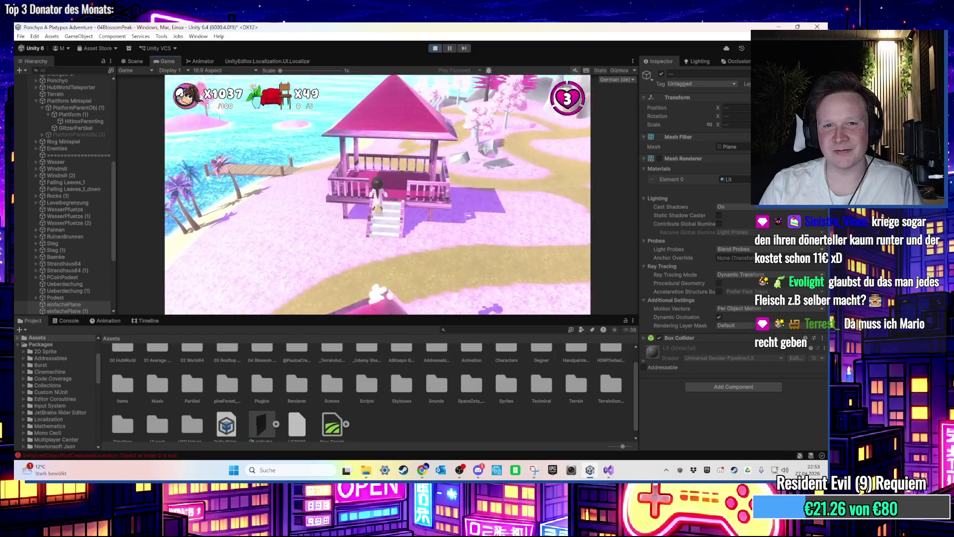
pyautogui.press('w')
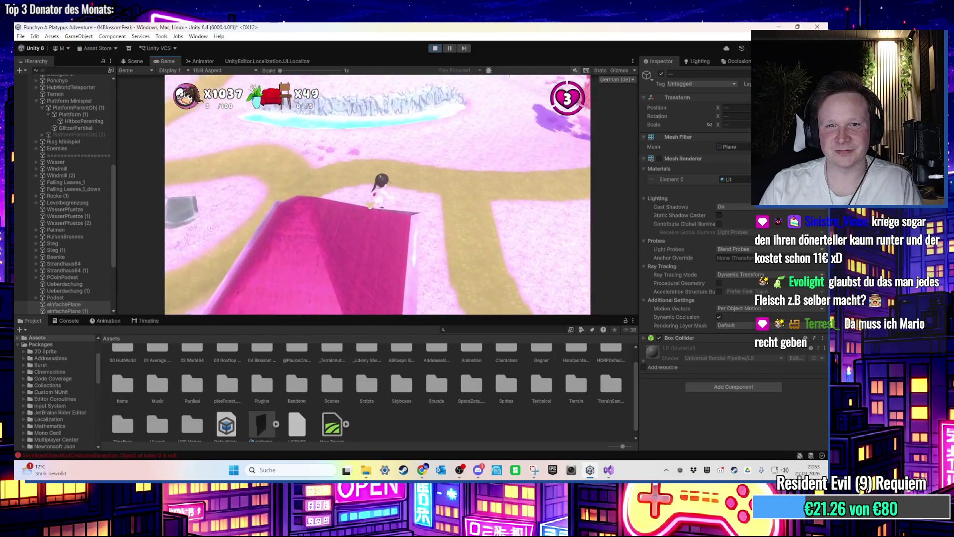
pyautogui.press('w')
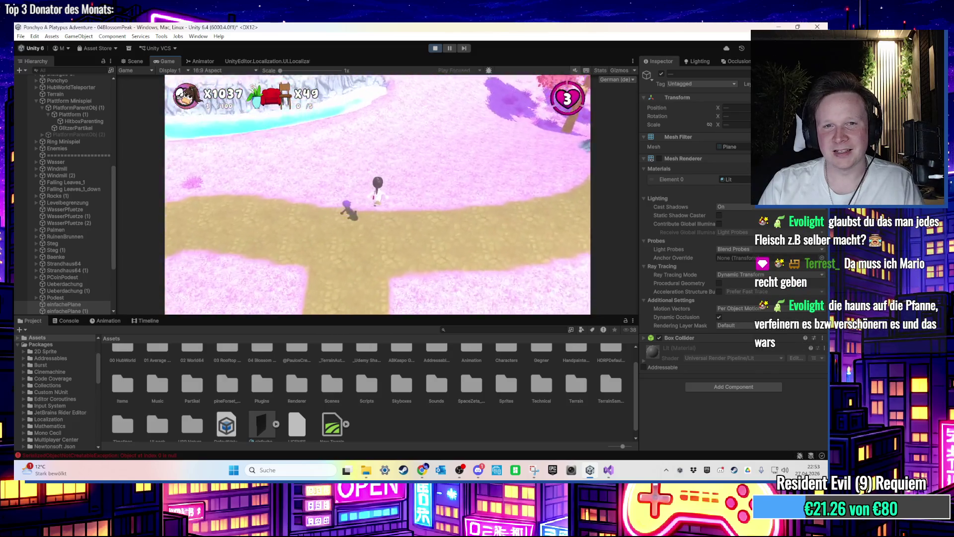
# Step: Run the character across the meadow, white and crystal rocks, onto the stone platform
pyautogui.press('w')
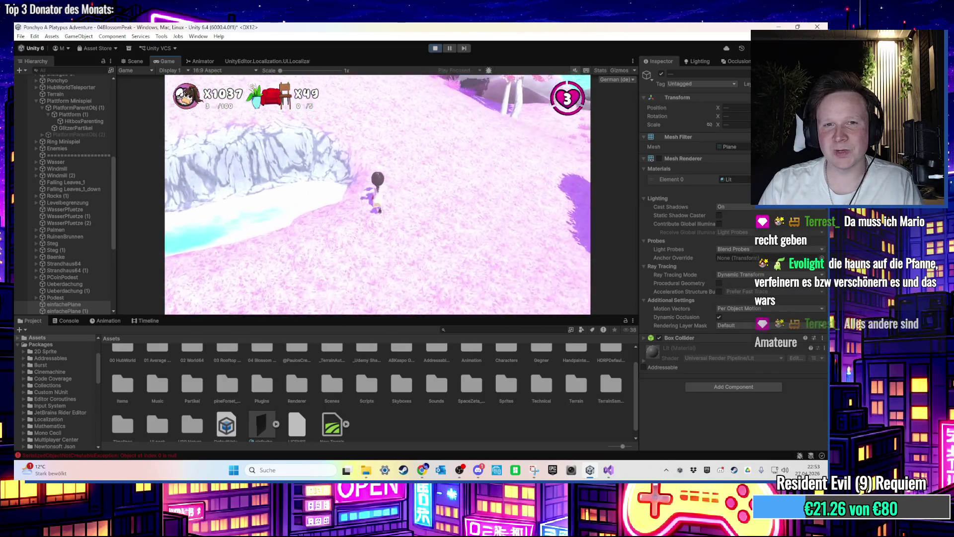
pyautogui.press('w')
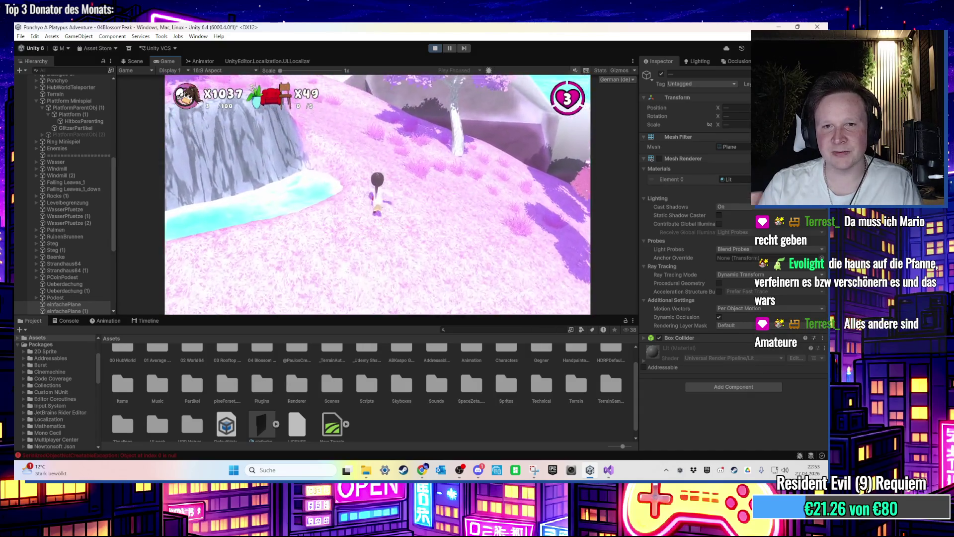
pyautogui.press('w')
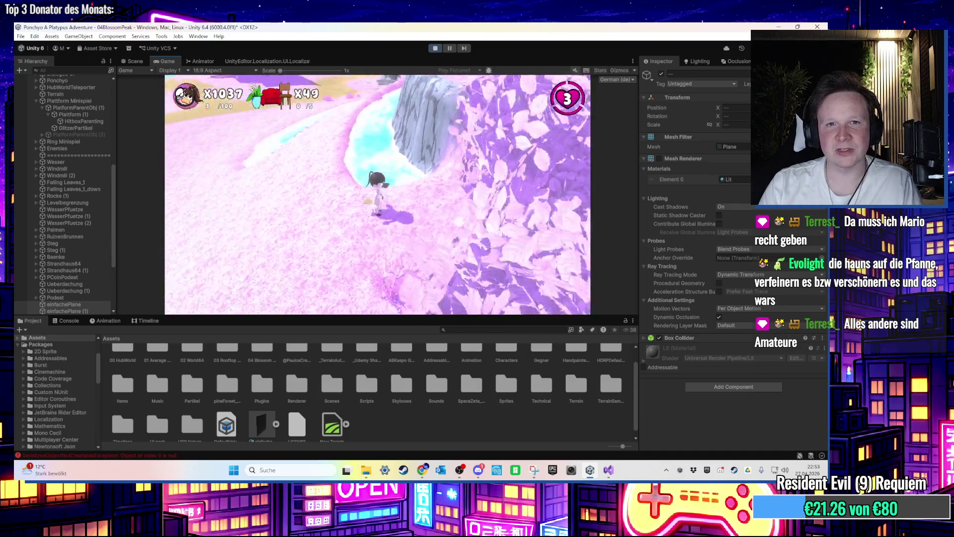
pyautogui.press('w')
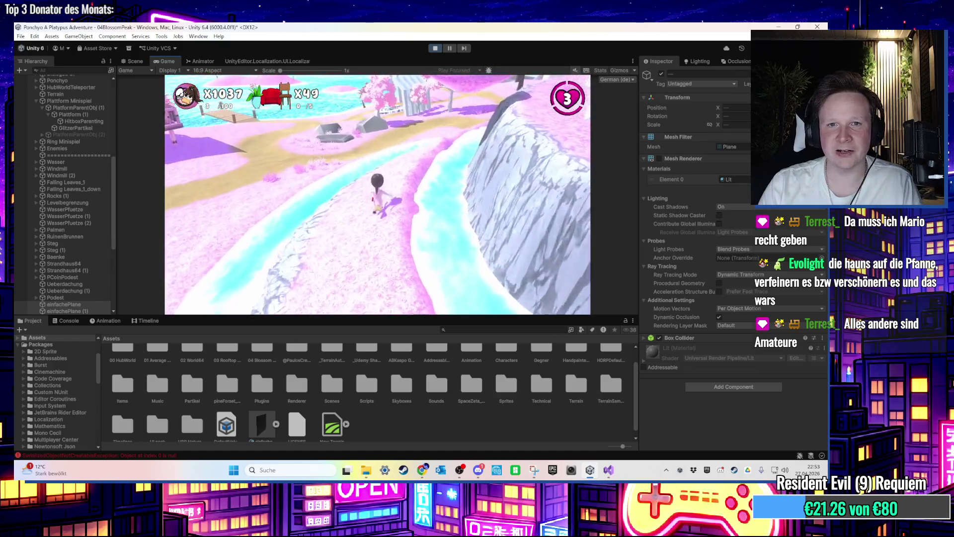
pyautogui.press('w')
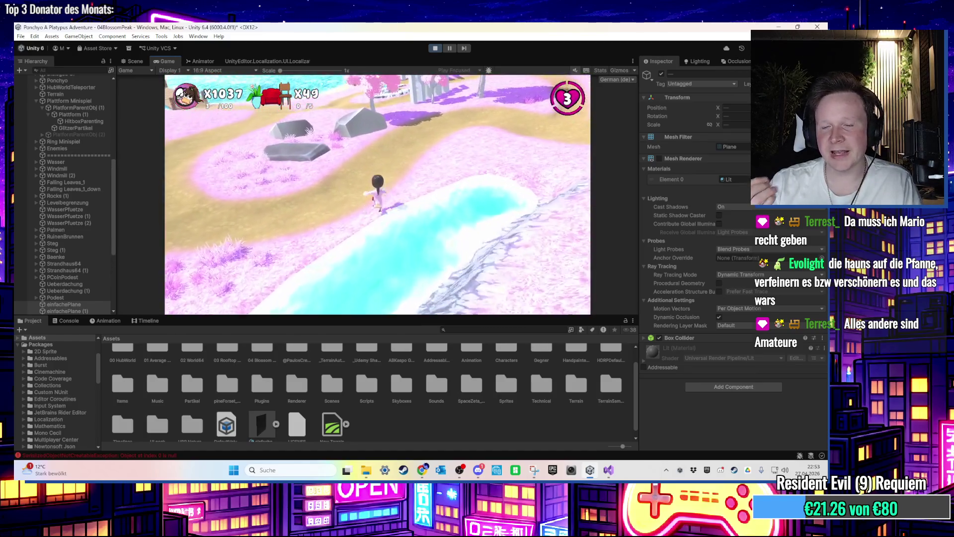
pyautogui.press('w')
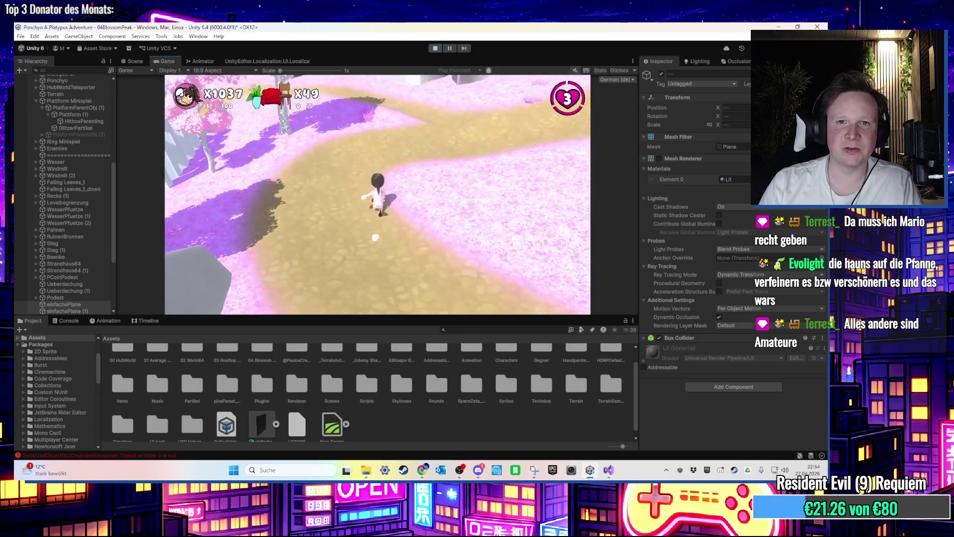
pyautogui.press('w')
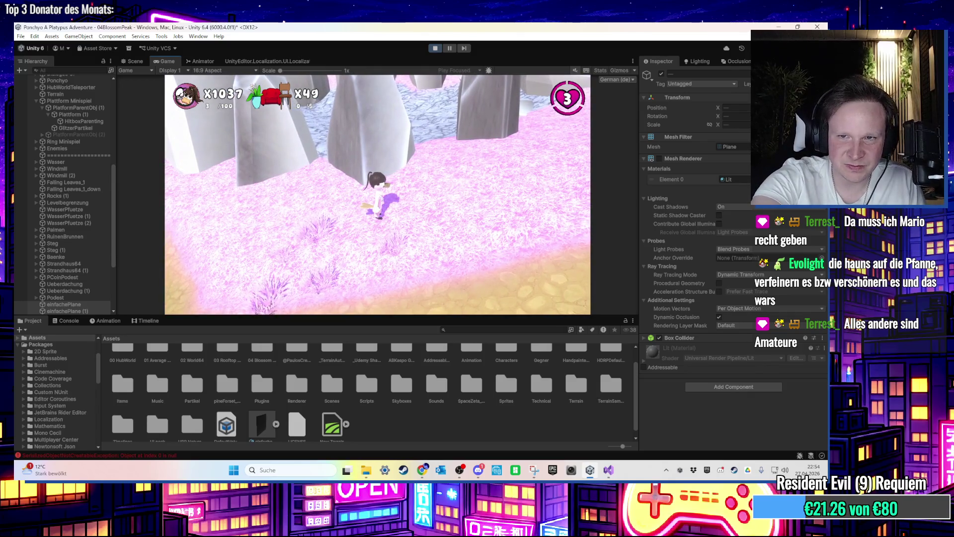
pyautogui.press('w')
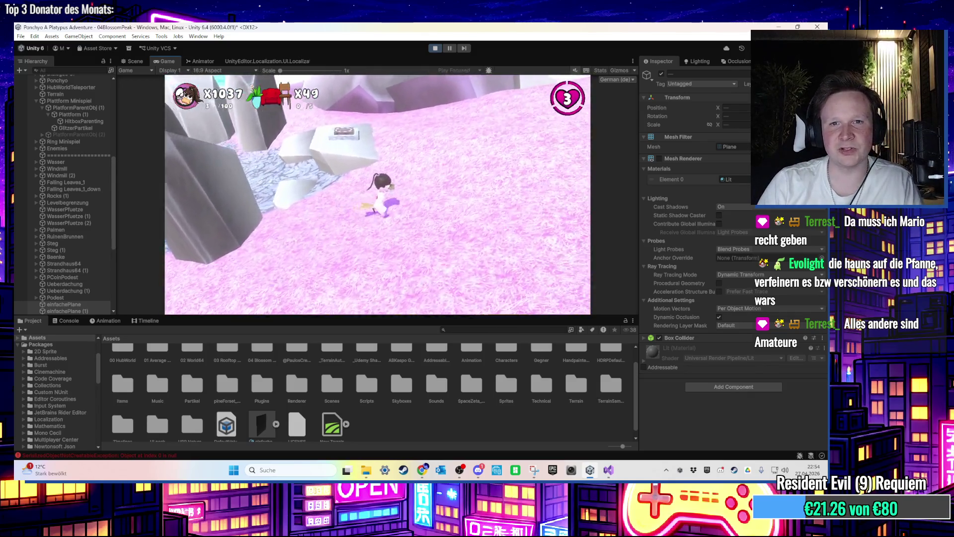
pyautogui.press('w')
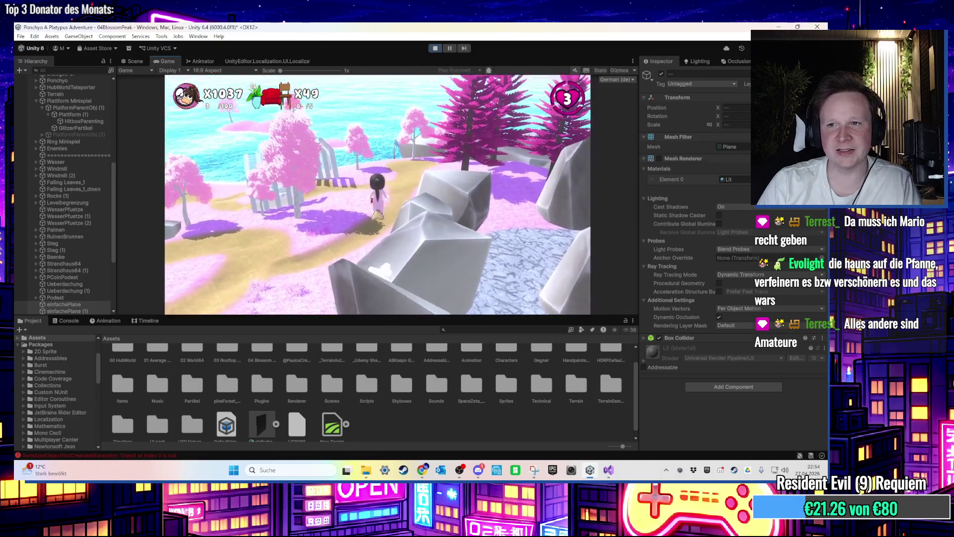
pyautogui.press('w')
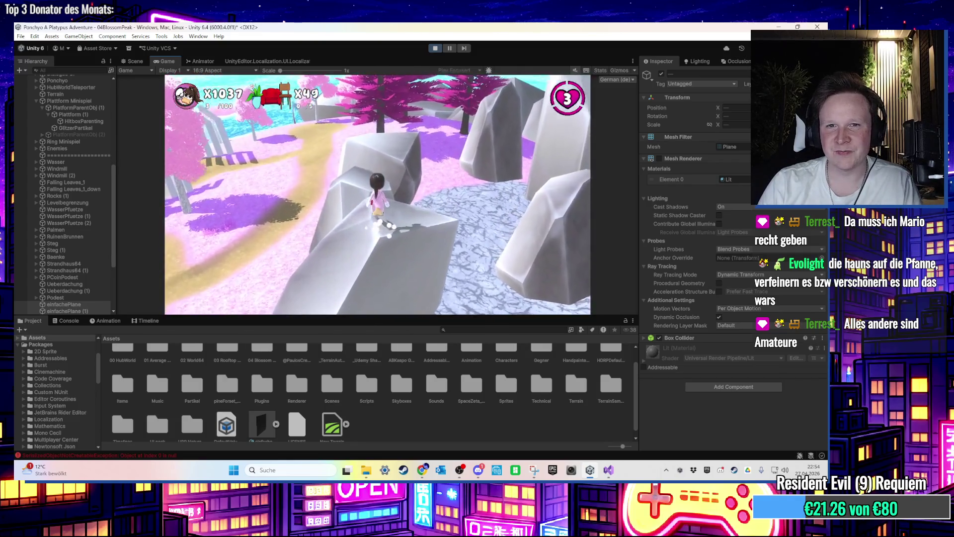
pyautogui.press('w')
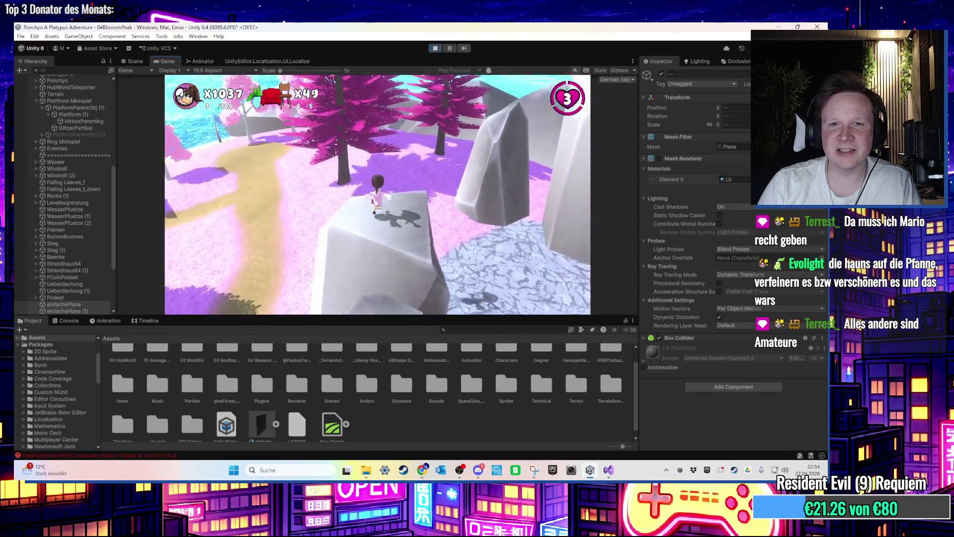
pyautogui.press('w')
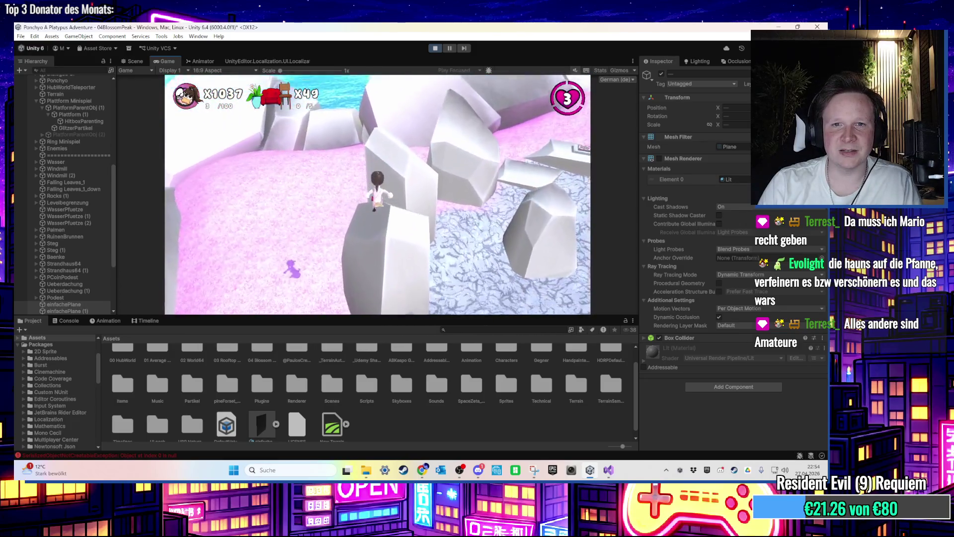
pyautogui.press('w')
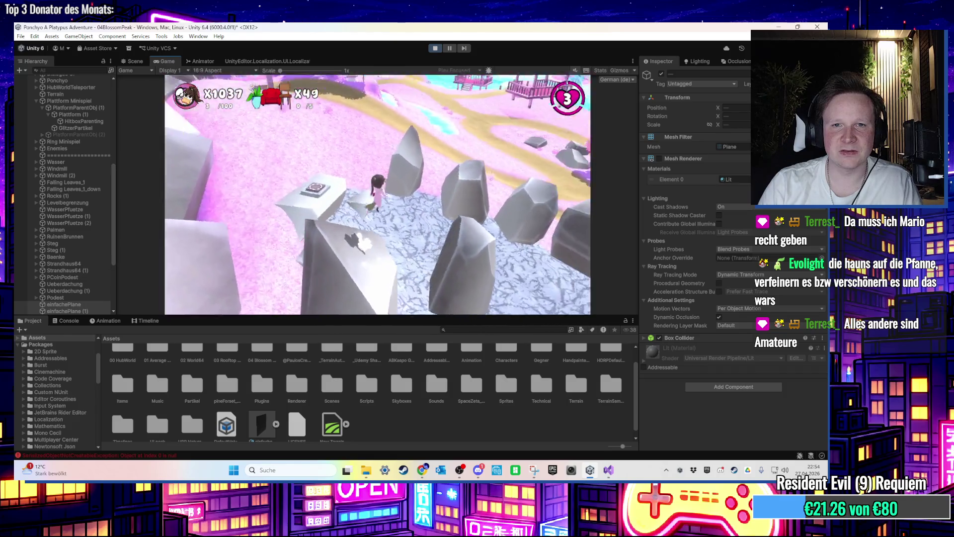
pyautogui.press('w')
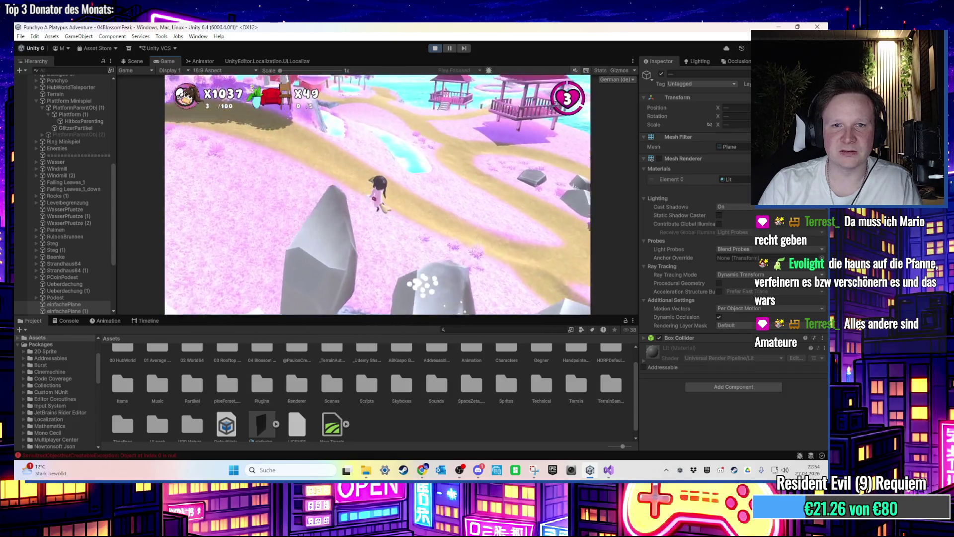
pyautogui.press('w')
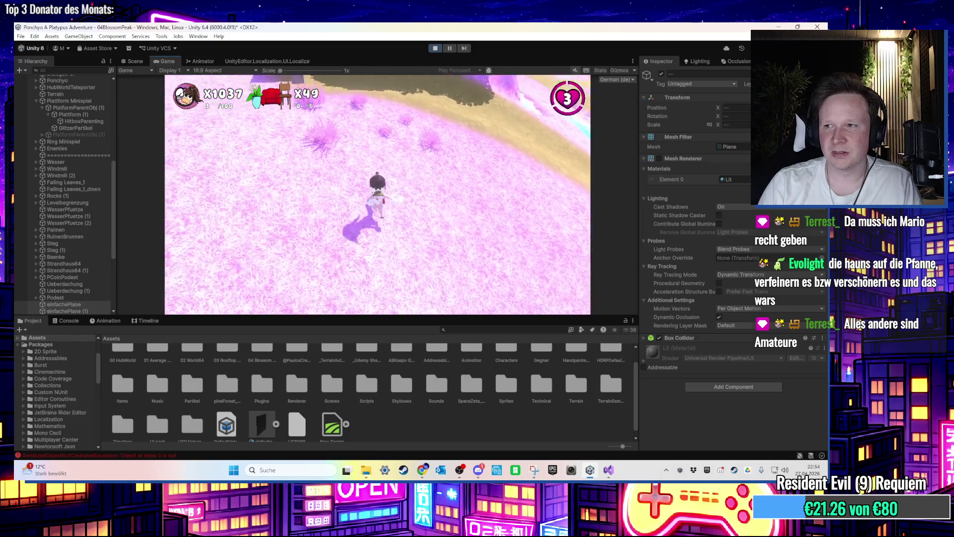
pyautogui.press('w')
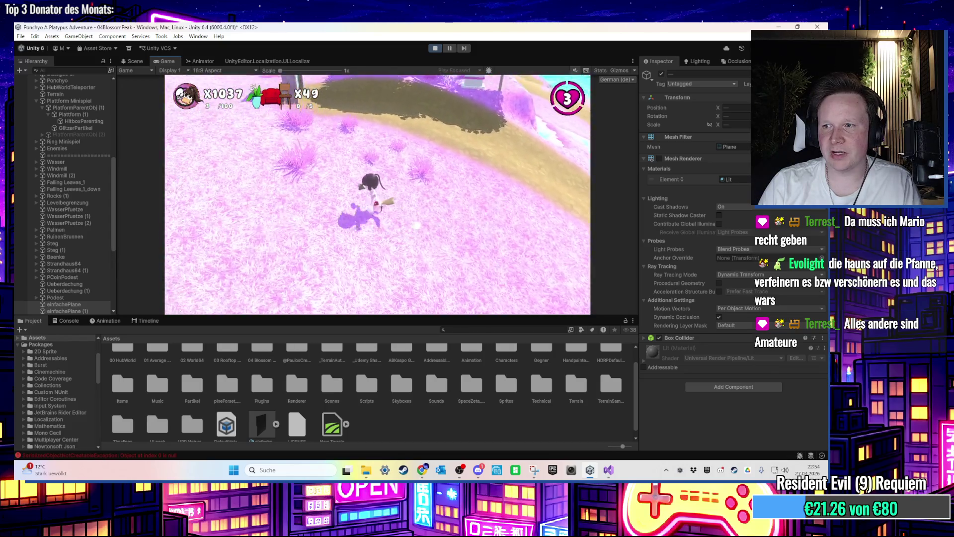
pyautogui.press('w')
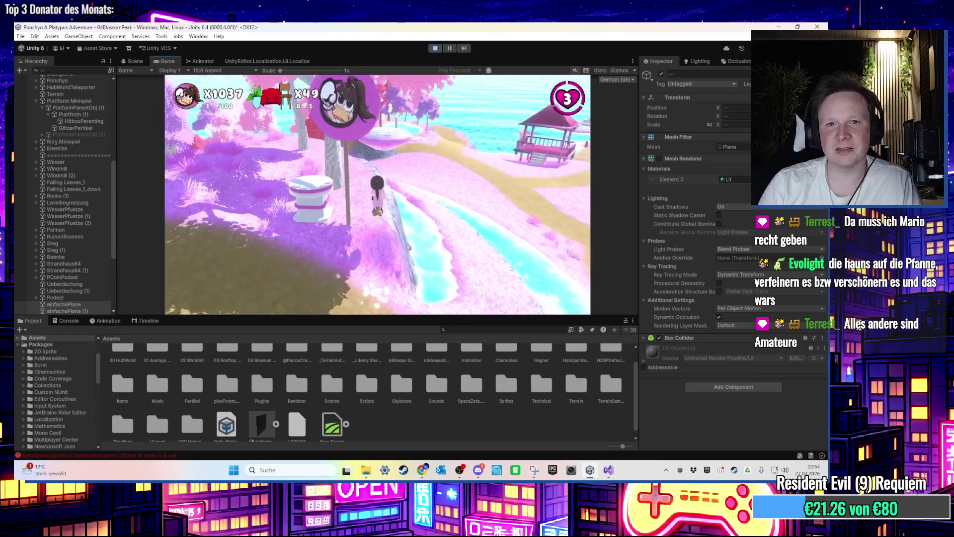
pyautogui.press('w')
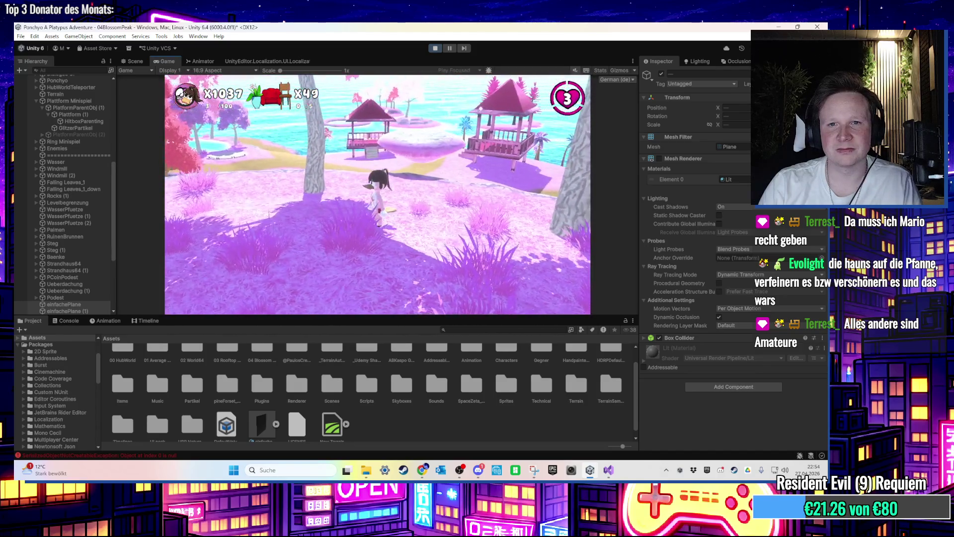
pyautogui.press('w')
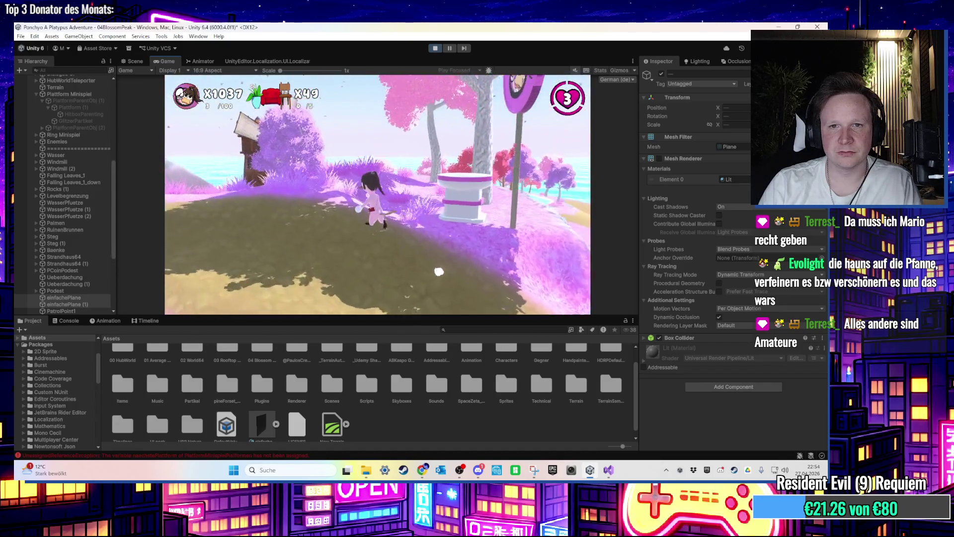
# Step: Stop the playtest and go to the empty Start method in Visual Studio
pyautogui.press('super')
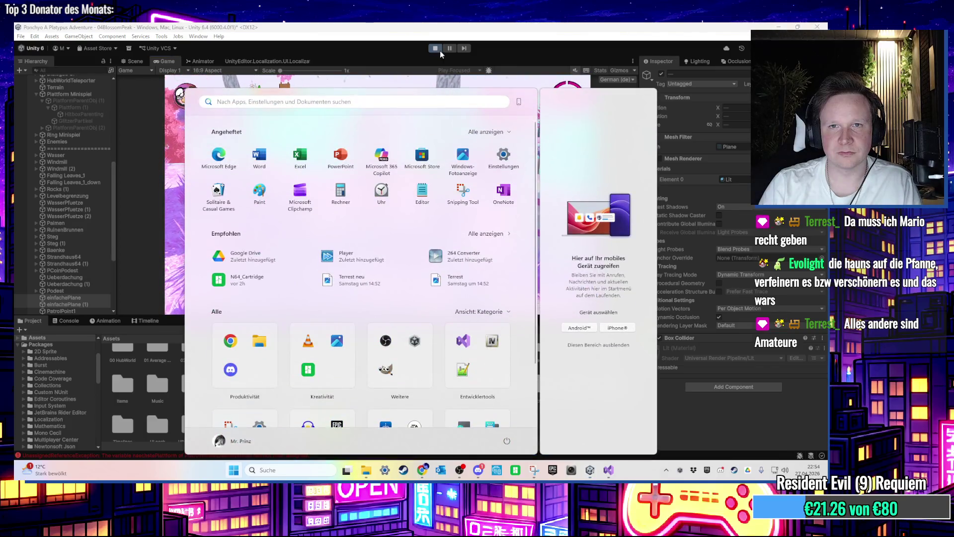
pyautogui.click(437, 49)
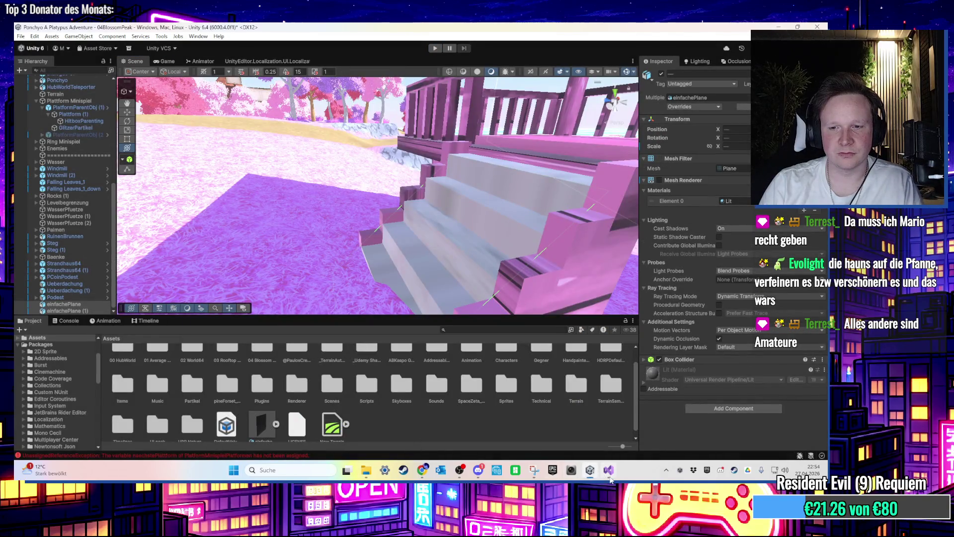
pyautogui.click(610, 477)
pyautogui.click(217, 178)
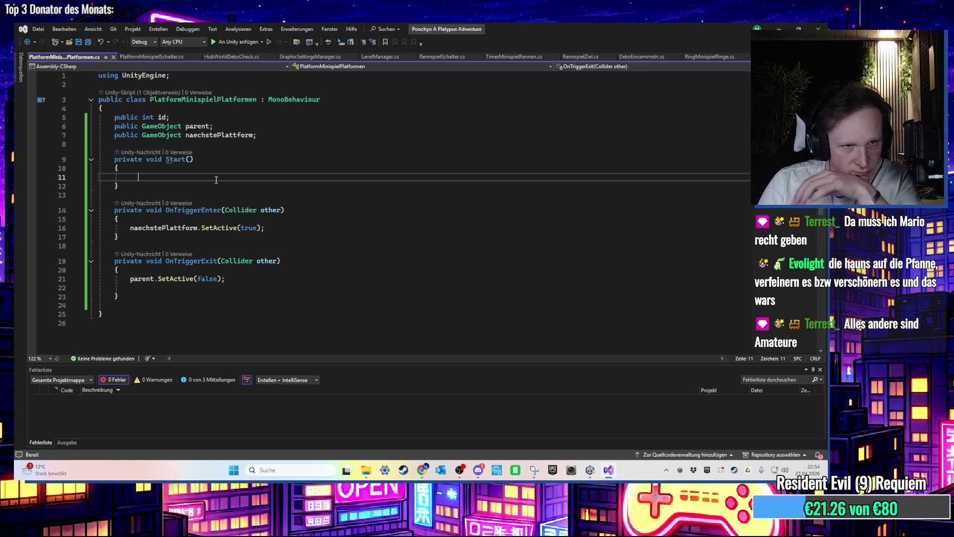
# Step: Replace the Start method with OnEnable
pyautogui.click(261, 135)
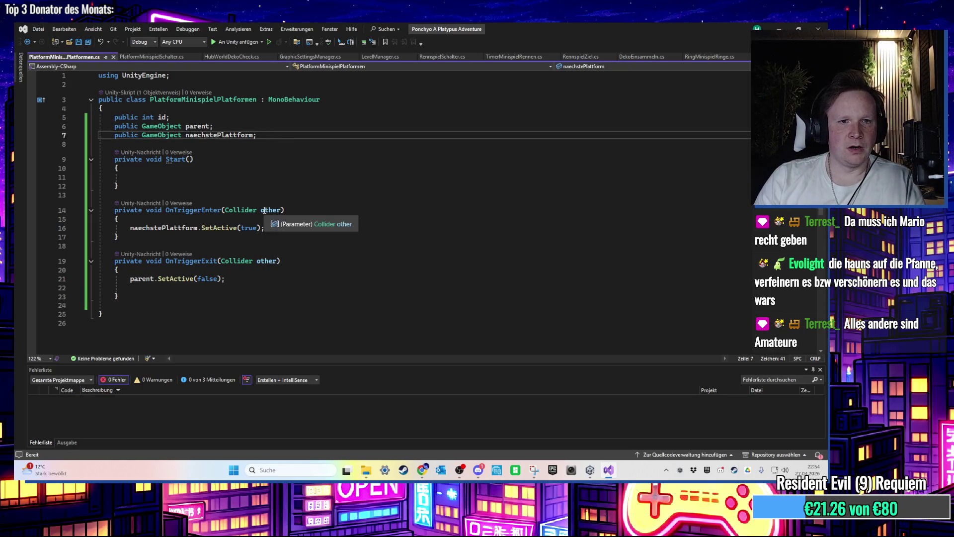
pyautogui.moveTo(149, 187); pyautogui.dragTo(115, 160)
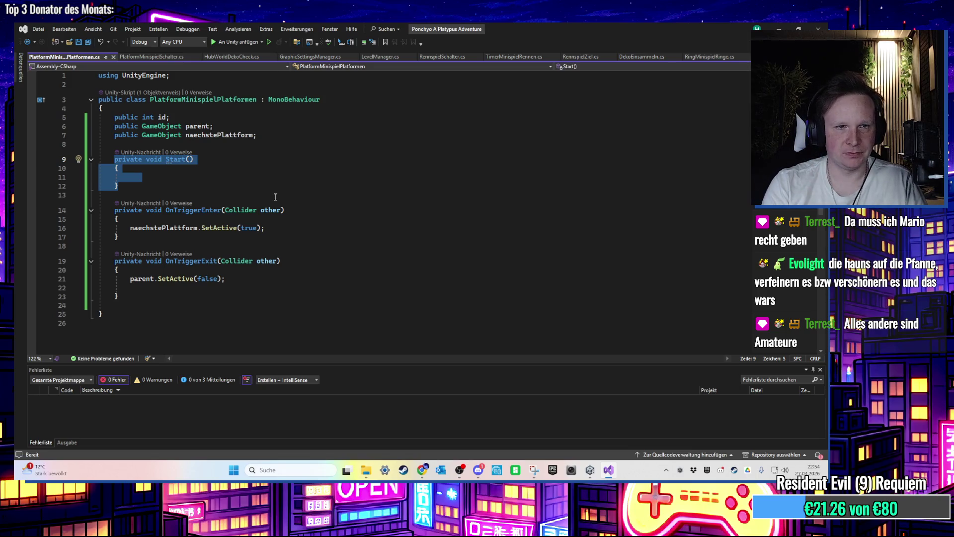
pyautogui.write('OnEn')
pyautogui.press('Return')
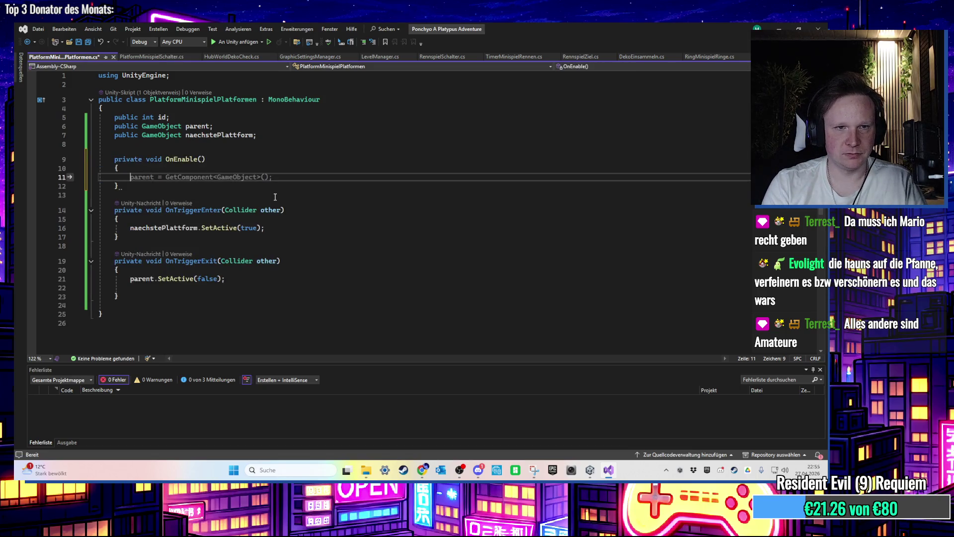
# Step: Declare a private float timer field below naechstePlattform
pyautogui.click(271, 137)
pyautogui.press('Return')
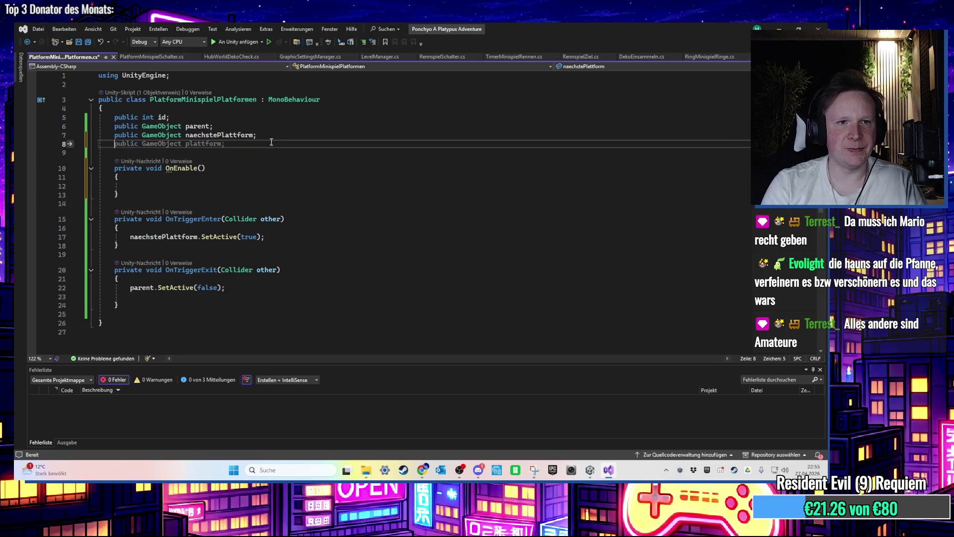
pyautogui.write('private timer')
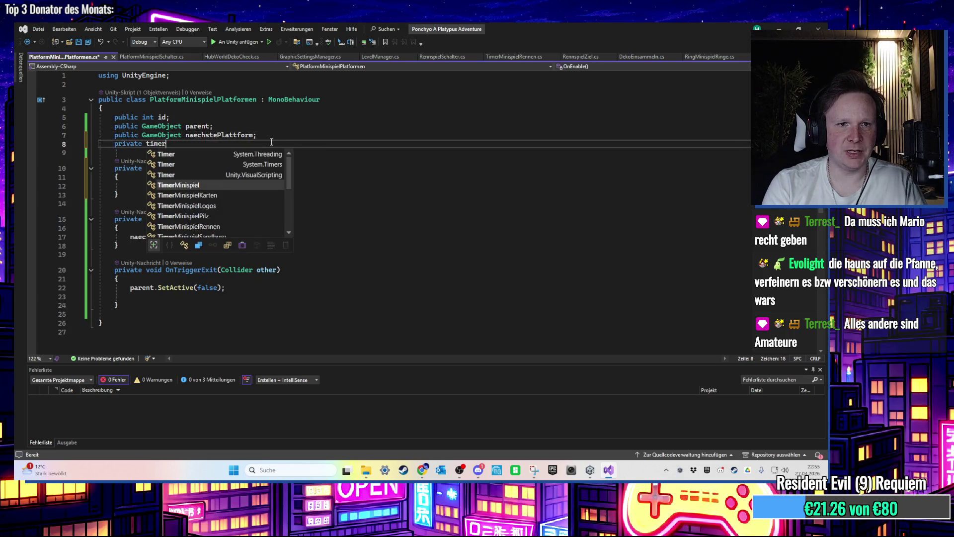
pyautogui.press('BackSpace')
pyautogui.press('BackSpace')
pyautogui.press('BackSpace')
pyautogui.write('float f')
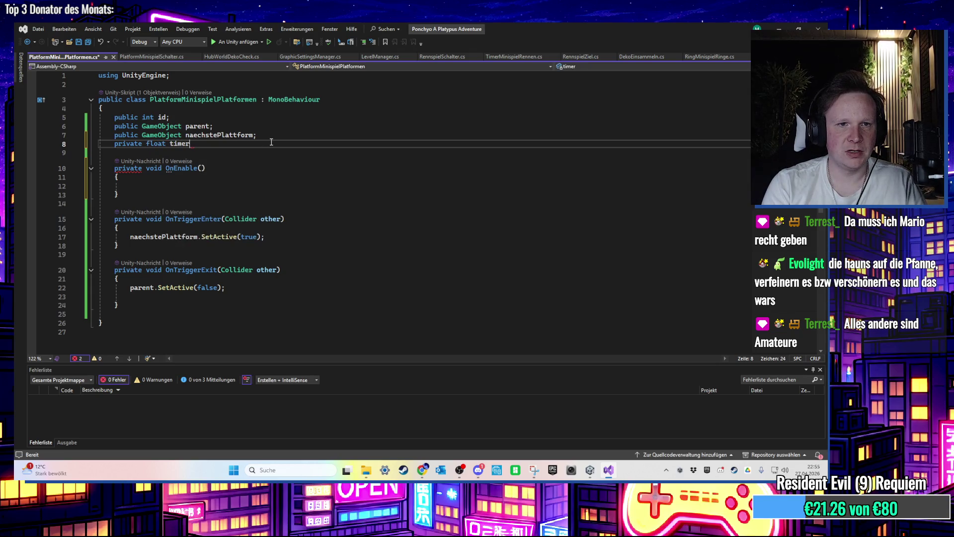
pyautogui.write(';')
# Step: Set timer = 3f in OnEnable and add an empty Update method
pyautogui.click(203, 186)
pyautogui.write('timer ')
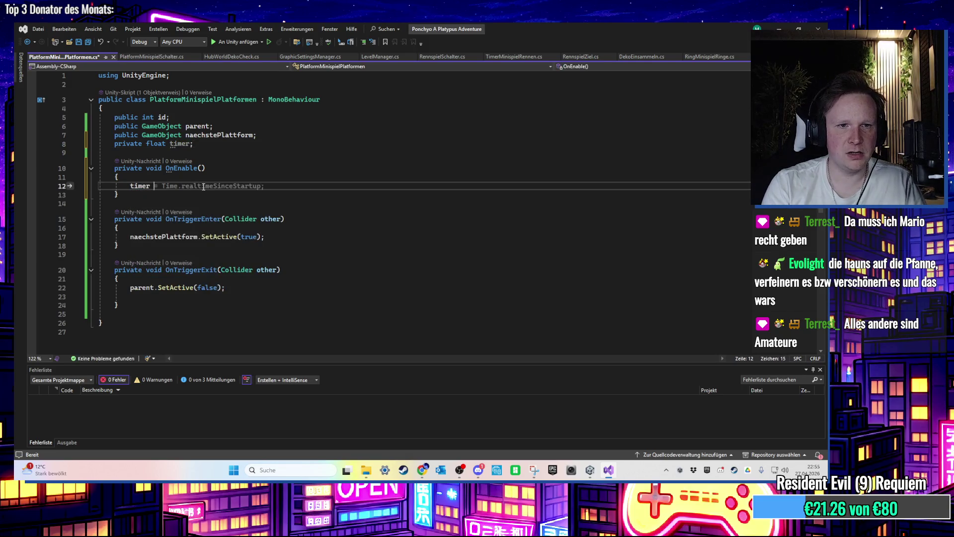
pyautogui.write('= 3f;')
pyautogui.click(174, 195)
pyautogui.press('Return')
pyautogui.press('Return')
pyautogui.write('upd')
pyautogui.press('Tab')
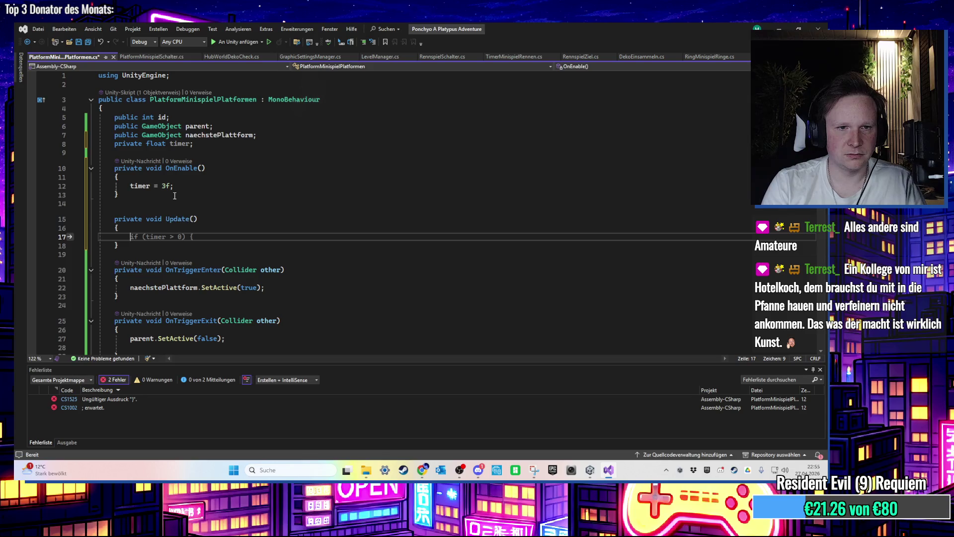
pyautogui.moveTo(148, 246); pyautogui.dragTo(117, 219)
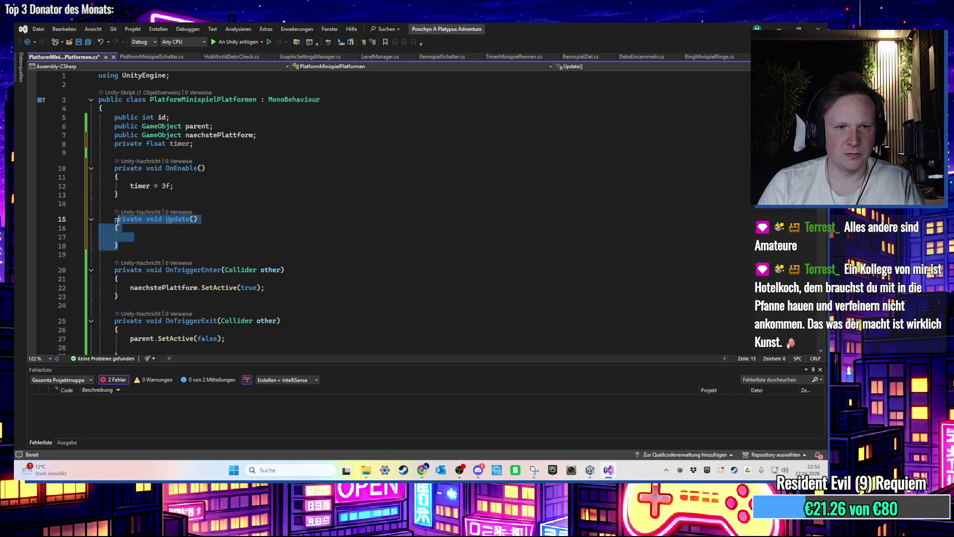
# Step: Write timer -= Time.deltaTime; in Update to count the timer down
pyautogui.click(140, 237)
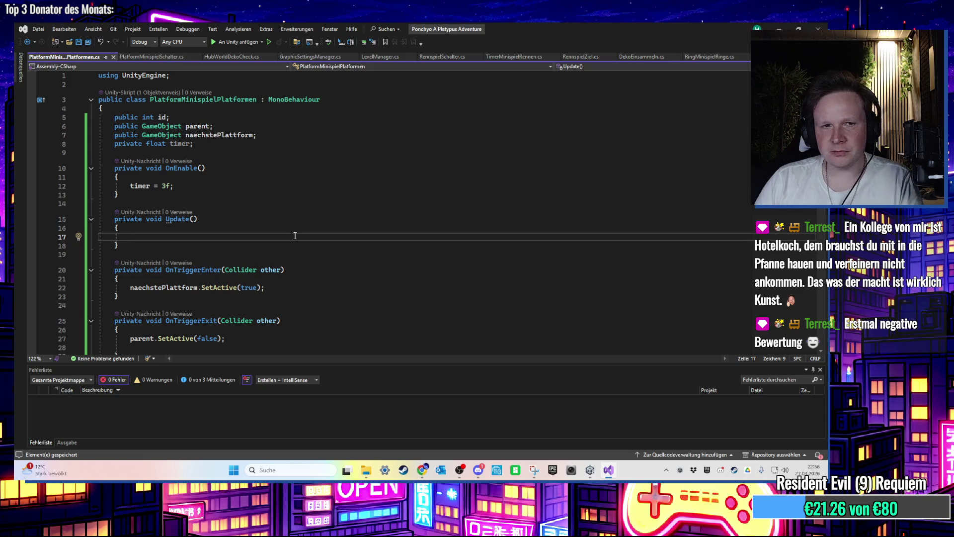
pyautogui.hotkey('ctrl', 'space')
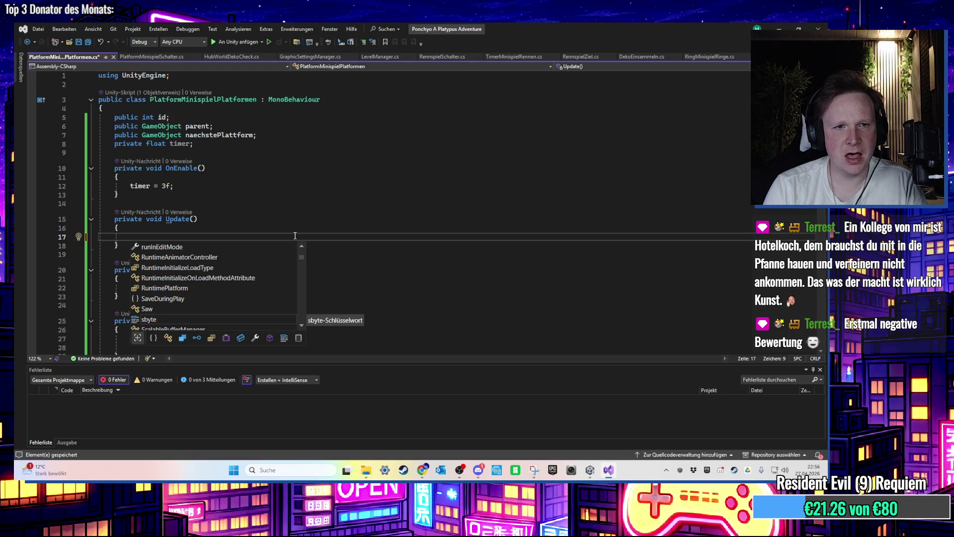
pyautogui.write('i')
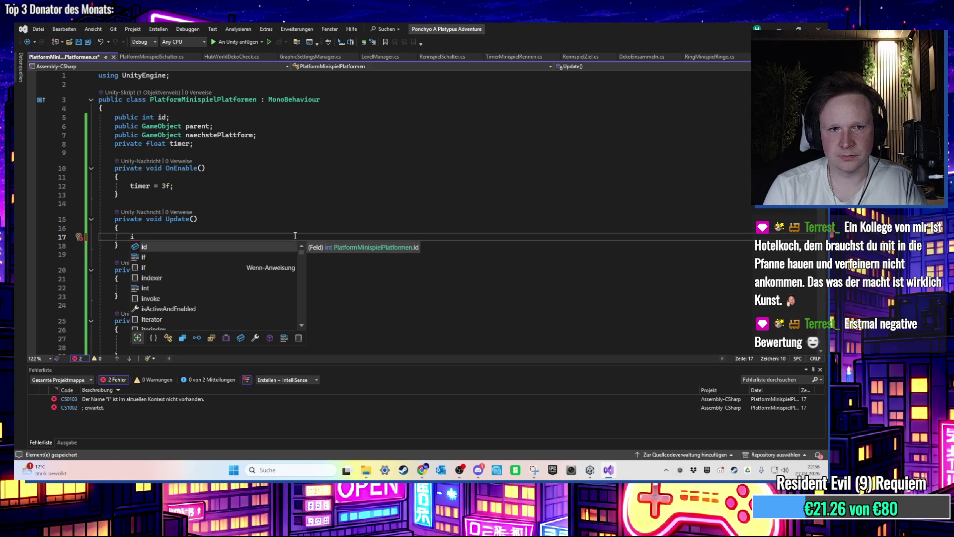
pyautogui.press('BackSpace')
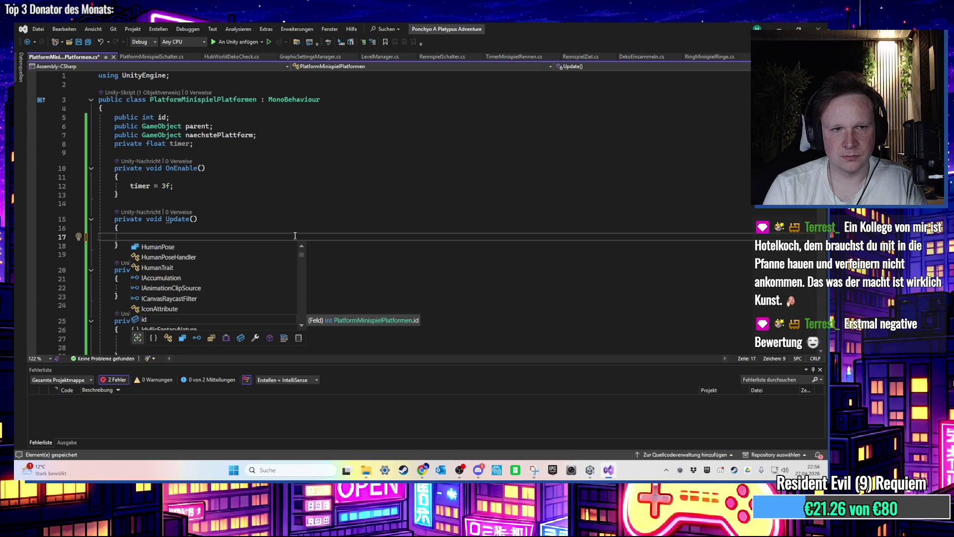
pyautogui.write('timer -=')
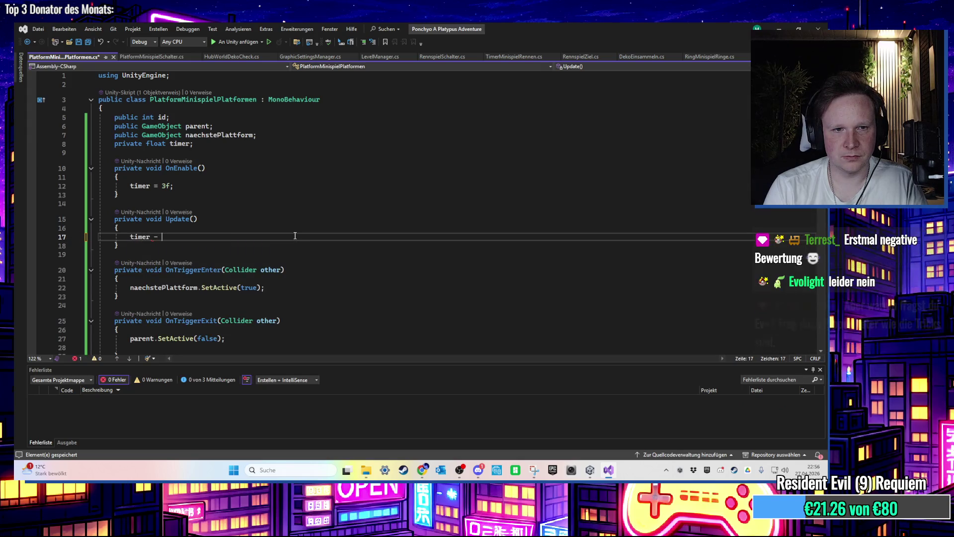
pyautogui.press('Tab')
pyautogui.press('Return')
pyautogui.press('Return')
# Step: Add an if (timer < 0) block below the countdown
pyautogui.write('if (timer < 0 )')
pyautogui.press('Return')
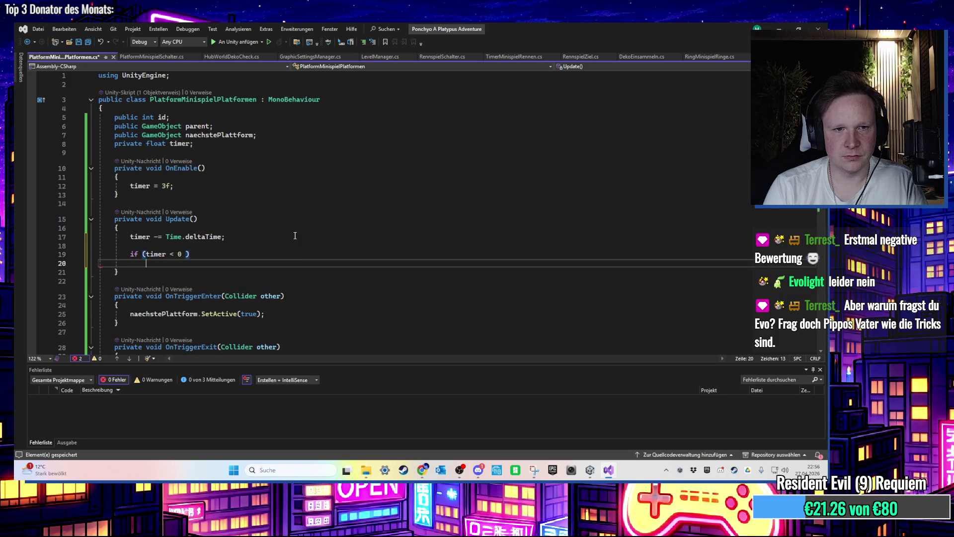
pyautogui.write('{')
pyautogui.press('Return')
pyautogui.scroll(-3, 295, 236)
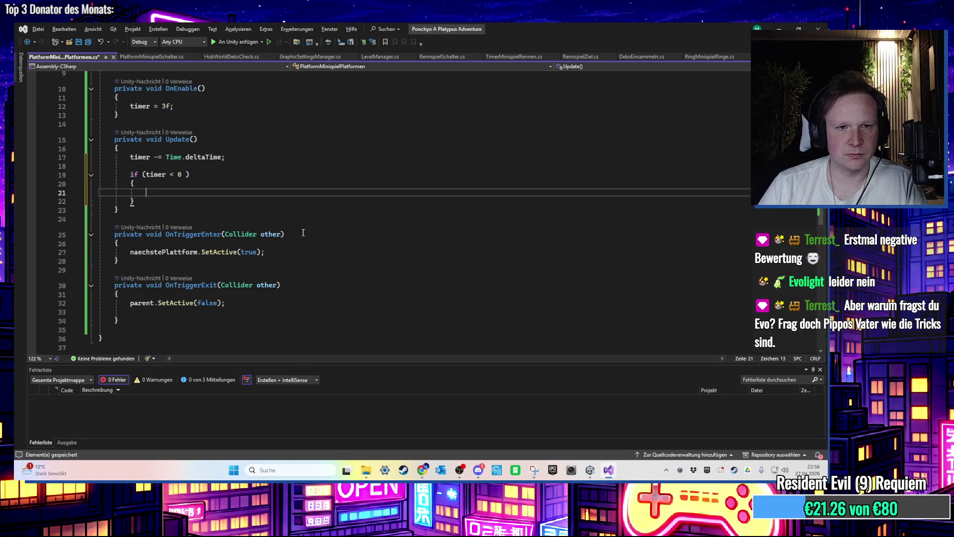
pyautogui.scroll(2, 276, 273)
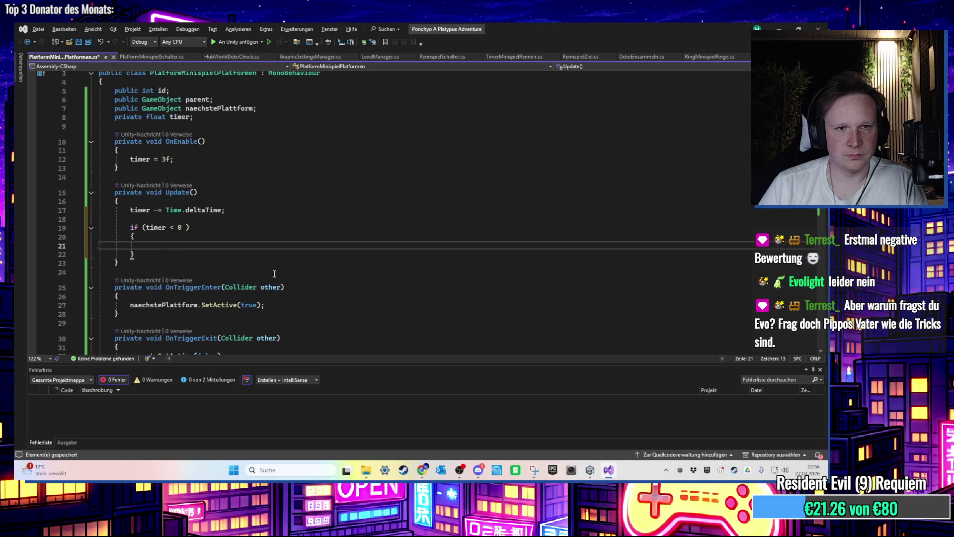
pyautogui.scroll(-1, 272, 275)
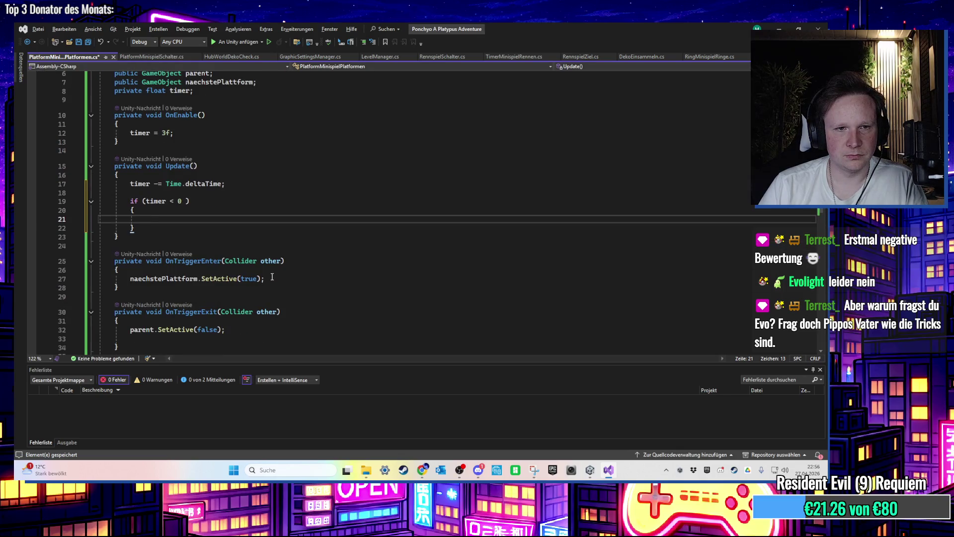
pyautogui.scroll(2, 193, 139)
# Step: Paste the parent.SetActive(false) line into the if block and return to Unity
pyautogui.click(191, 143)
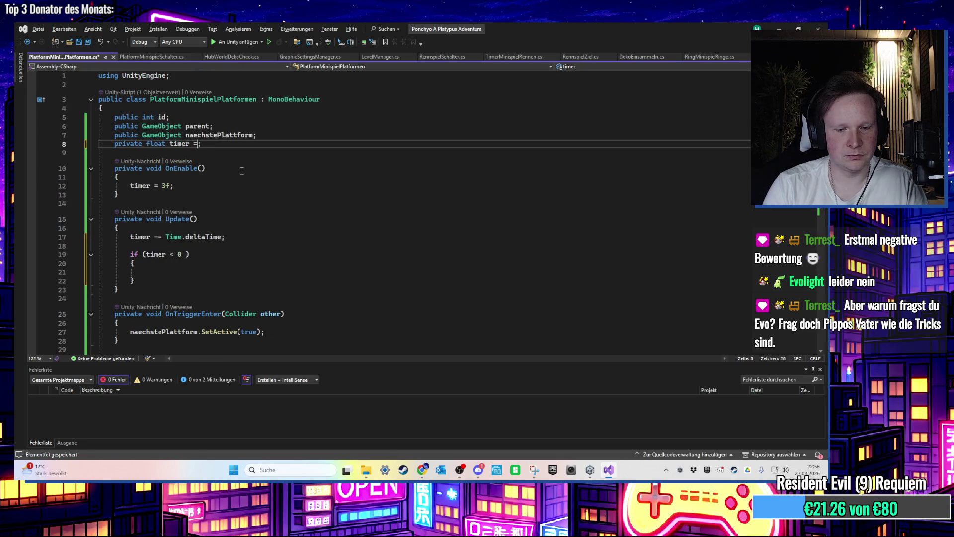
pyautogui.scroll(-3, 244, 170)
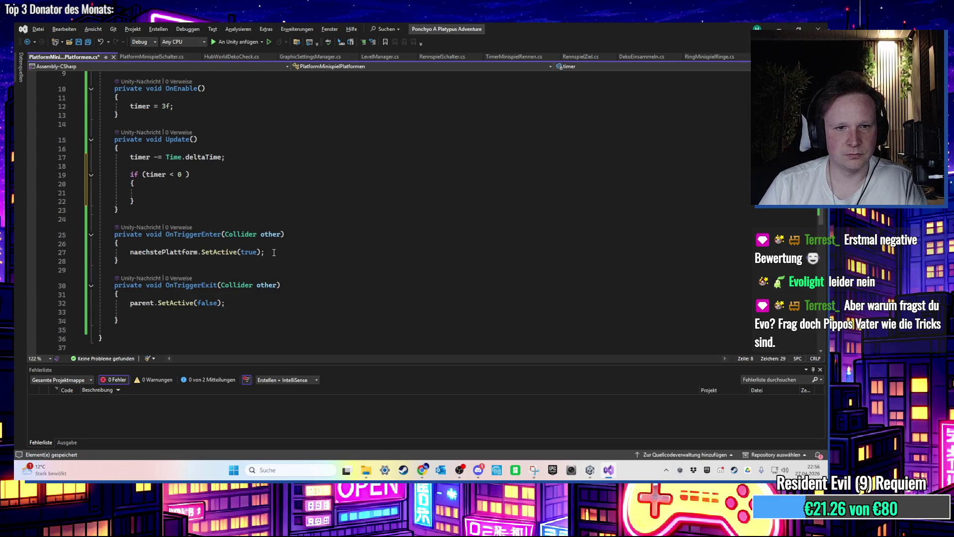
pyautogui.moveTo(226, 303); pyautogui.dragTo(194, 304)
pyautogui.click(181, 193)
pyautogui.write('parent.SetActive(false);')
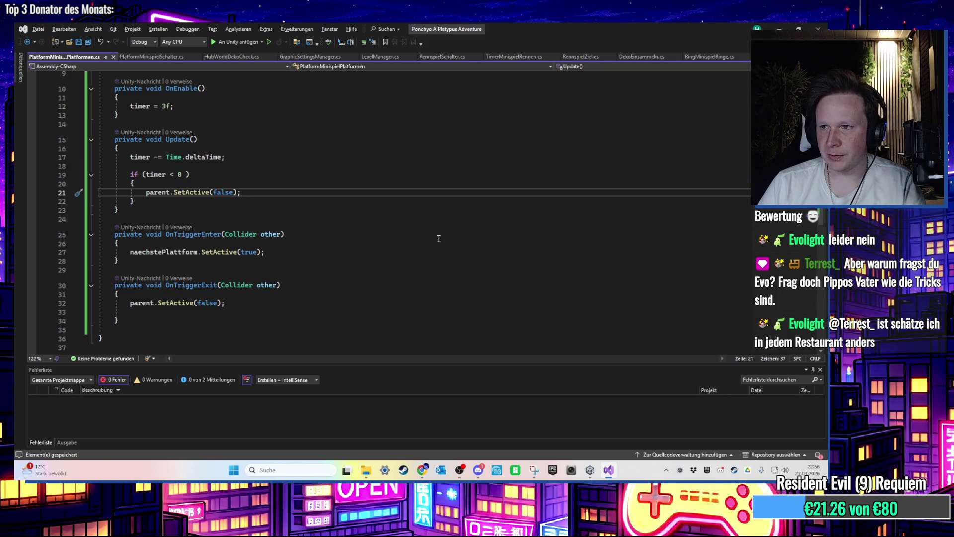
pyautogui.click(778, 27)
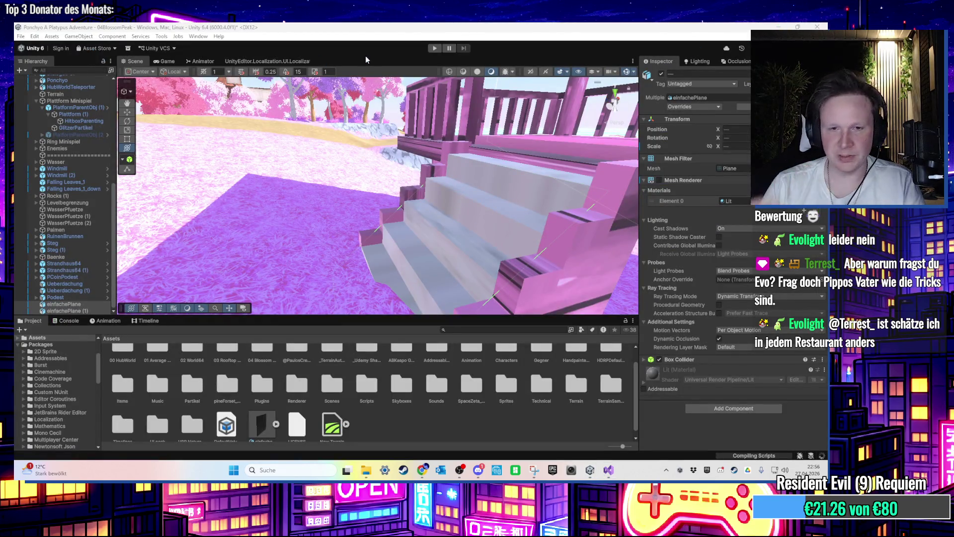
# Step: Play-test running the character onto the grey rock platforms, then stop play mode
pyautogui.hotkey('ctrl', 'p')
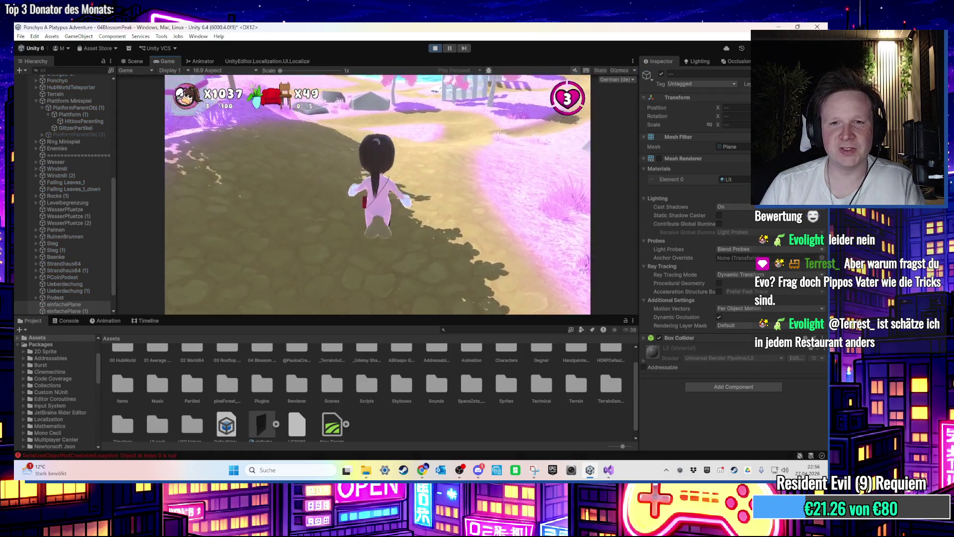
pyautogui.press('w')
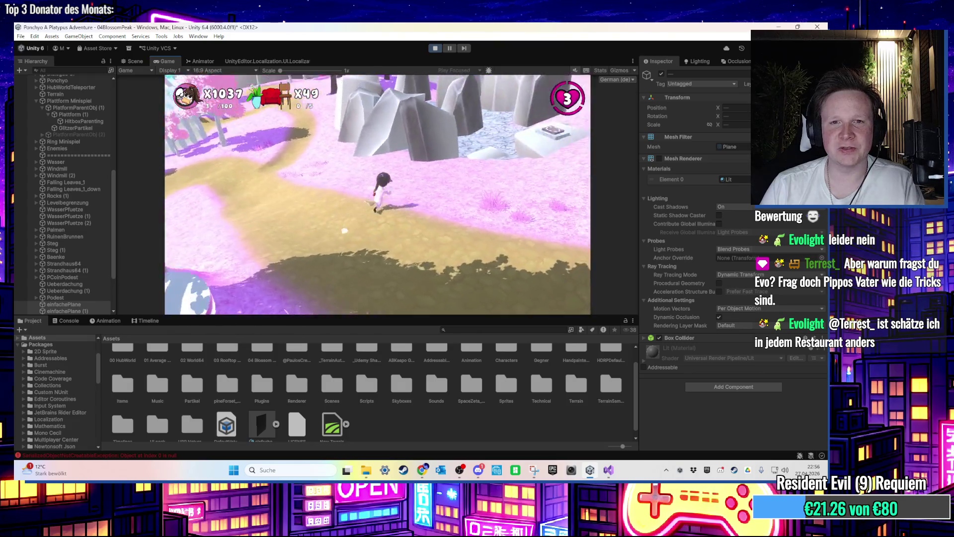
pyautogui.press('w')
pyautogui.press('w')
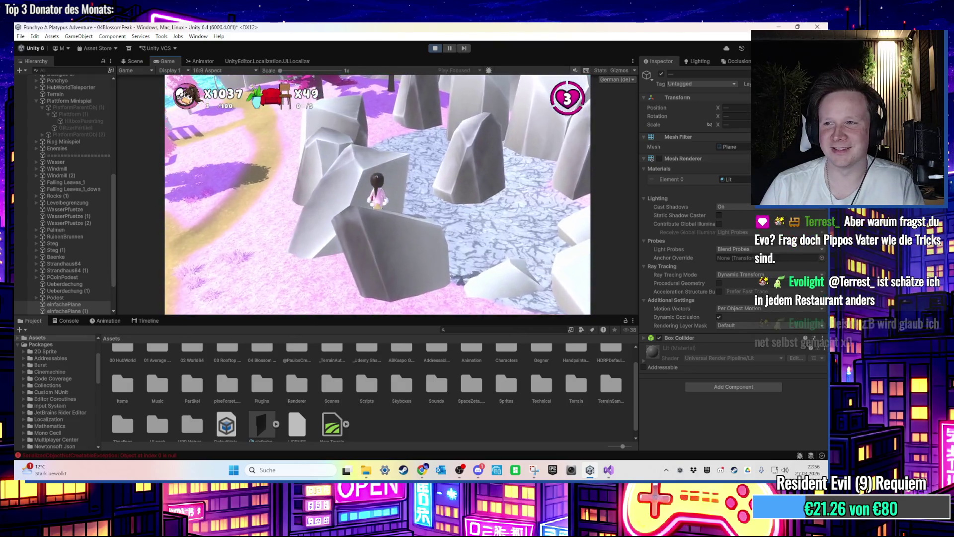
pyautogui.press('space')
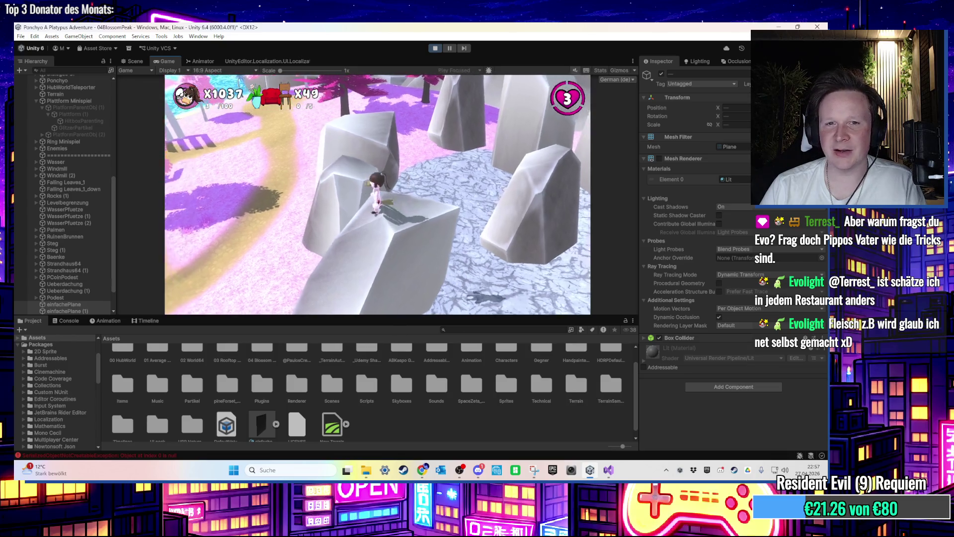
pyautogui.press('w')
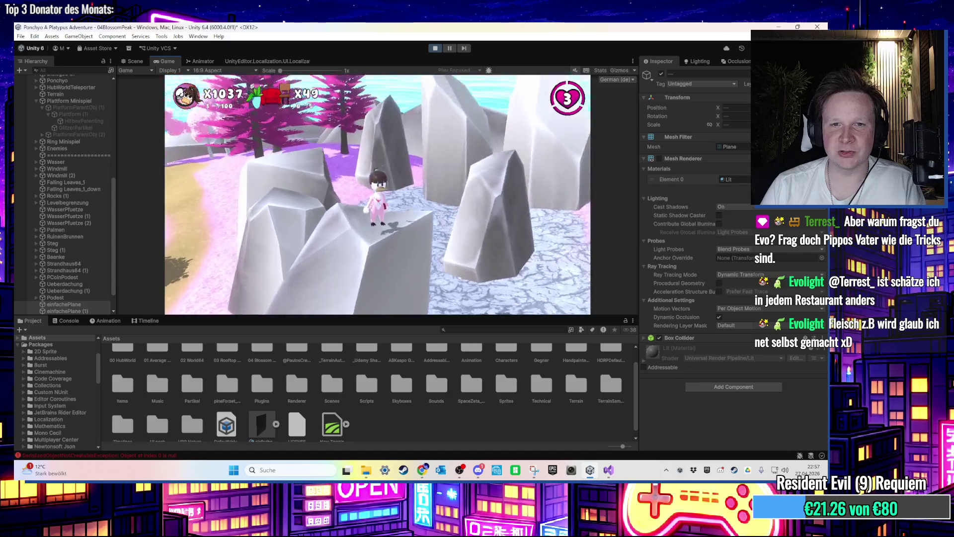
pyautogui.press('a')
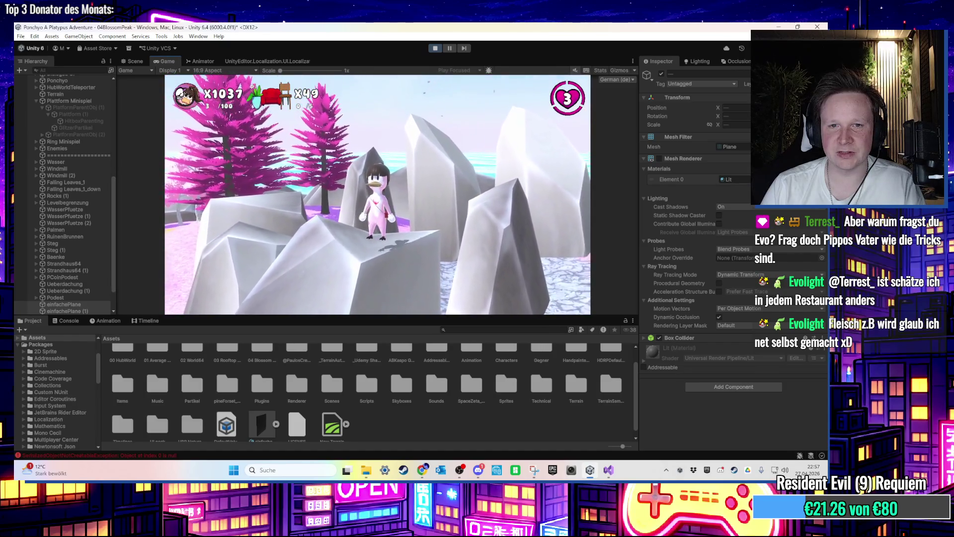
pyautogui.press('super')
pyautogui.click(431, 50)
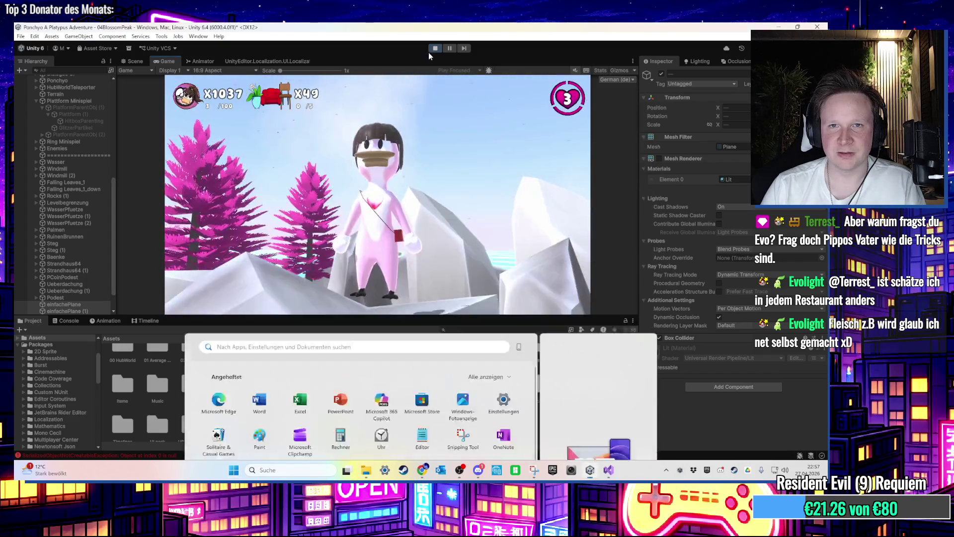
pyautogui.scroll(-10, 434, 168)
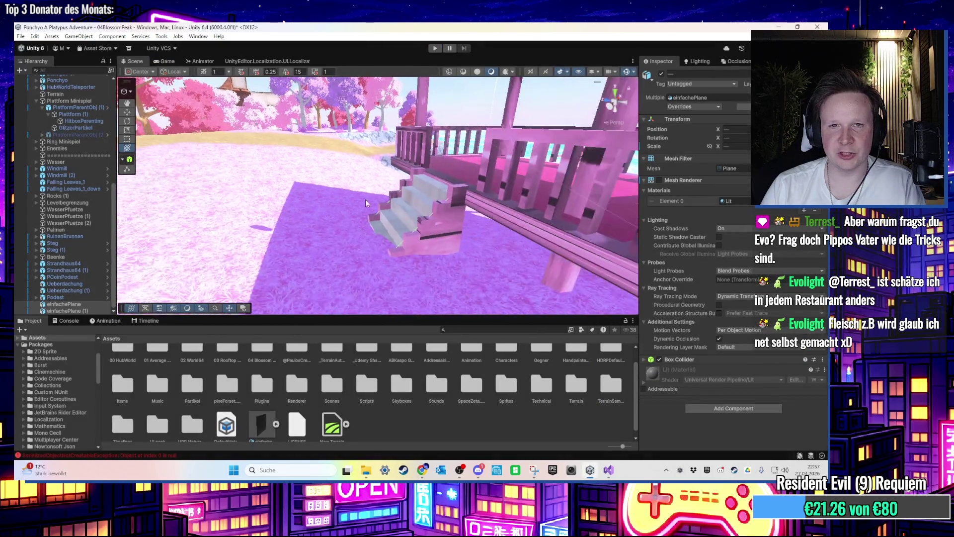
# Step: Fly the scene camera to the waterfall, then play-test the minigame and stop it
pyautogui.moveTo(402, 196); pyautogui.dragTo(541, 211)
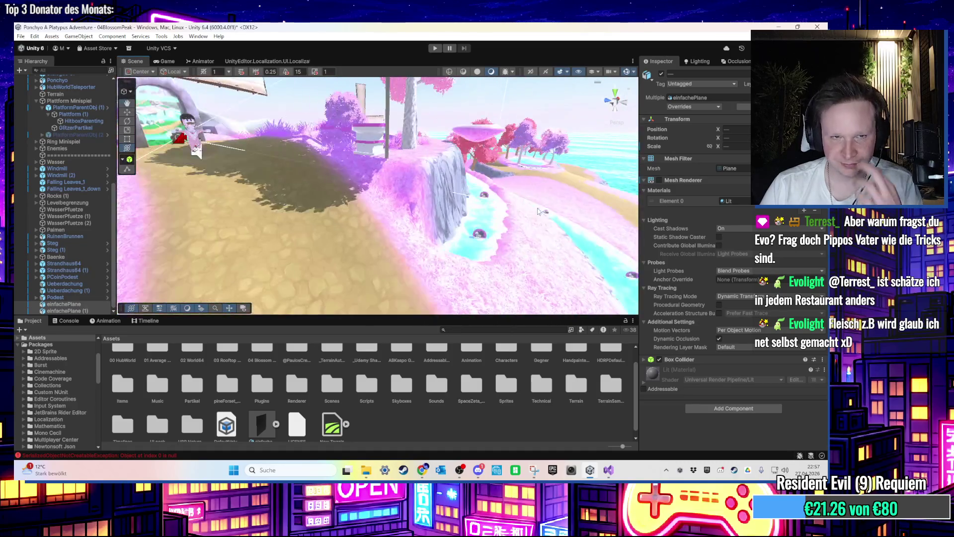
pyautogui.click(435, 49)
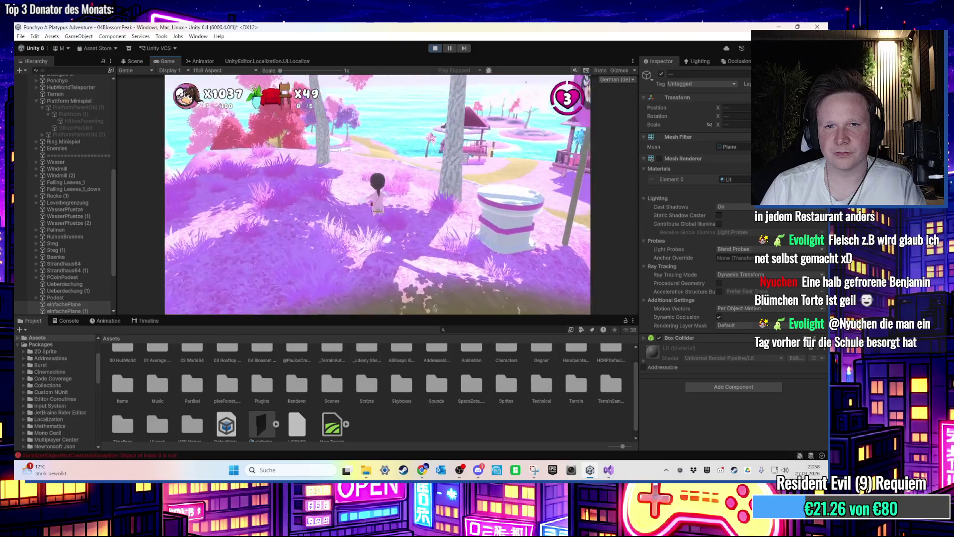
pyautogui.press('super')
pyautogui.click(435, 47)
# Step: Bring up the PlatformMinispielPlattformen script in Visual Studio
pyautogui.moveTo(437, 211)
pyautogui.mouseDown()
pyautogui.moveTo(334, 227)
pyautogui.moveTo(326, 246)
pyautogui.mouseUp()
pyautogui.click(608, 469)
pyautogui.scroll(3, 302, 247)
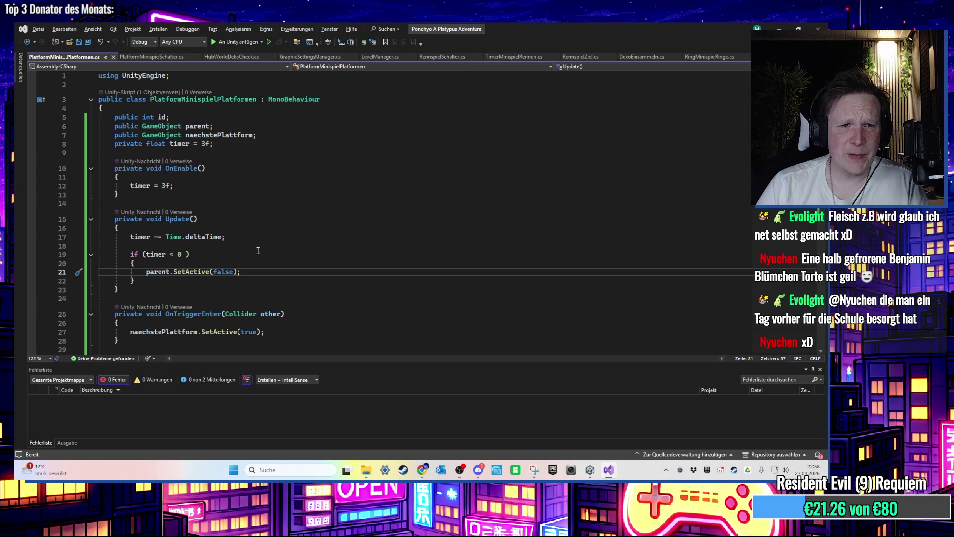
# Step: Declare a 'private bool timerTrigger' field below the timer field
pyautogui.click(231, 148)
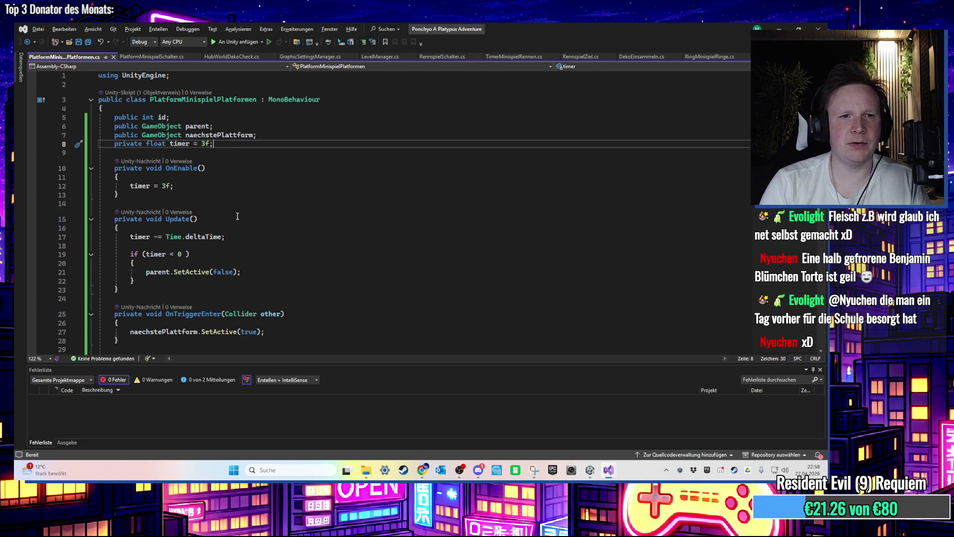
pyautogui.press('Return')
pyautogui.write('private i')
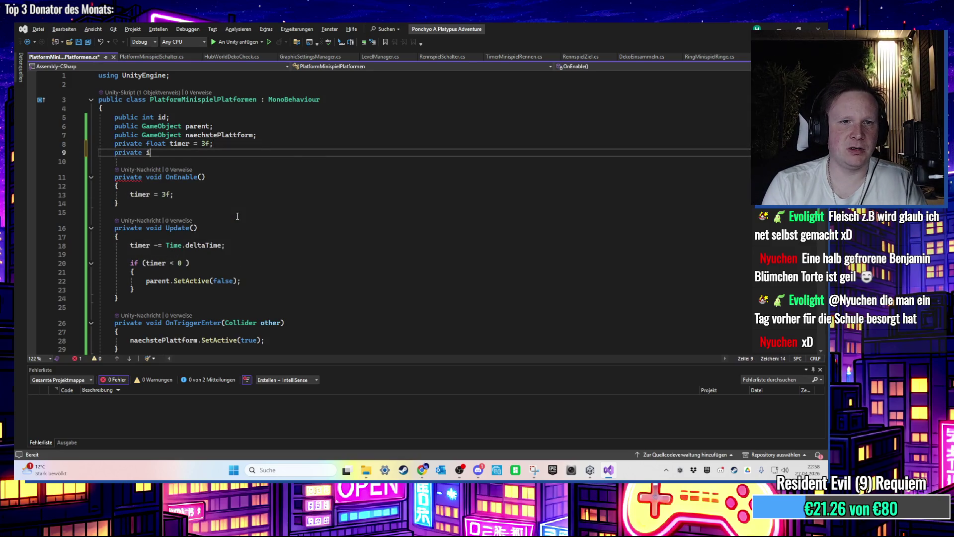
pyautogui.press('BackSpace')
pyautogui.write('bool time')
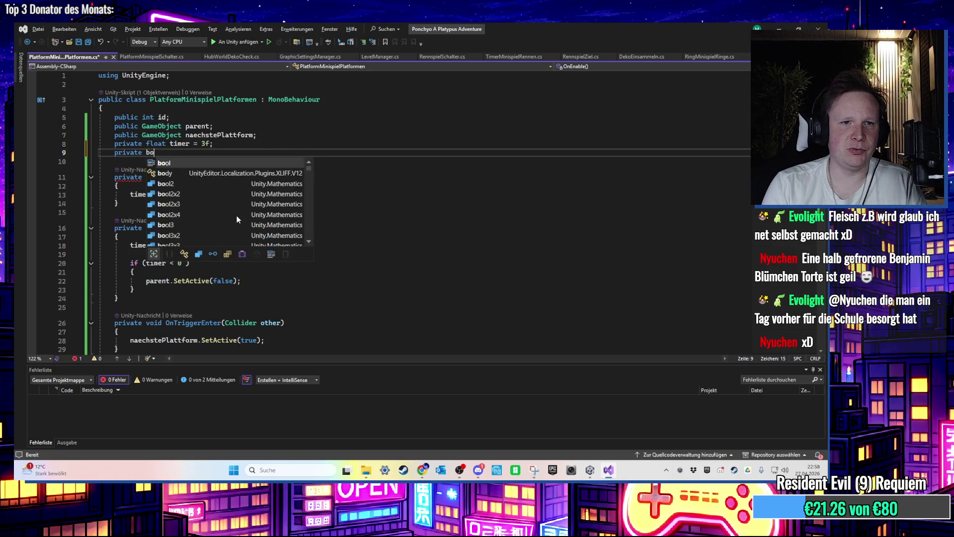
pyautogui.write('rTrigger;')
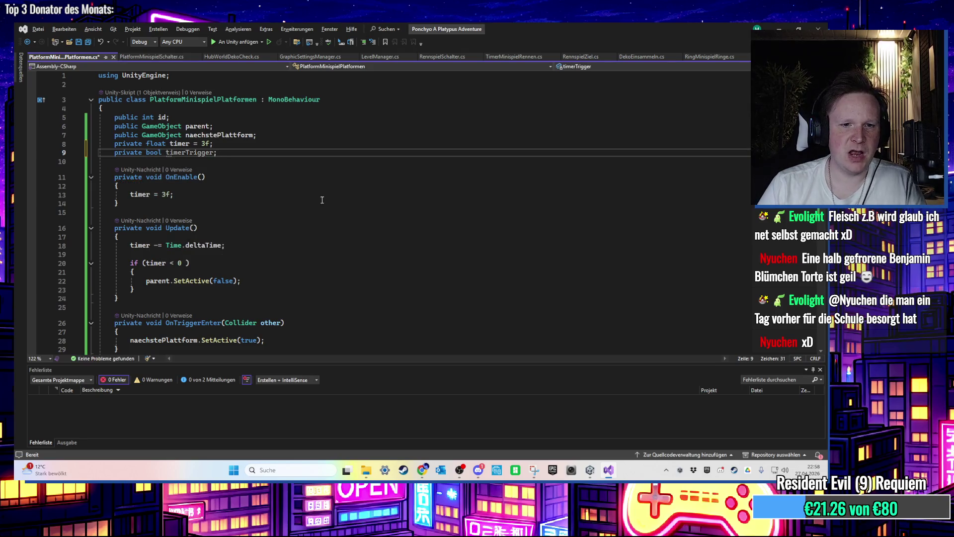
# Step: Set 'timerTrigger = true;' in OnTriggerEnter after the next-platform activation, then return to Unity
pyautogui.scroll(-3, 322, 200)
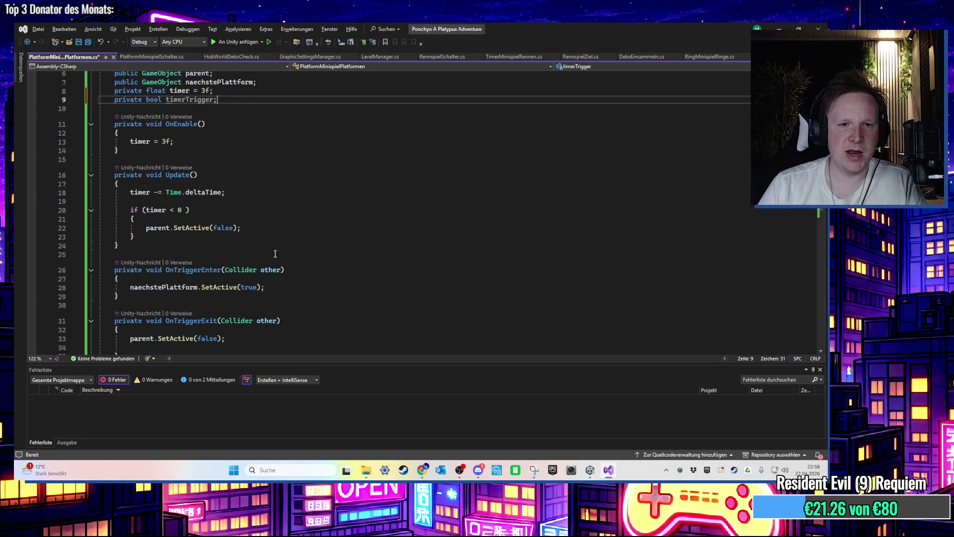
pyautogui.click(273, 268)
pyautogui.press('Return')
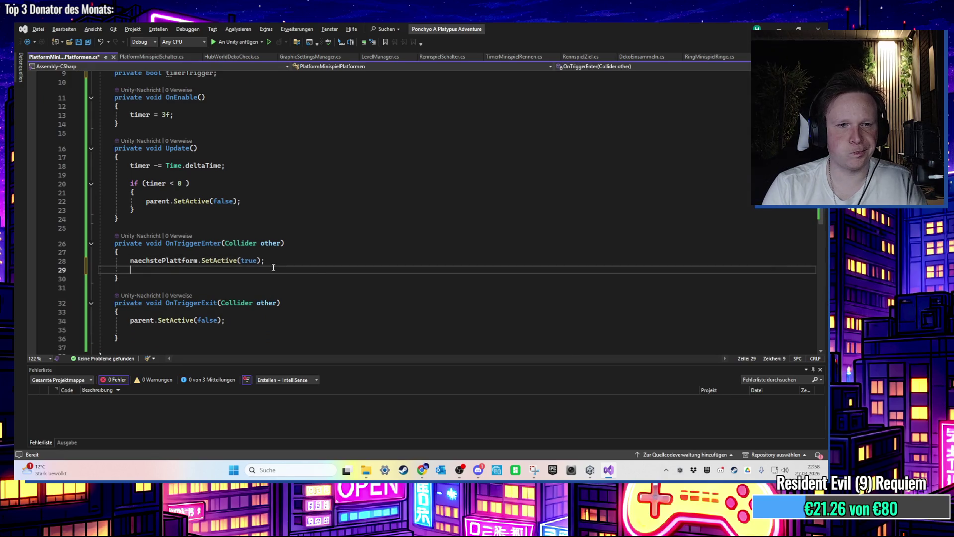
pyautogui.write('tim')
pyautogui.press('Tab')
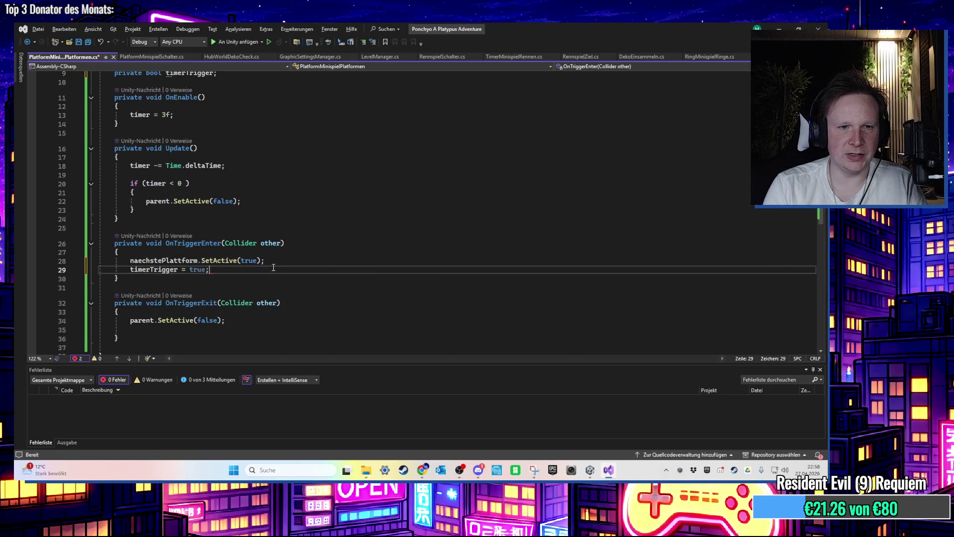
pyautogui.click(779, 29)
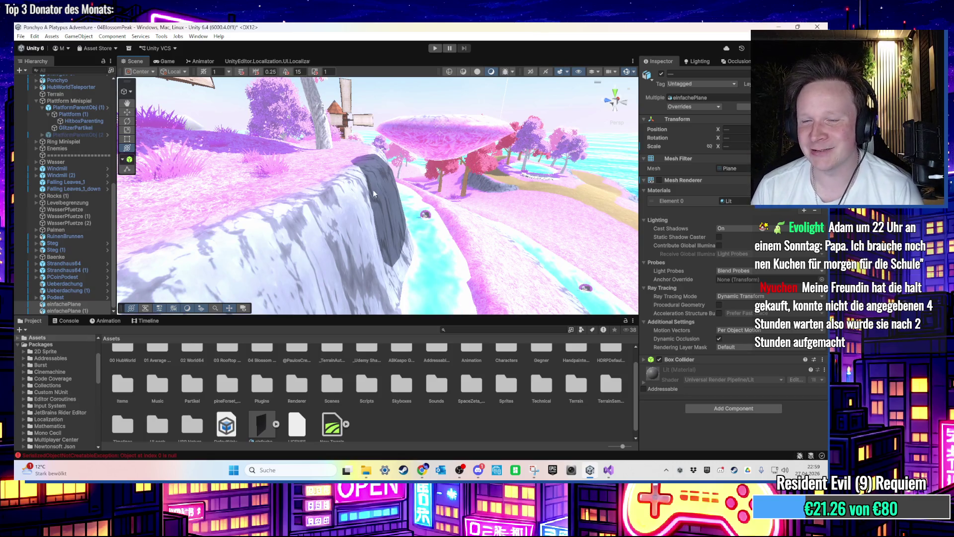
# Step: Play-test the timer change, steering the character with W, S and A, then stop and reopen the script
pyautogui.click(436, 48)
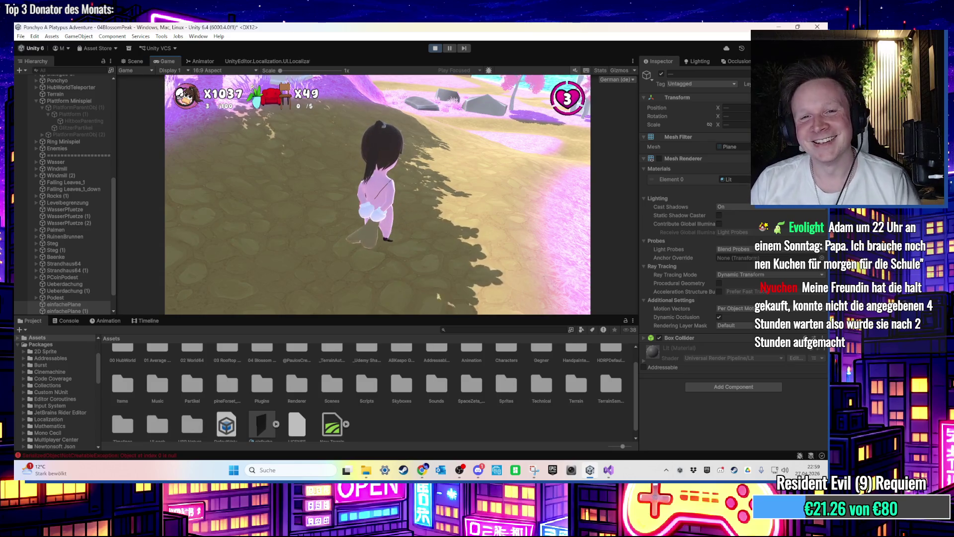
pyautogui.press('w')
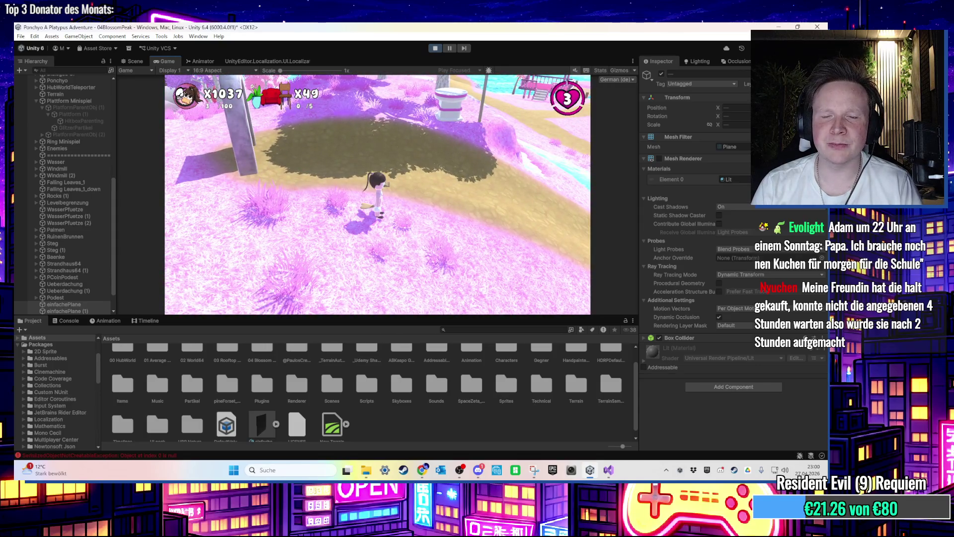
pyautogui.press('s')
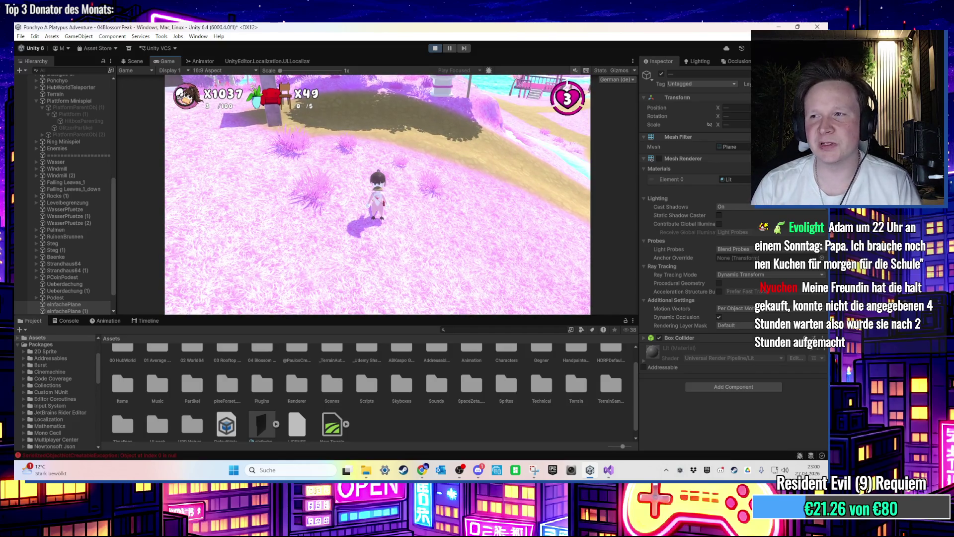
pyautogui.press('w')
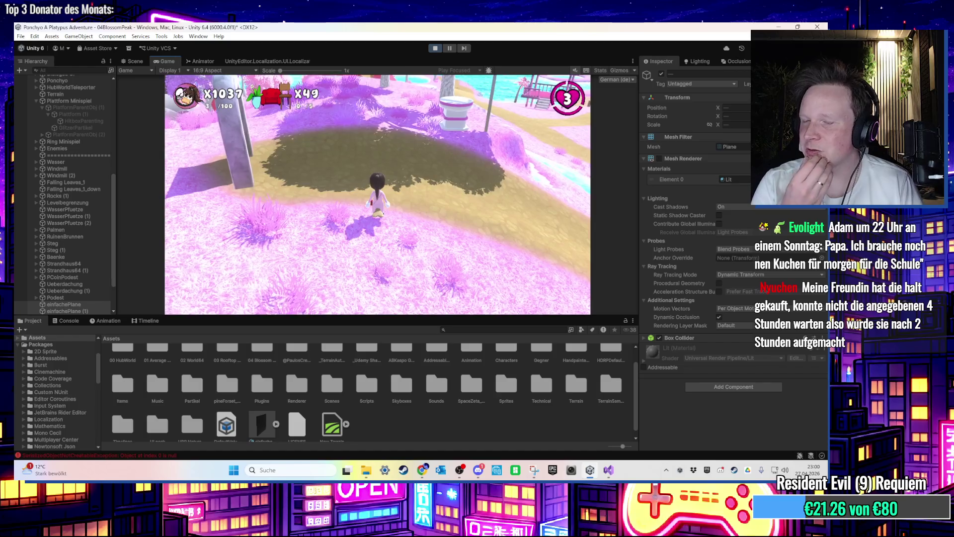
pyautogui.press('a')
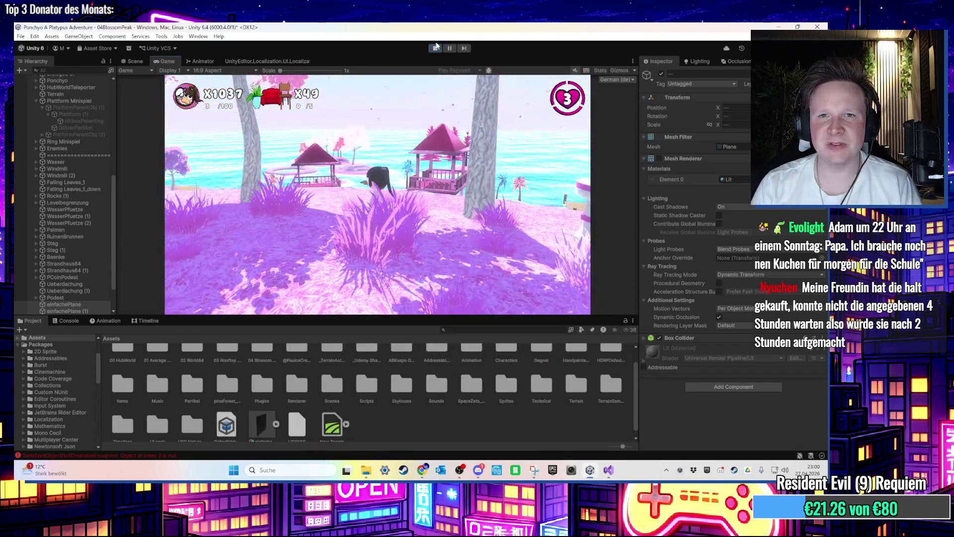
pyautogui.click(434, 48)
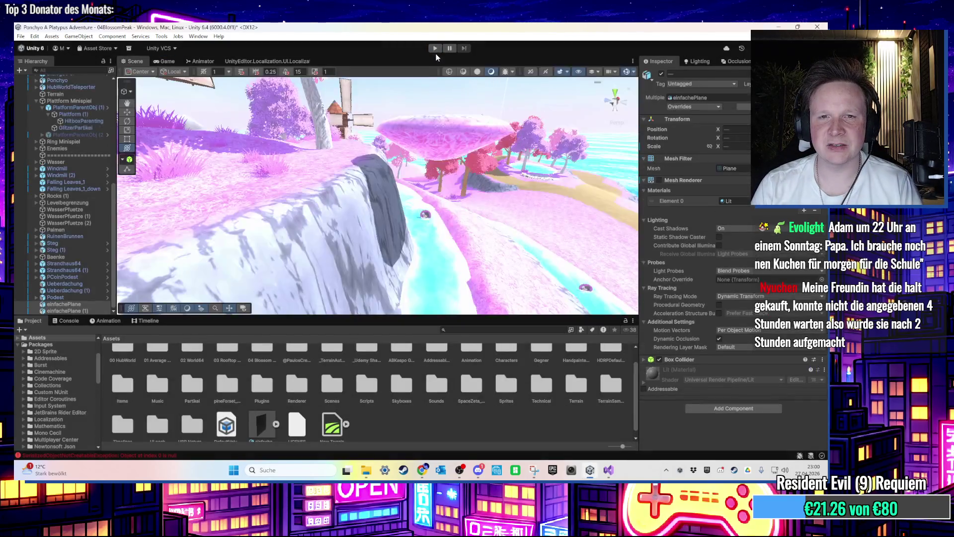
pyautogui.click(605, 471)
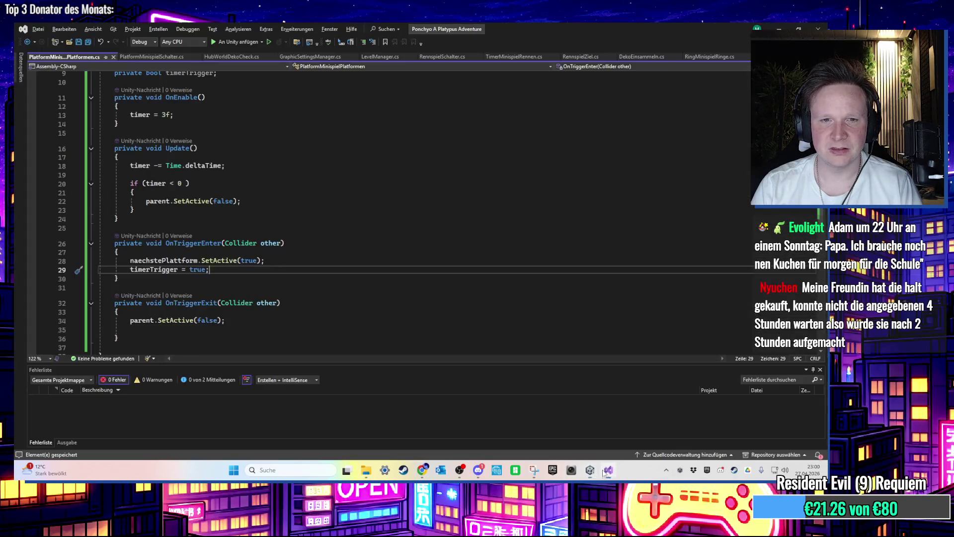
# Step: Make Update's vanish condition also require 'timerTrigger == true'
pyautogui.click(314, 312)
pyautogui.scroll(2, 314, 279)
pyautogui.click(216, 237)
pyautogui.press('Left')
pyautogui.write('& ')
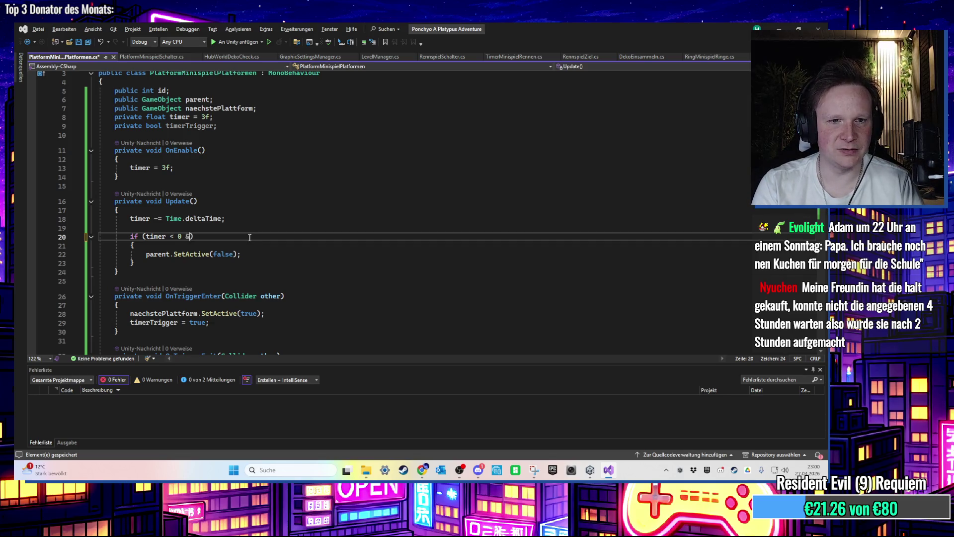
pyautogui.write('timerTrigger ==')
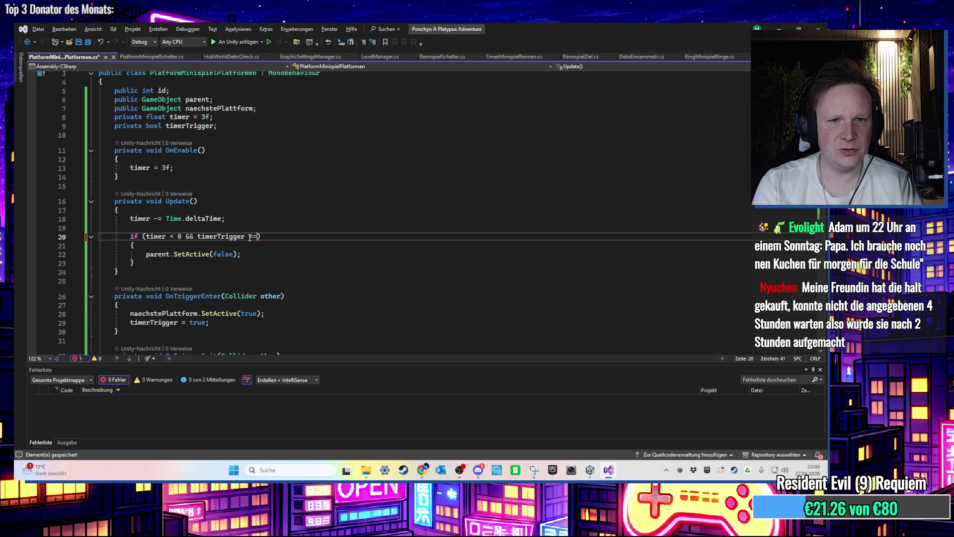
pyautogui.write(' true')
# Step: Add 'timerTrigger = false;' to OnEnable and return to Unity to recompile
pyautogui.scroll(1, 199, 192)
pyautogui.click(199, 193)
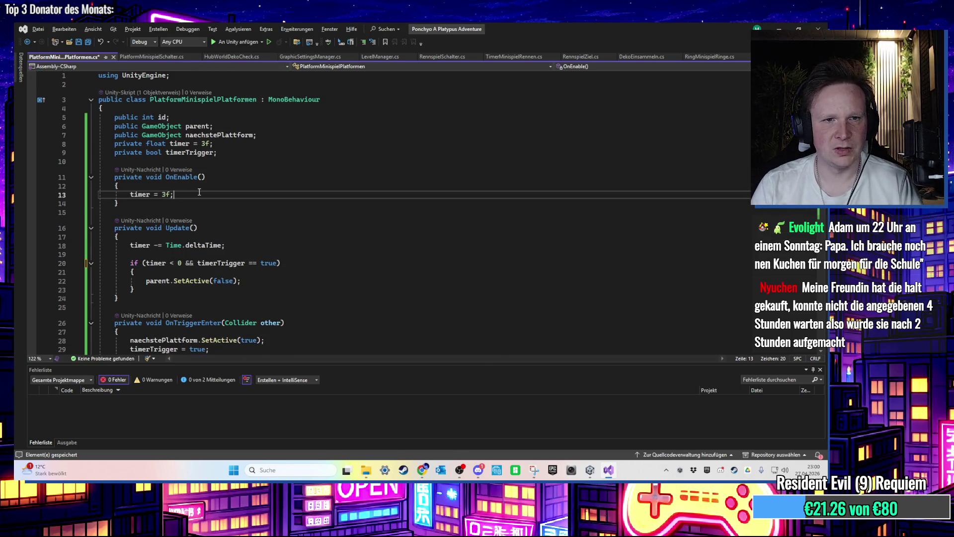
pyautogui.press('Home')
pyautogui.press('Return')
pyautogui.press('Return')
pyautogui.press('Up')
pyautogui.press('Up')
pyautogui.write('timer')
pyautogui.press('Escape')
pyautogui.press('Down')
pyautogui.press('Down')
pyautogui.press('Down')
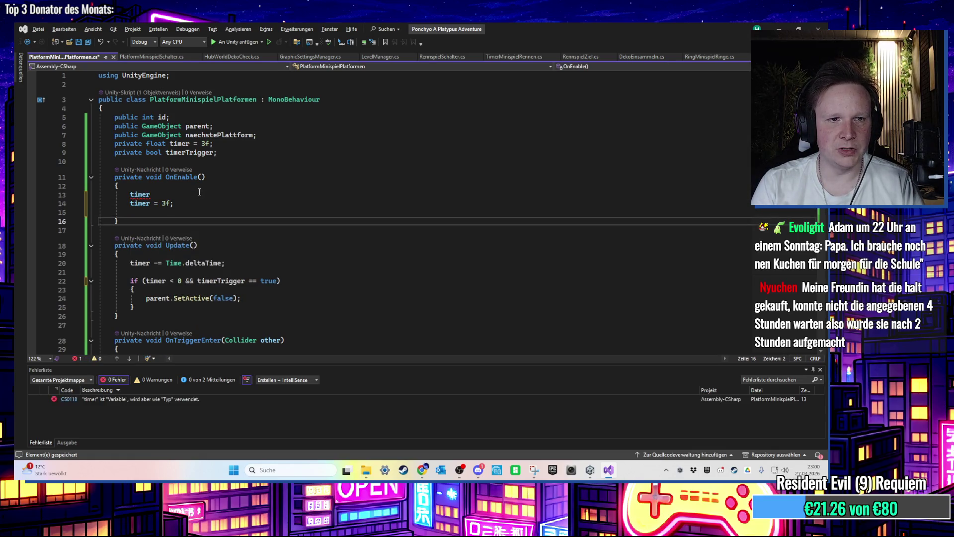
pyautogui.click(169, 194)
pyautogui.write('igger')
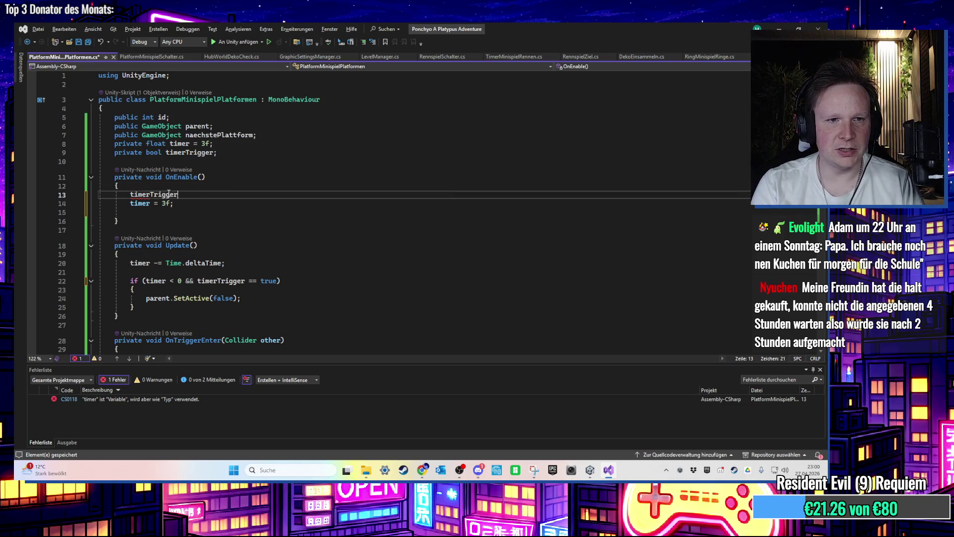
pyautogui.write(' = false;')
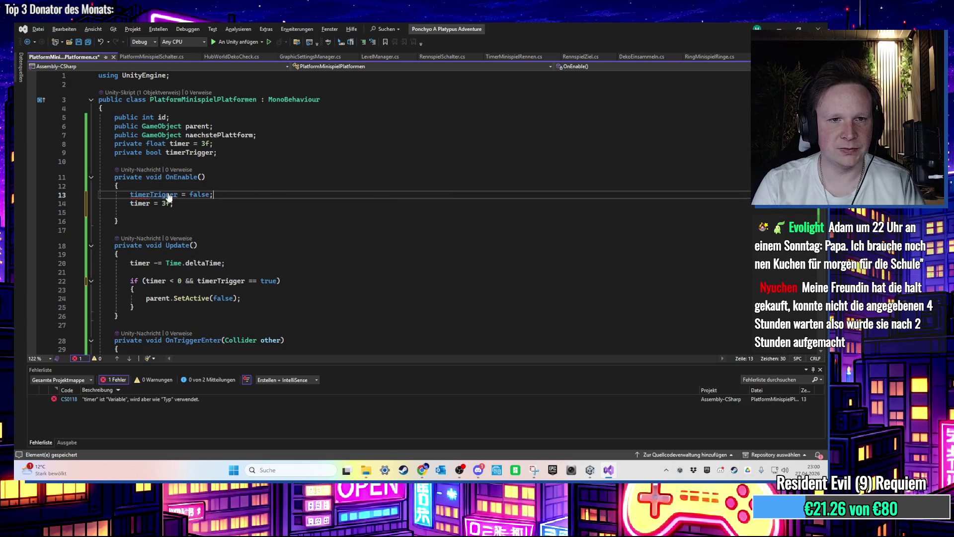
pyautogui.click(780, 24)
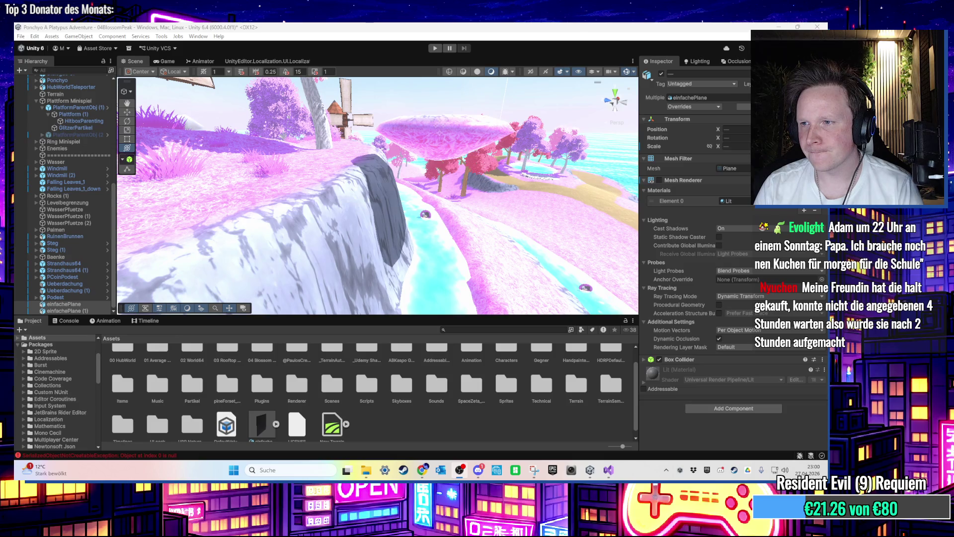
# Step: Play-test the timerTrigger reset, stop it, and zoom out over the waterfall area
pyautogui.click(435, 49)
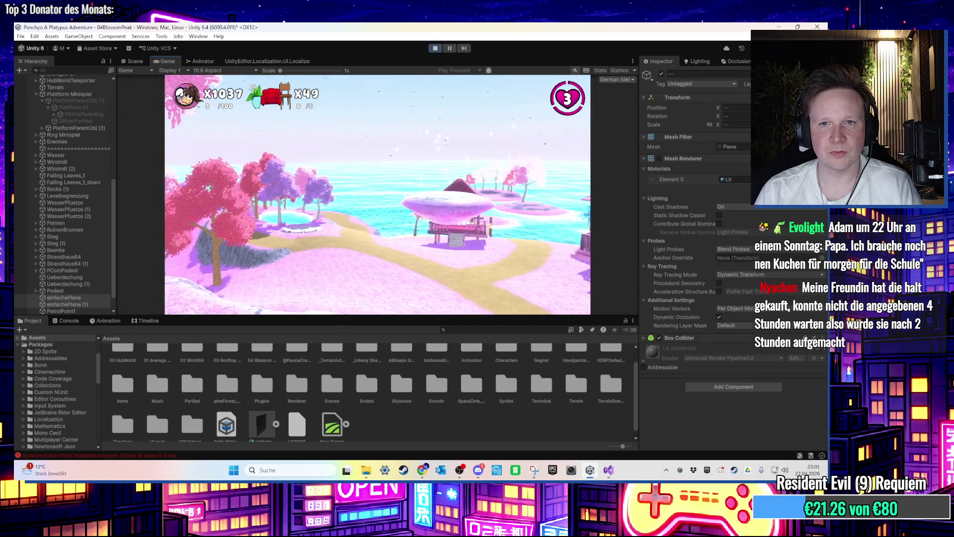
pyautogui.press('super')
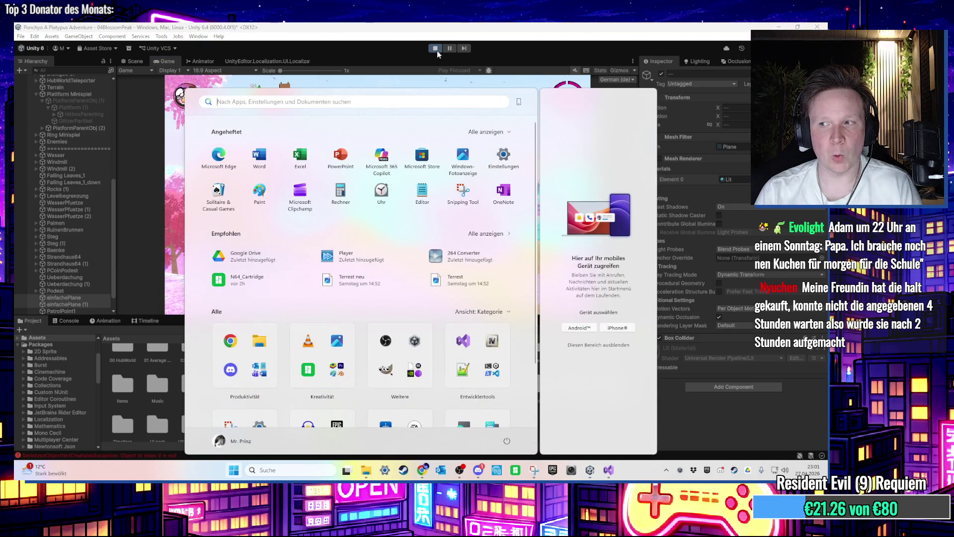
pyautogui.click(436, 49)
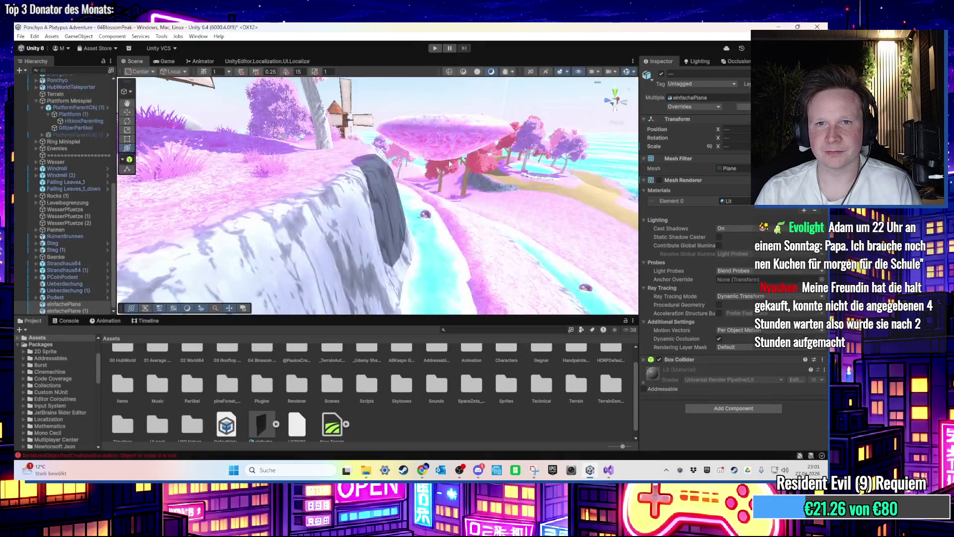
pyautogui.scroll(-3, 454, 209)
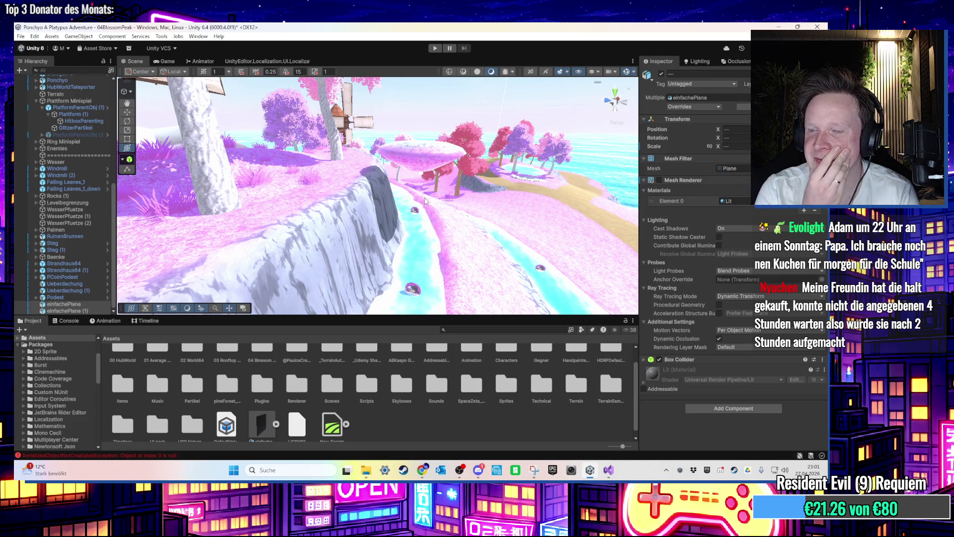
# Step: Insert a blank line in Update's timer-expired block above the parent deactivation
pyautogui.click(608, 469)
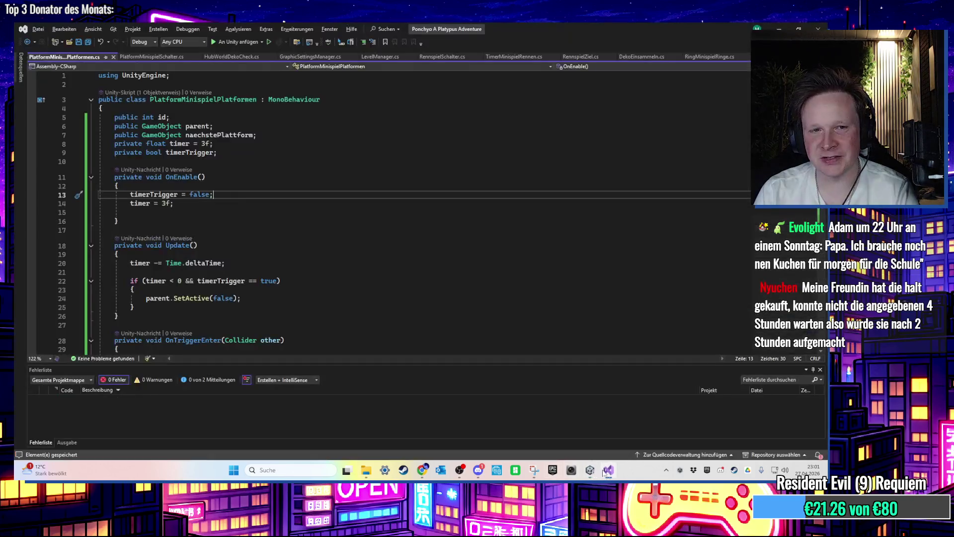
pyautogui.click(354, 288)
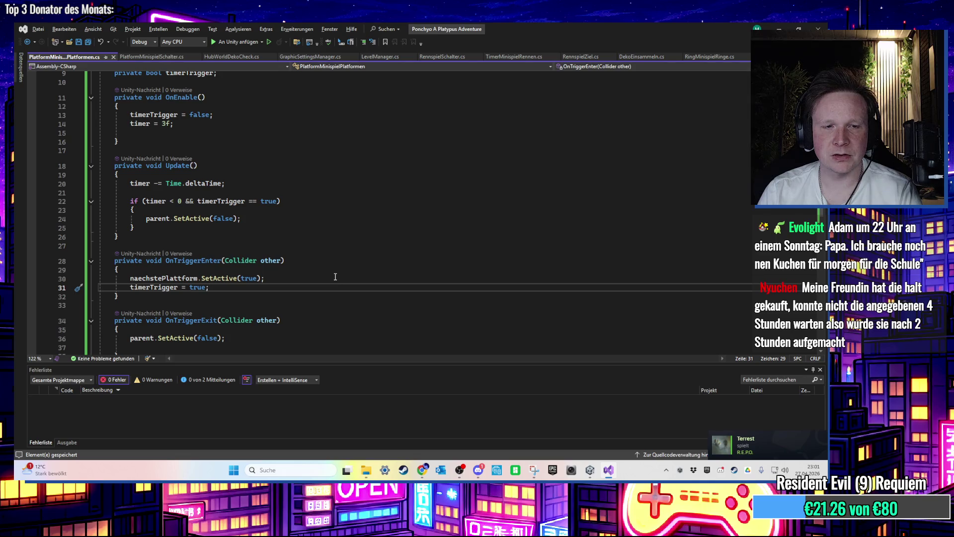
pyautogui.scroll(1, 335, 277)
pyautogui.click(261, 237)
pyautogui.press('Return')
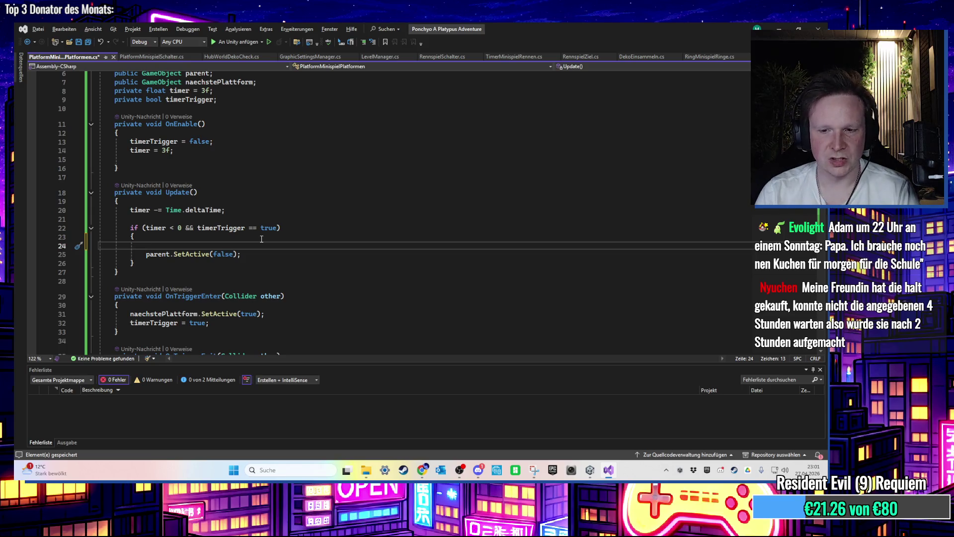
pyautogui.click(590, 470)
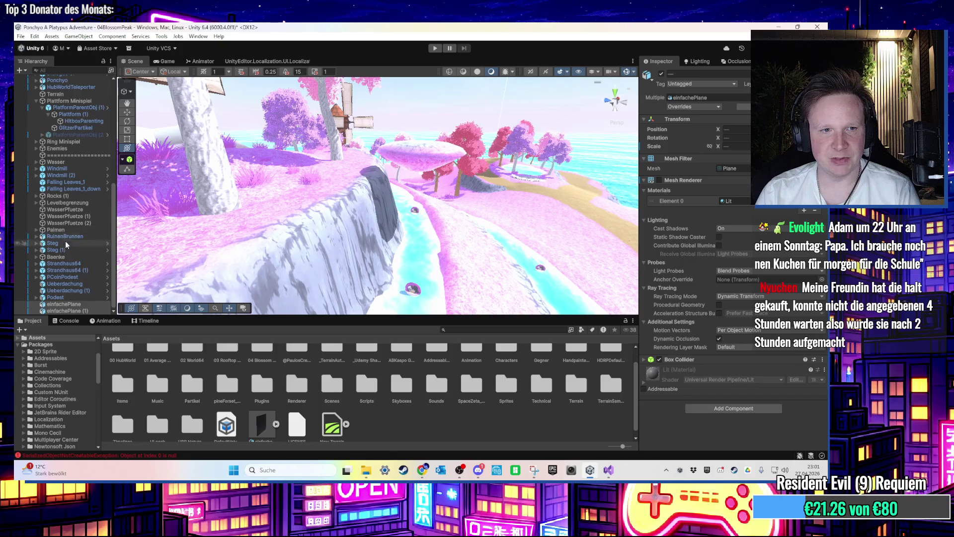
# Step: Select HitboxParenting in the Hierarchy to inspect its scripts
pyautogui.scroll(5, 80, 253)
pyautogui.scroll(4, 79, 243)
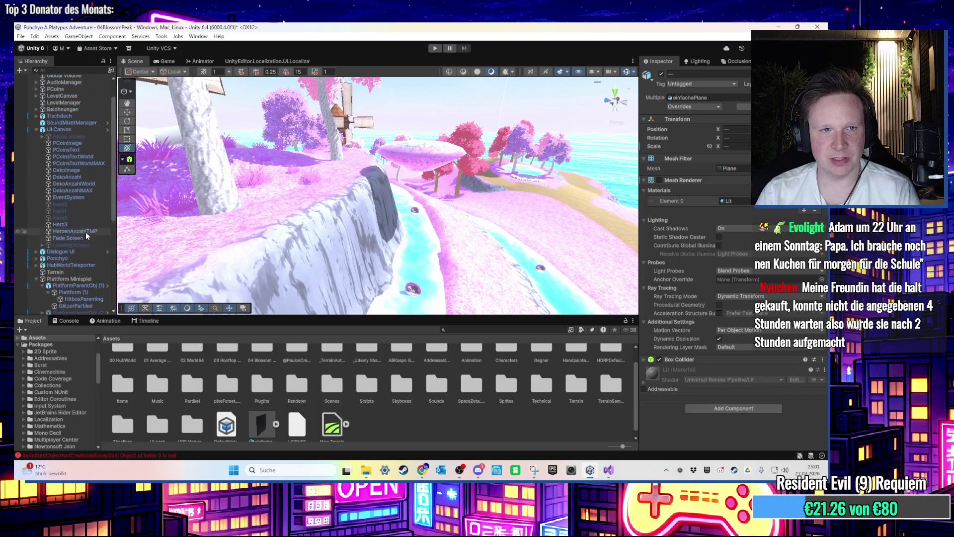
pyautogui.scroll(-2, 85, 234)
pyautogui.click(82, 249)
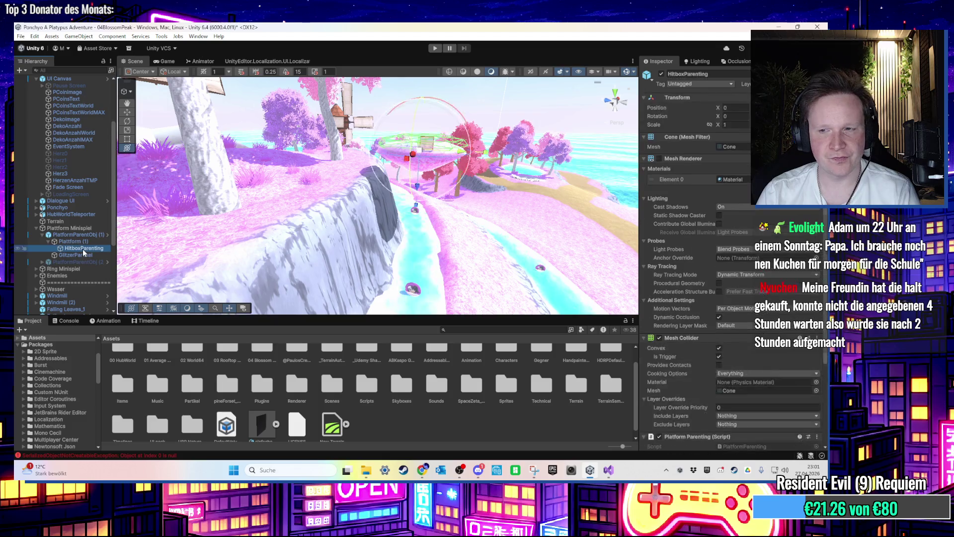
pyautogui.scroll(-5, 777, 363)
# Step: Try typing a parent detach call in Update, then delete it and the blank line
pyautogui.click(608, 470)
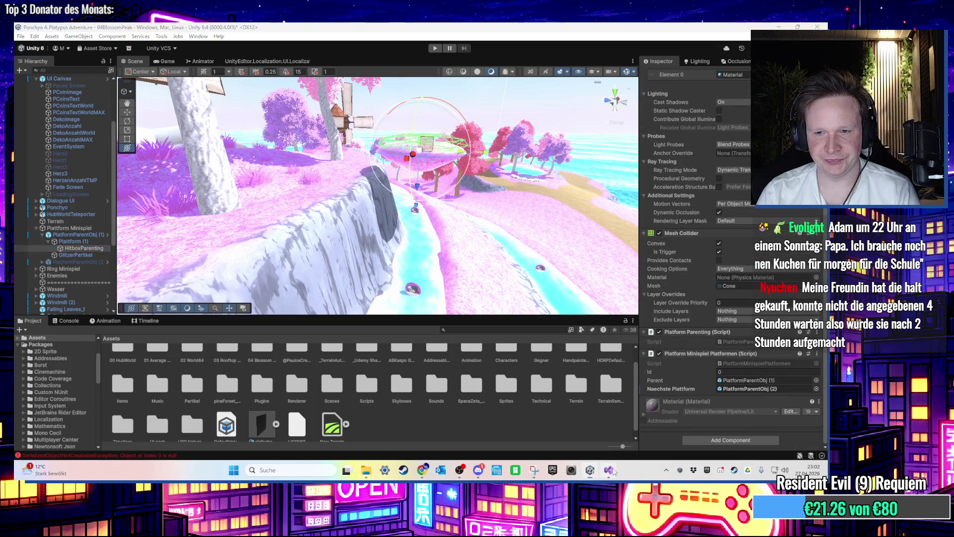
pyautogui.write('this.')
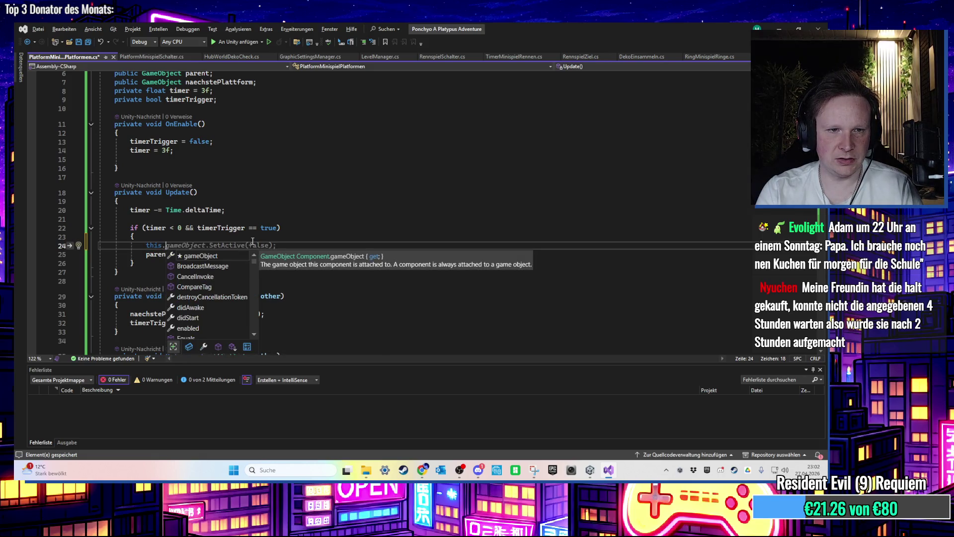
pyautogui.press('BackSpace')
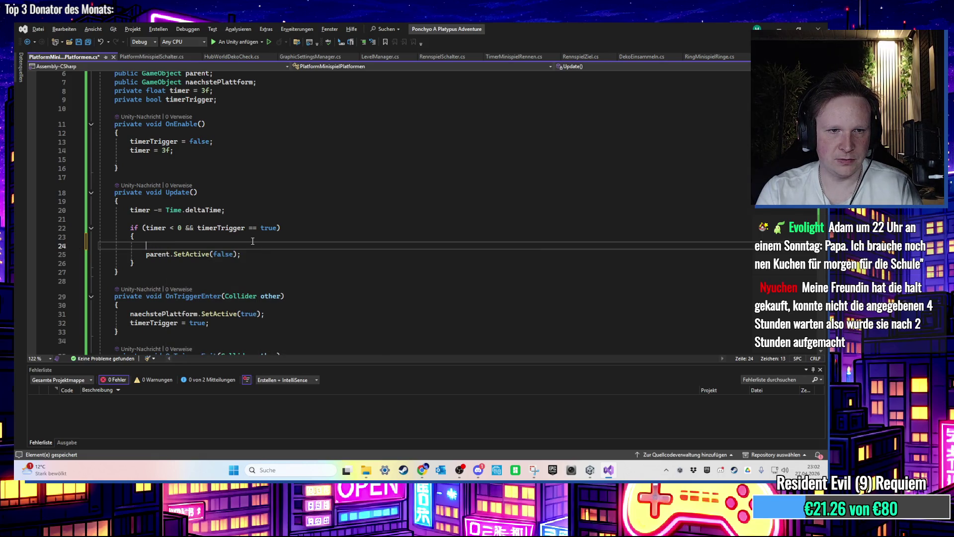
pyautogui.press('BackSpace')
pyautogui.press('BackSpace')
pyautogui.press('Return')
pyautogui.write('parent.det')
pyautogui.press('BackSpace')
pyautogui.press('BackSpace')
pyautogui.press('BackSpace')
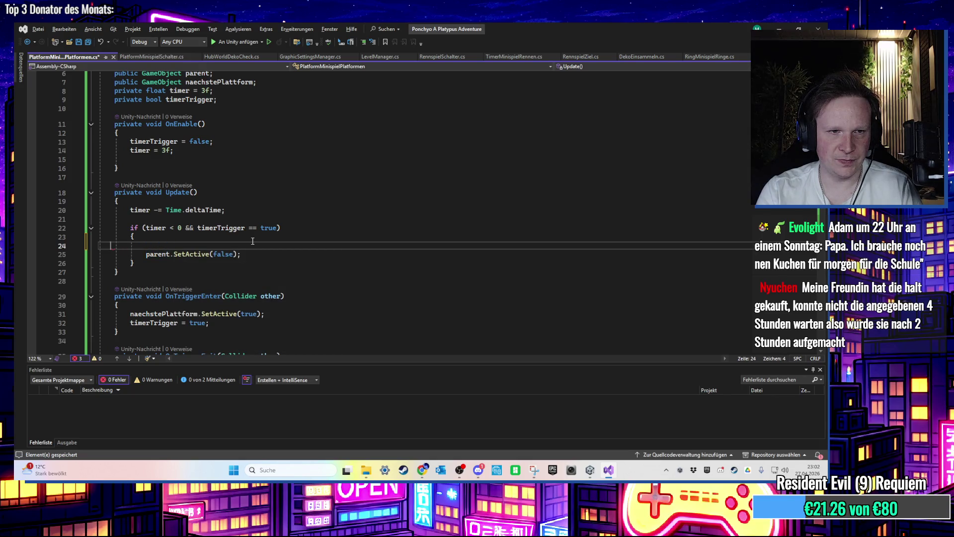
pyautogui.press('BackSpace')
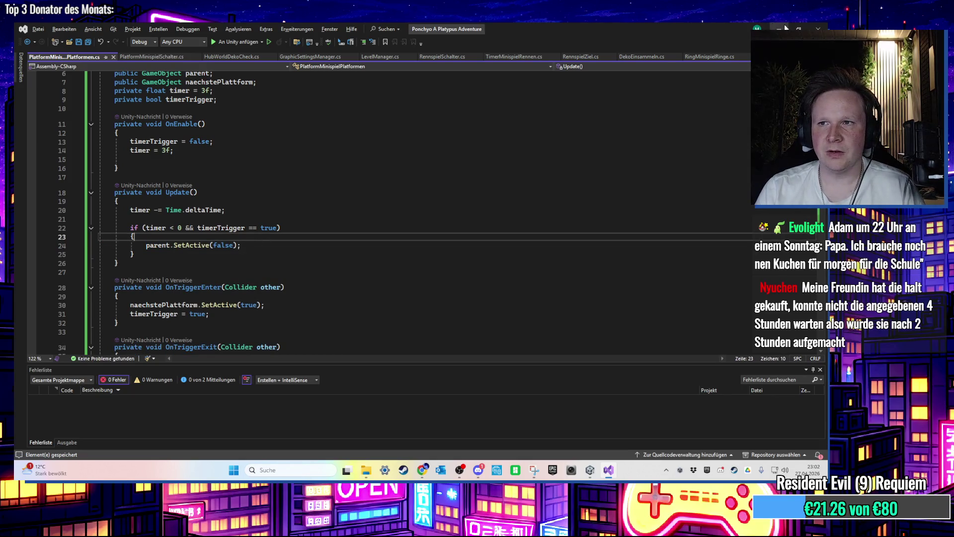
# Step: Open the Platform Parenting component's script via Edit Script
pyautogui.hotkey('alt', 'Tab')
pyautogui.click(817, 353)
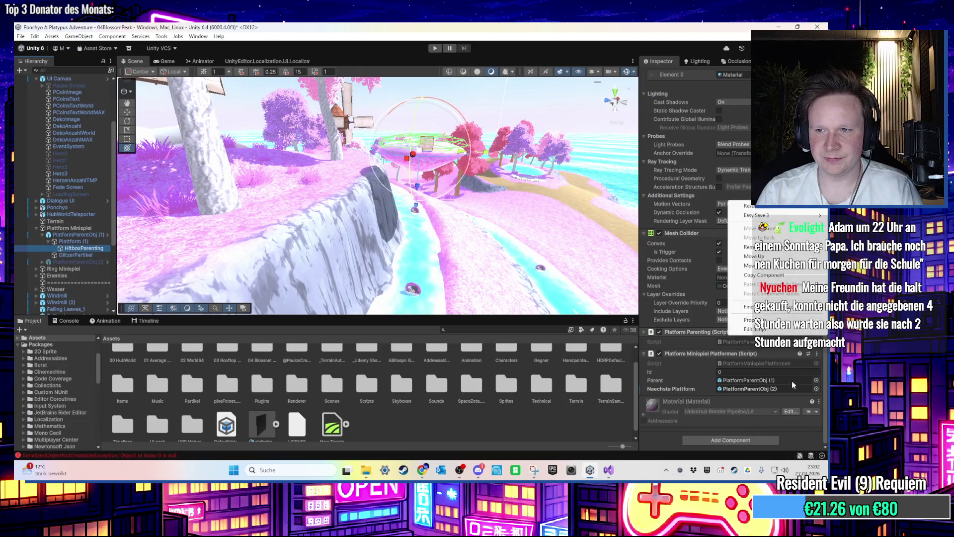
pyautogui.click(781, 331)
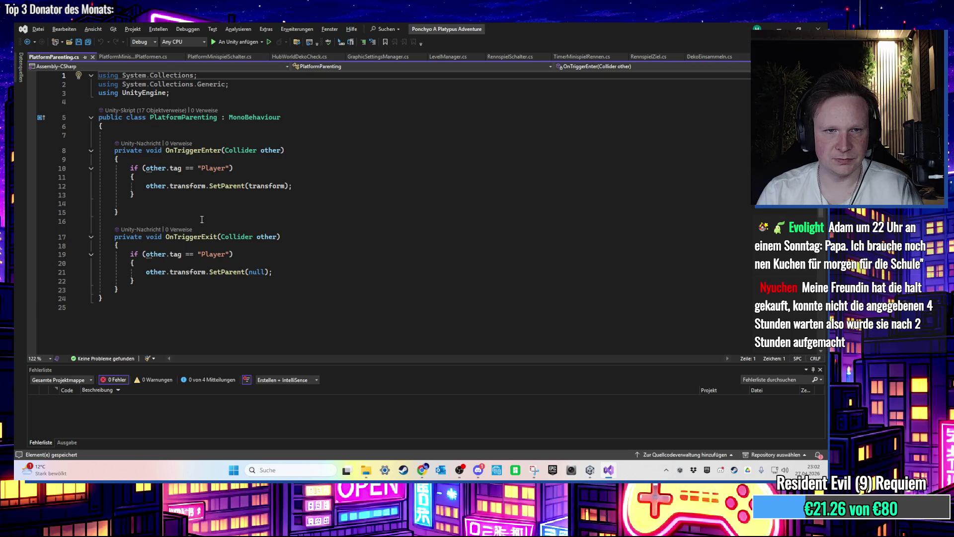
# Step: Copy PlatformParenting's Player unparenting check and paste it into the timer-expired block
pyautogui.moveTo(174, 197); pyautogui.dragTo(100, 167)
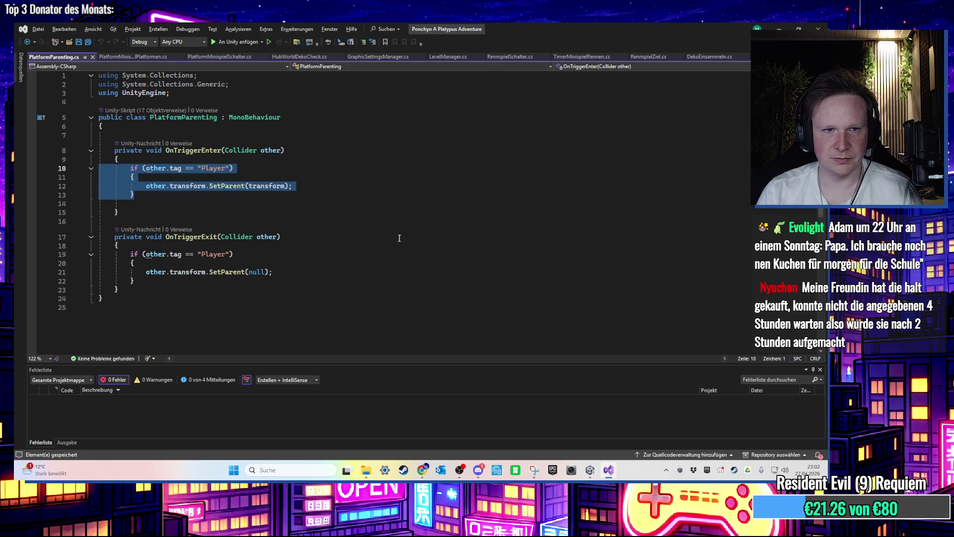
pyautogui.click(266, 208)
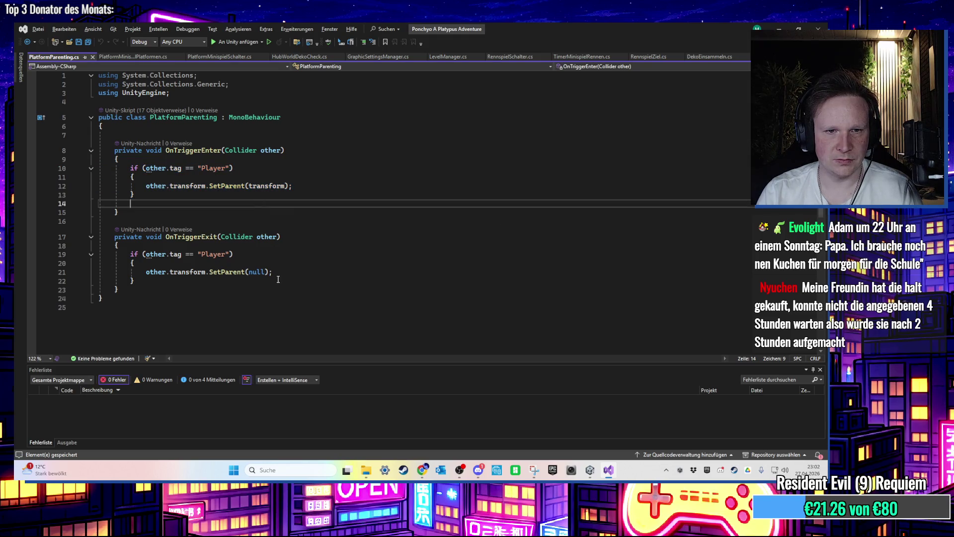
pyautogui.moveTo(274, 280); pyautogui.dragTo(99, 254)
pyautogui.hotkey('ctrl', 'c')
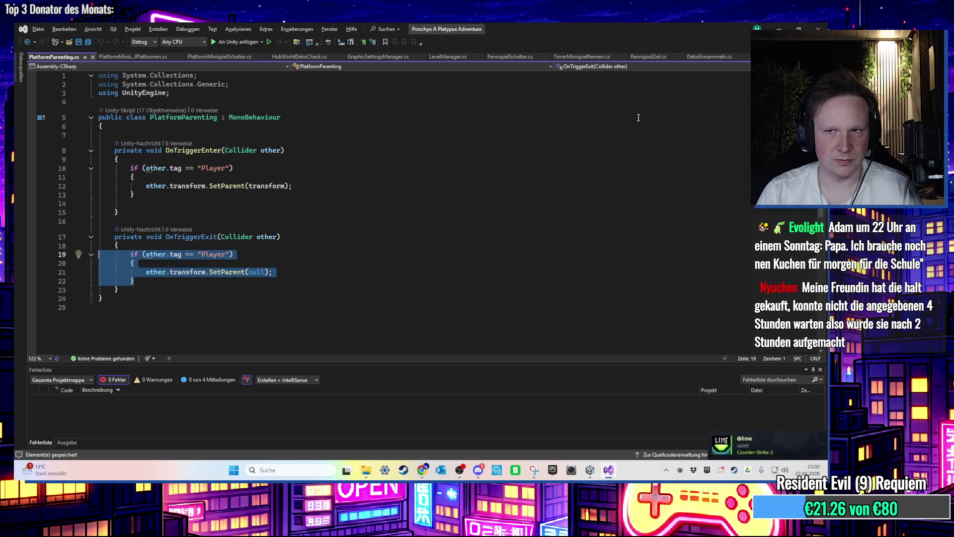
pyautogui.click(126, 57)
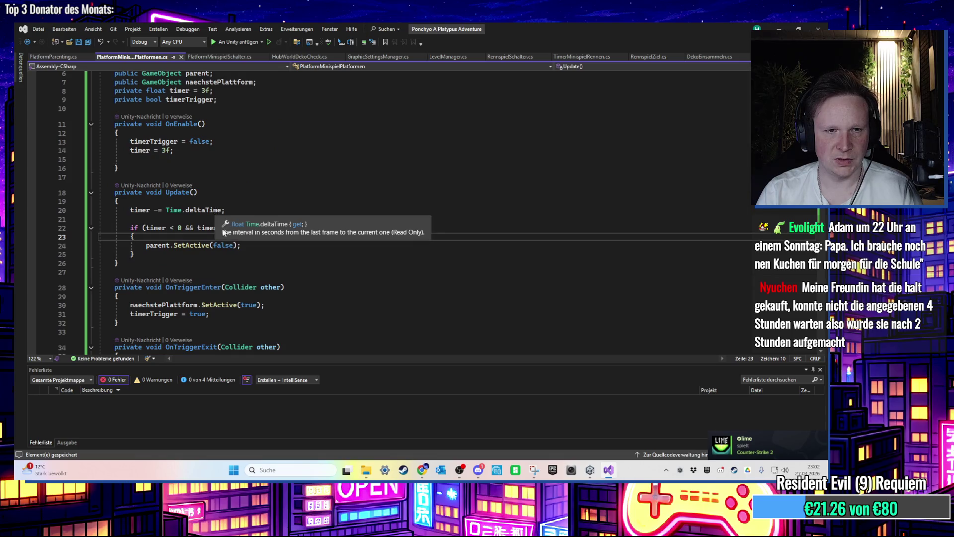
pyautogui.press('Return')
pyautogui.hotkey('ctrl', 'v')
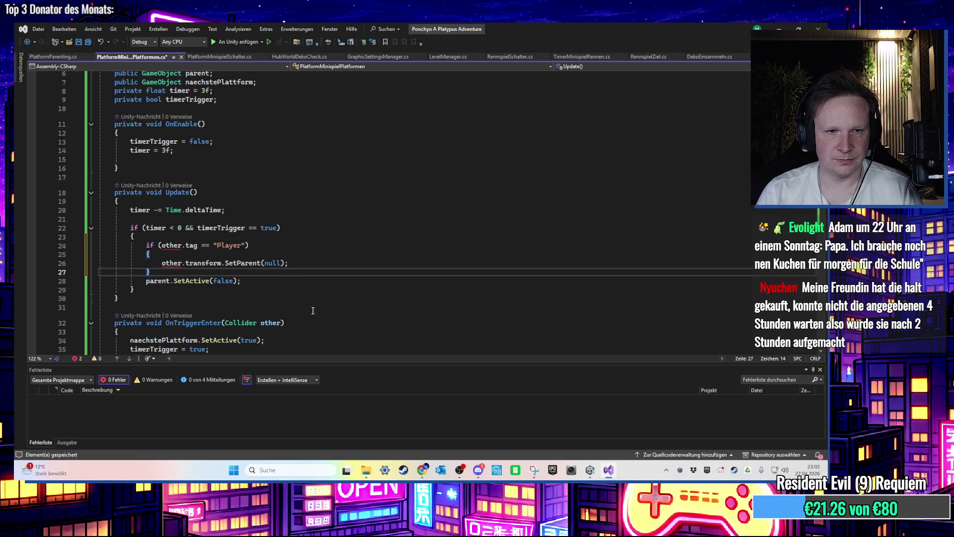
# Step: Cut the pasted check, try pasting it below Update, then undo that paste
pyautogui.moveTo(177, 271); pyautogui.dragTo(22, 244)
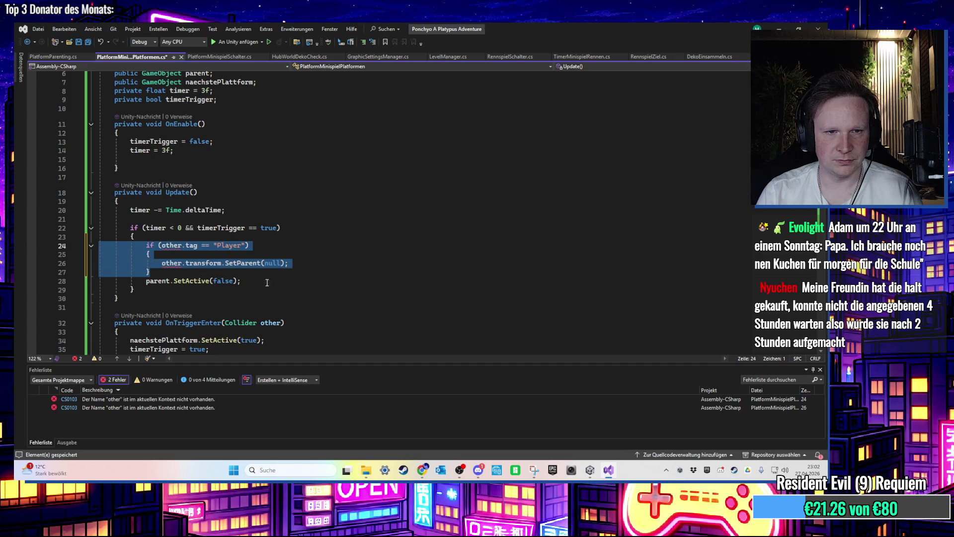
pyautogui.hotkey('ctrl', 'x')
pyautogui.scroll(-2, 239, 298)
pyautogui.click(225, 313)
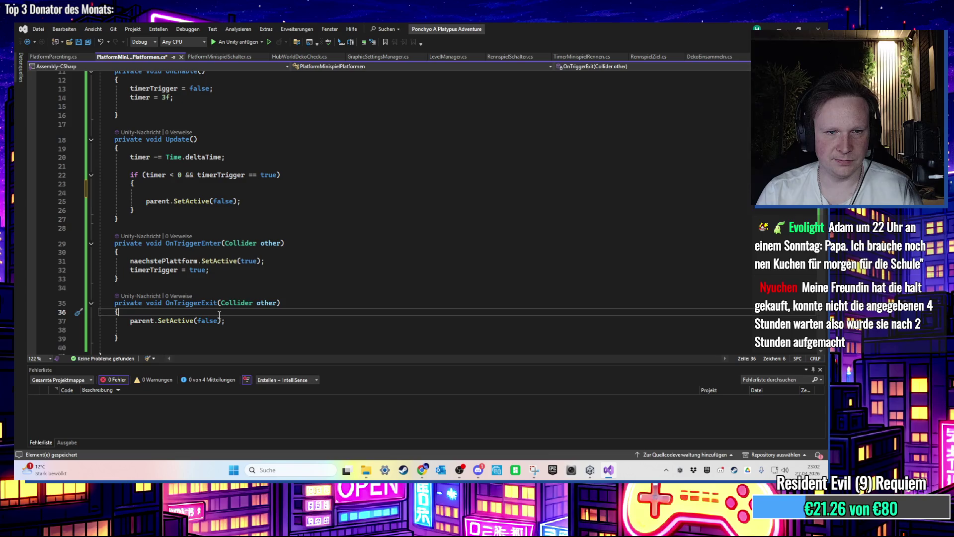
pyautogui.click(234, 219)
pyautogui.press('Return')
pyautogui.hotkey('ctrl', 'v')
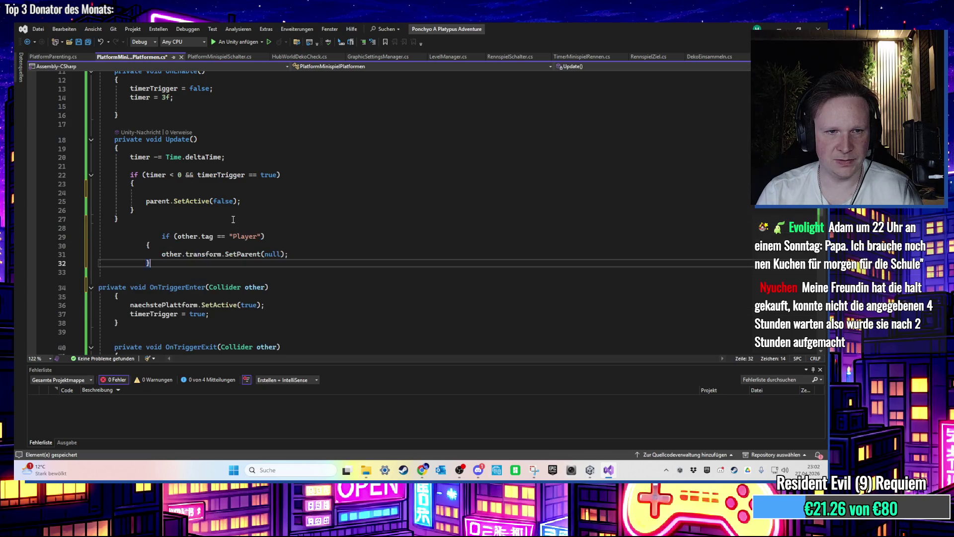
pyautogui.hotkey('ctrl', 'z')
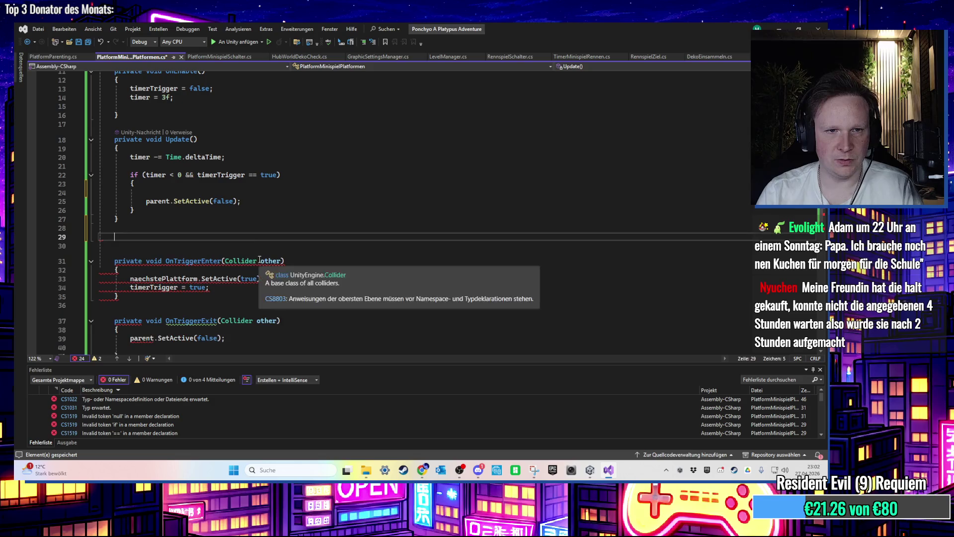
# Step: Paste the Player unparenting check back above parent.SetActive(false) in the timer-expired block
pyautogui.click(251, 192)
pyautogui.hotkey('ctrl', 'v')
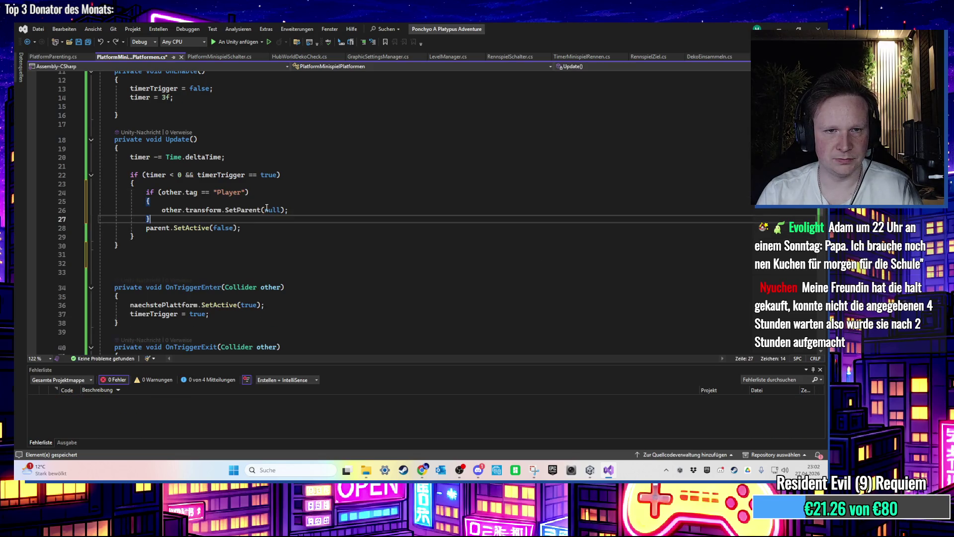
pyautogui.scroll(1, 263, 218)
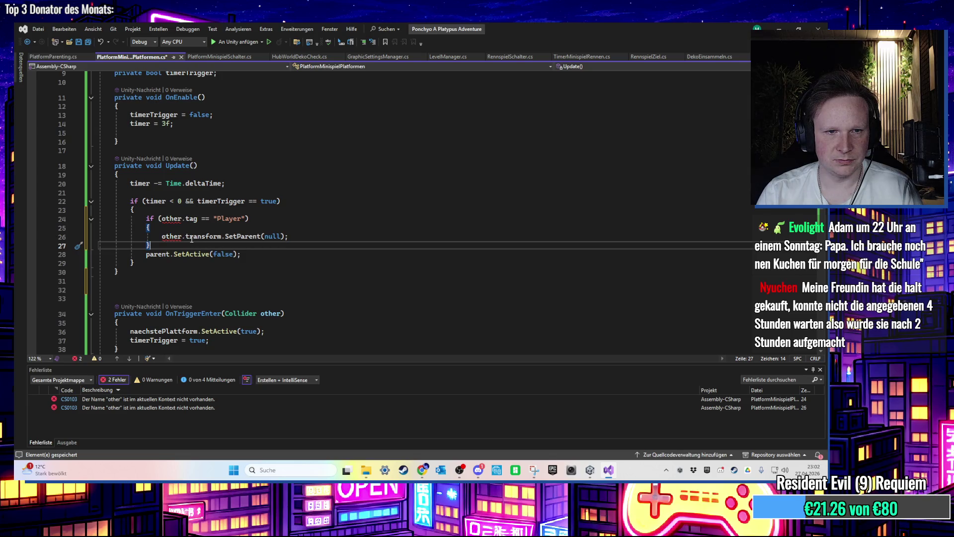
pyautogui.scroll(3, 191, 239)
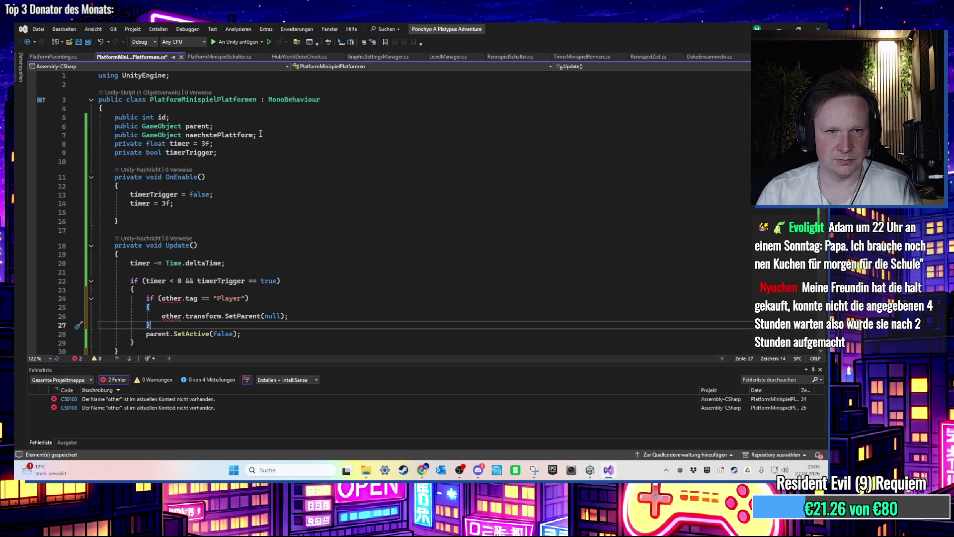
# Step: Add a 'public GameObject thePlayer;' field below the id field
pyautogui.click(228, 120)
pyautogui.press('Return')
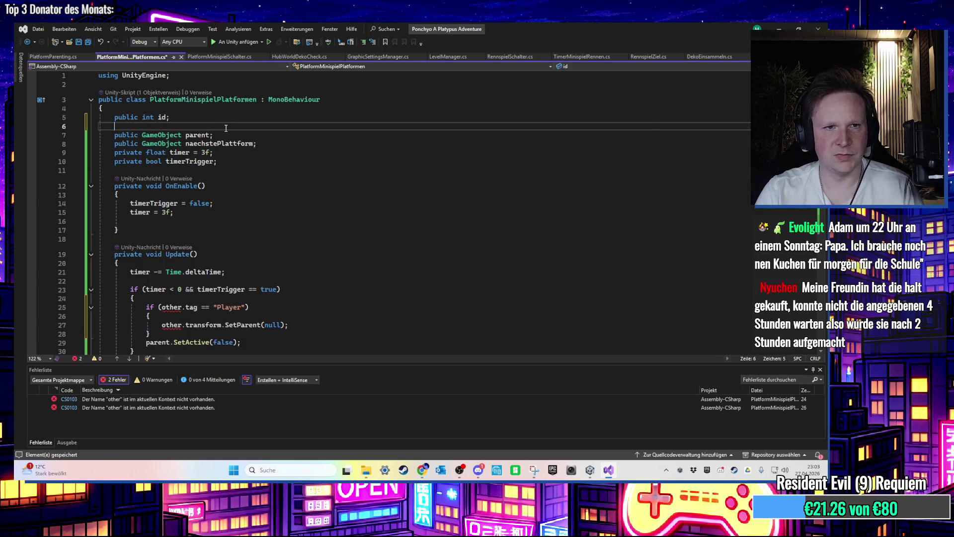
pyautogui.write('public GameObject')
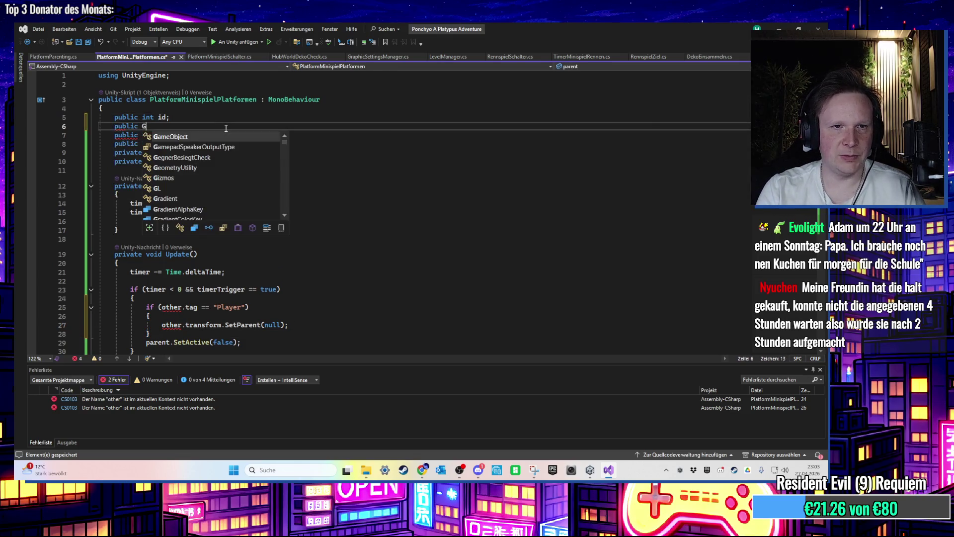
pyautogui.write(' p')
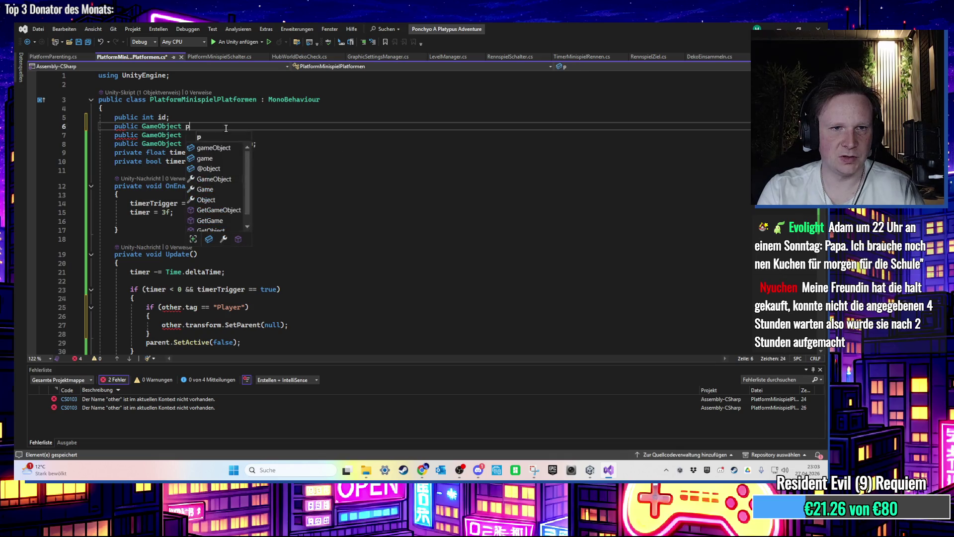
pyautogui.press('BackSpace')
pyautogui.write('thePl')
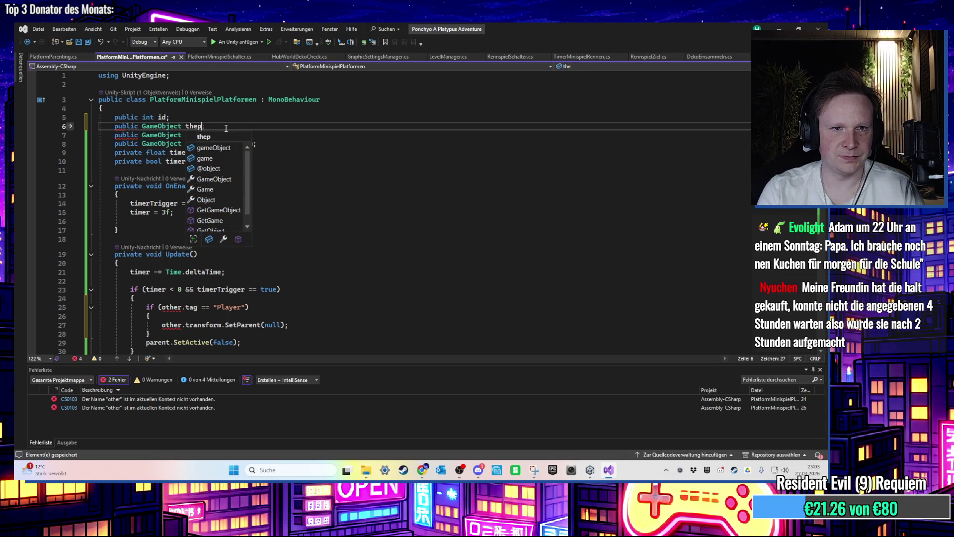
pyautogui.write('r;')
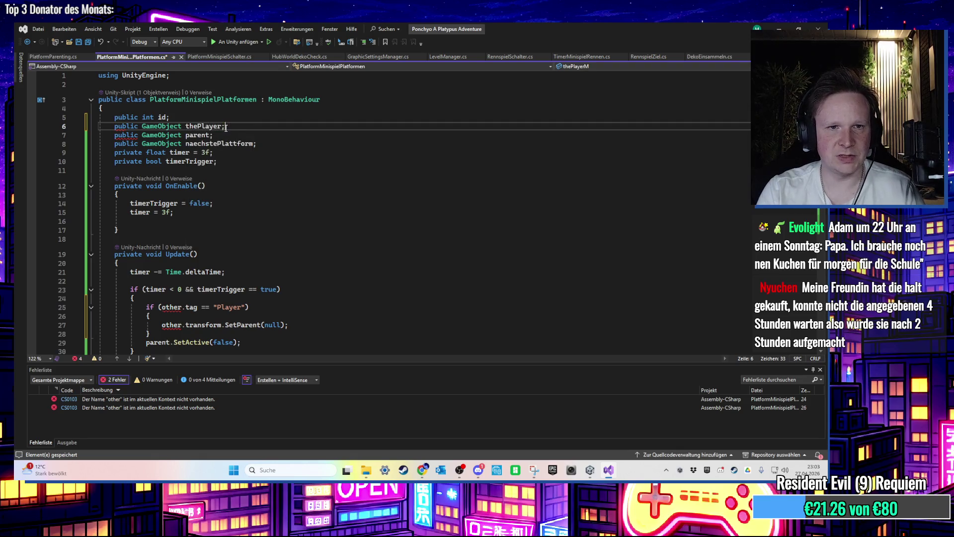
# Step: Replace 'other' with thePlayer and delete the Player tag check with its braces
pyautogui.scroll(-3, 216, 249)
pyautogui.doubleClick(179, 245)
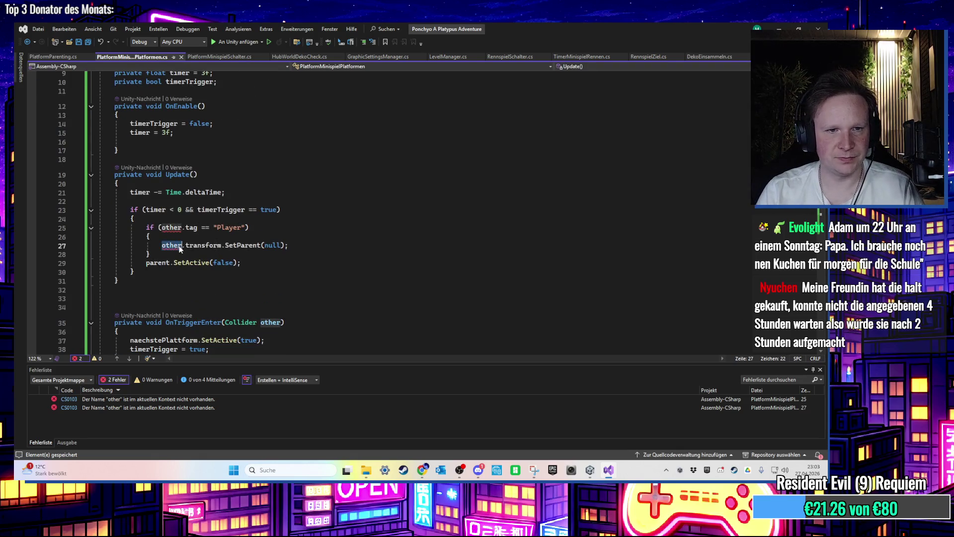
pyautogui.write('the')
pyautogui.press('Tab')
pyautogui.moveTo(102, 238)
pyautogui.mouseDown()
pyautogui.moveTo(100, 211)
pyautogui.moveTo(99, 218)
pyautogui.mouseUp()
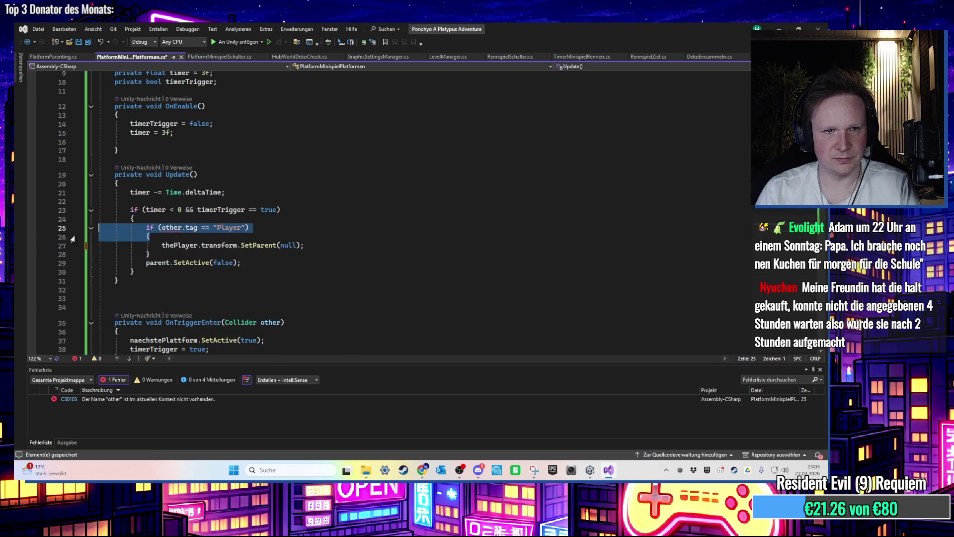
pyautogui.press('Delete')
pyautogui.press('Delete')
pyautogui.press('Home')
pyautogui.press('BackSpace')
pyautogui.press('BackSpace')
pyautogui.press('BackSpace')
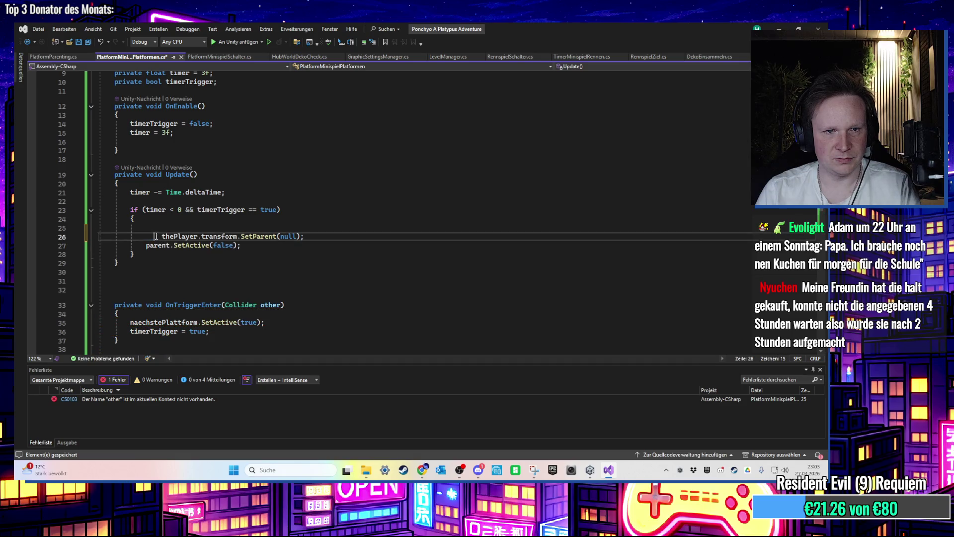
# Step: Remove the leftover empty line and save the script with zero errors
pyautogui.click(149, 228)
pyautogui.press('Delete')
pyautogui.click(266, 236)
pyautogui.hotkey('ctrl', 's')
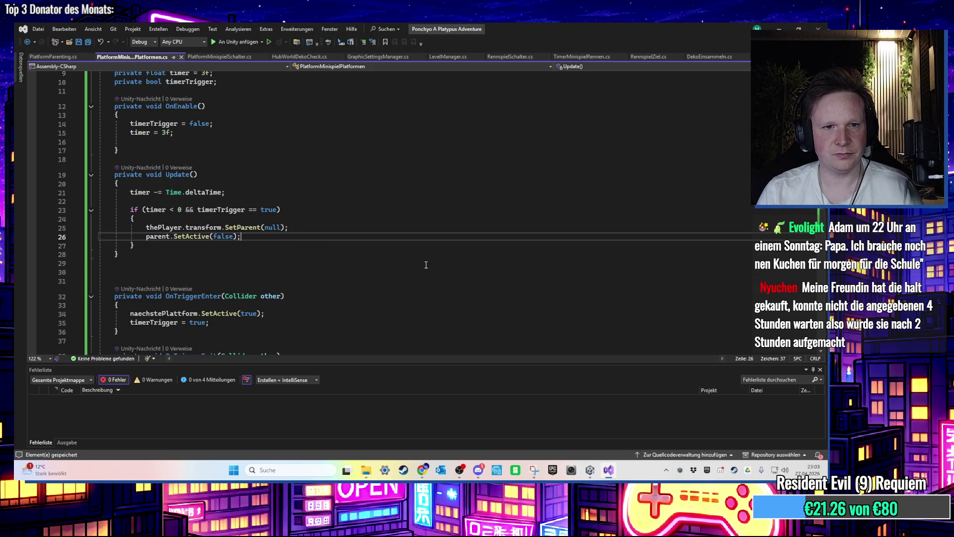
pyautogui.scroll(1, 421, 262)
pyautogui.scroll(2, 389, 262)
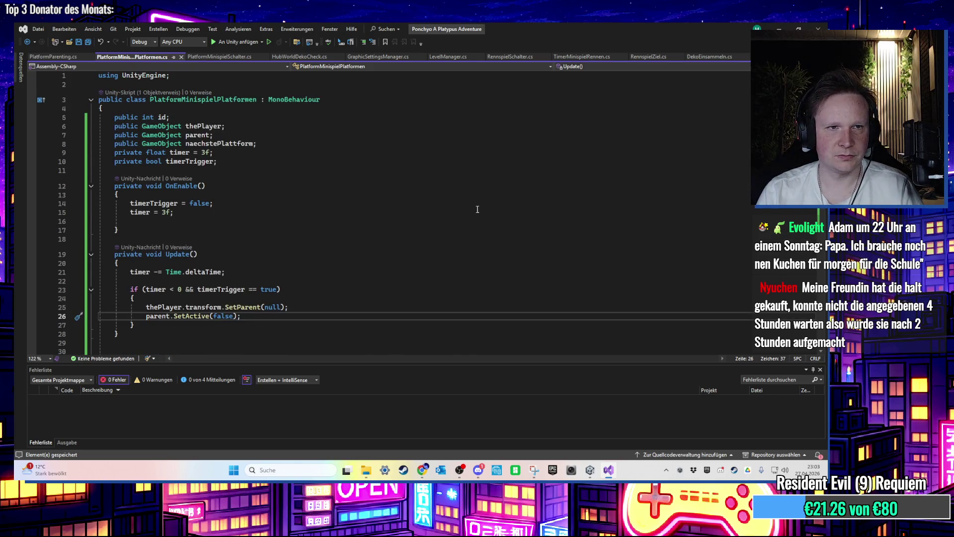
pyautogui.scroll(-3, 466, 206)
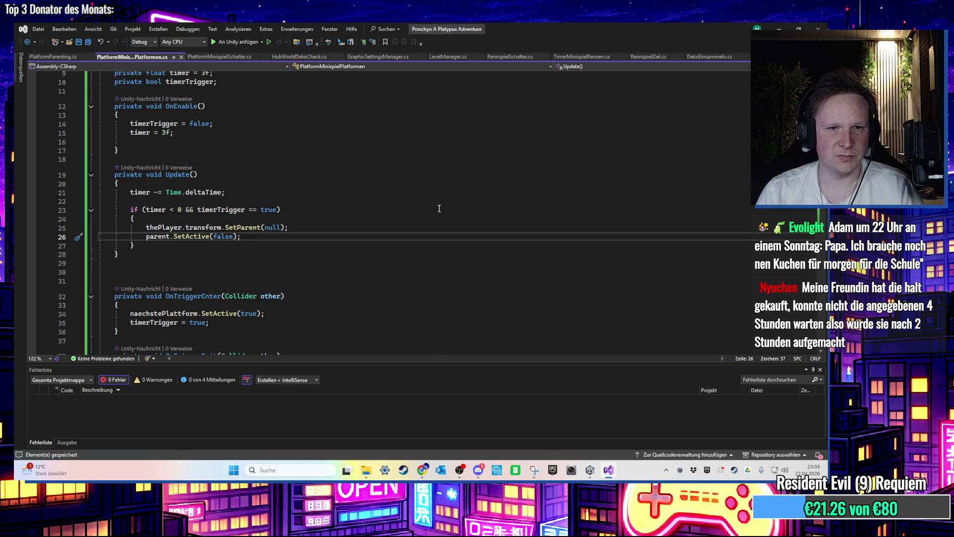
pyautogui.click(608, 471)
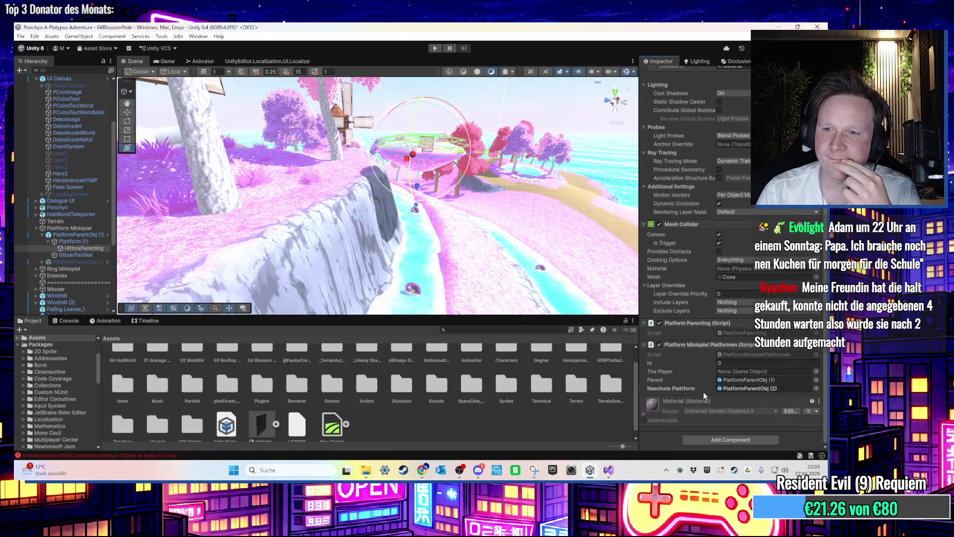
# Step: Drag Ponchyo from the Hierarchy into the hitbox's The Player field
pyautogui.scroll(3, 70, 204)
pyautogui.scroll(-2, 74, 208)
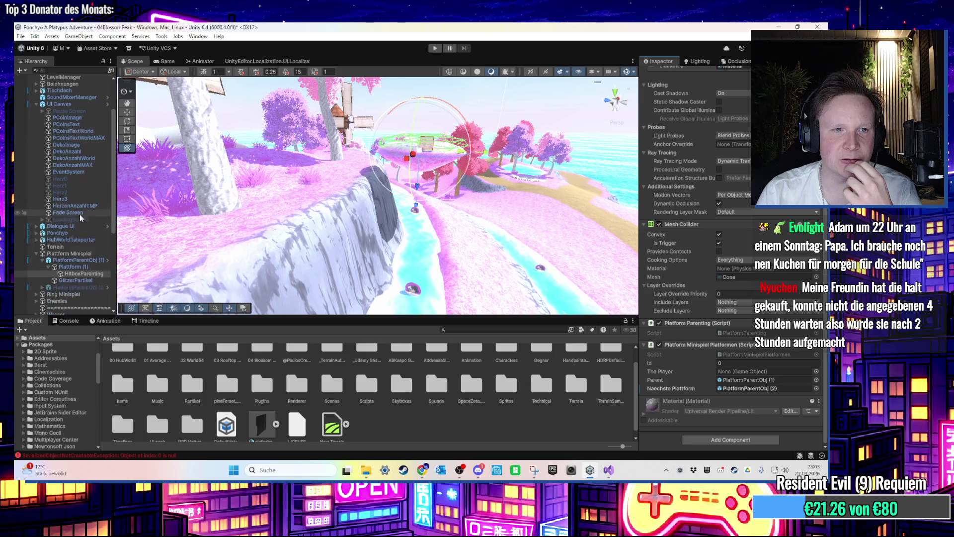
pyautogui.moveTo(70, 232); pyautogui.dragTo(738, 372)
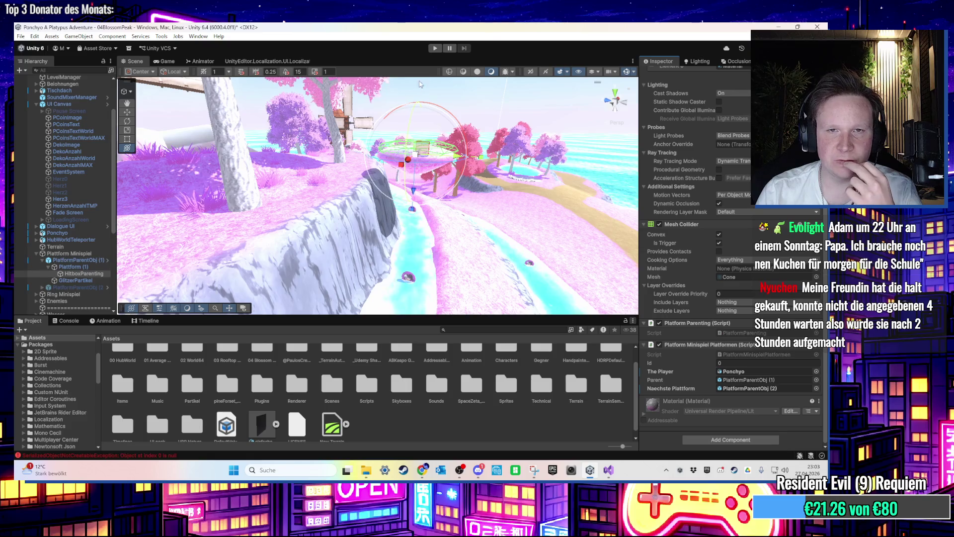
# Step: Play-test the platform minigame, stop it, and select the Plattform Minispiel group
pyautogui.click(436, 48)
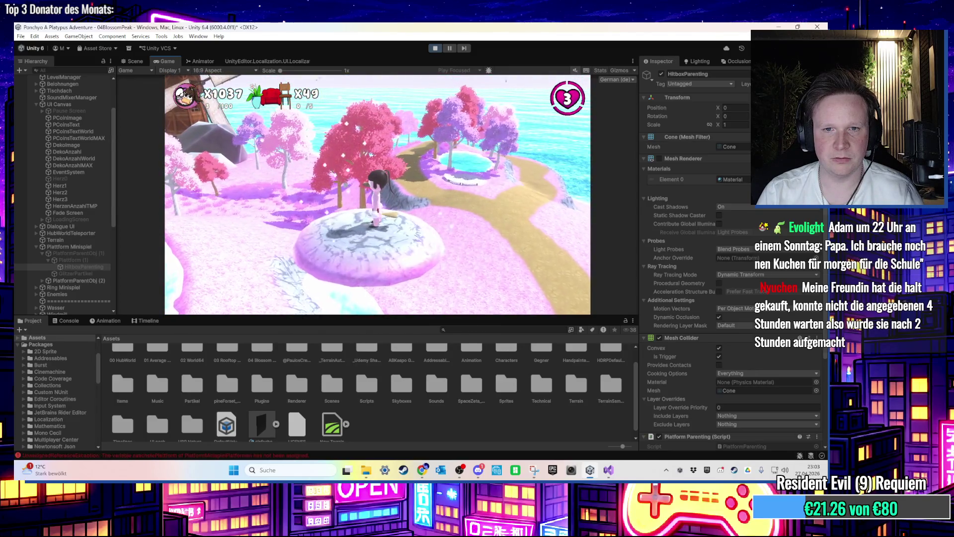
pyautogui.press('super')
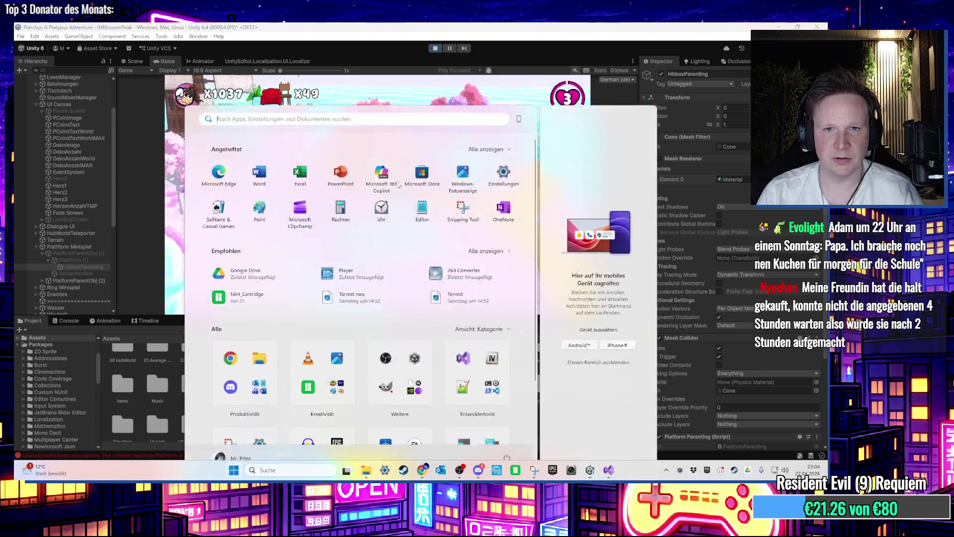
pyautogui.press('Escape')
pyautogui.hotkey('ctrl', 'p')
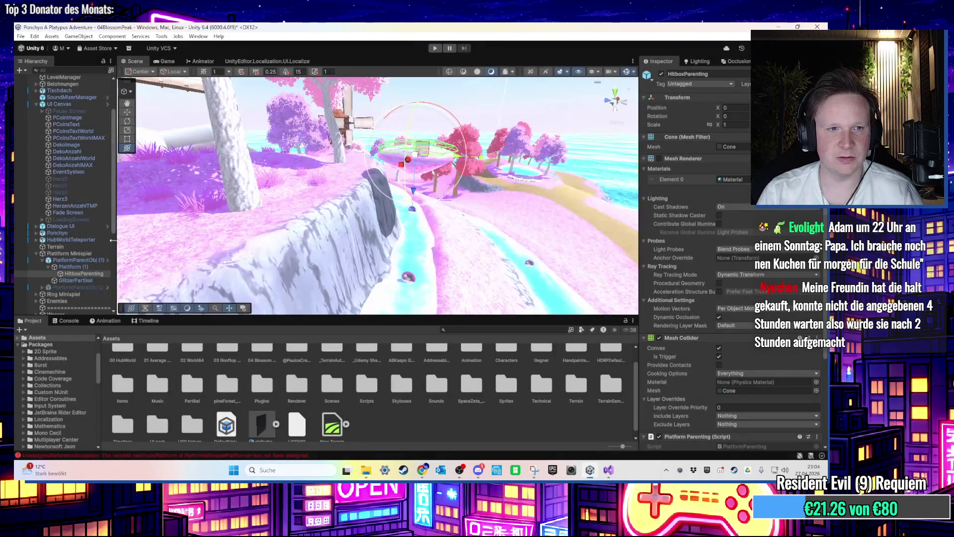
pyautogui.click(76, 255)
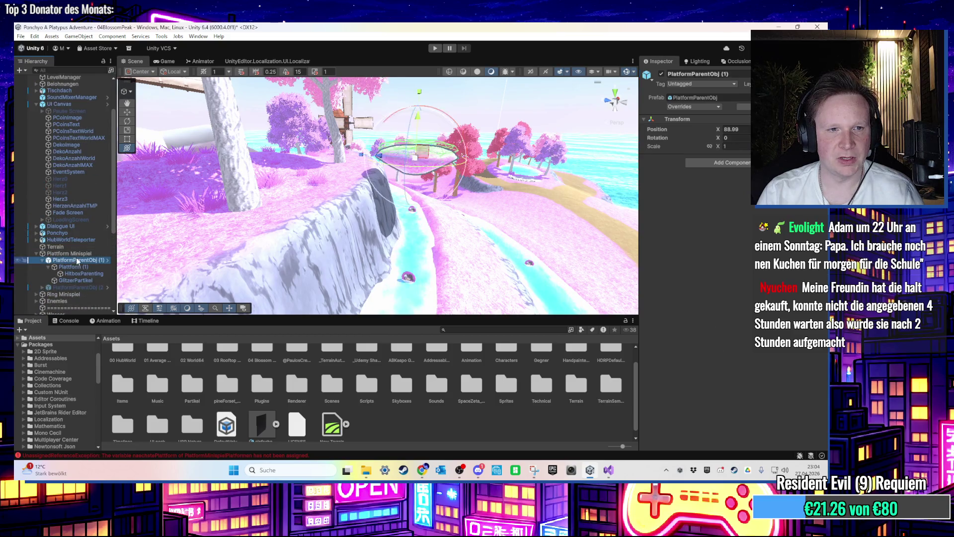
# Step: Collapse and inspect the first platform parent object, checking its tag list without changing it
pyautogui.click(42, 260)
pyautogui.click(54, 260)
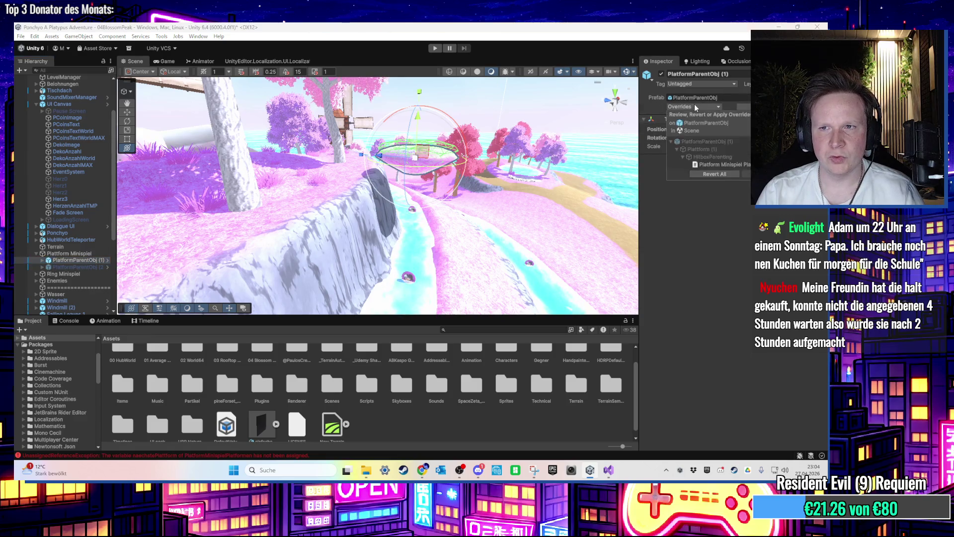
pyautogui.click(722, 84)
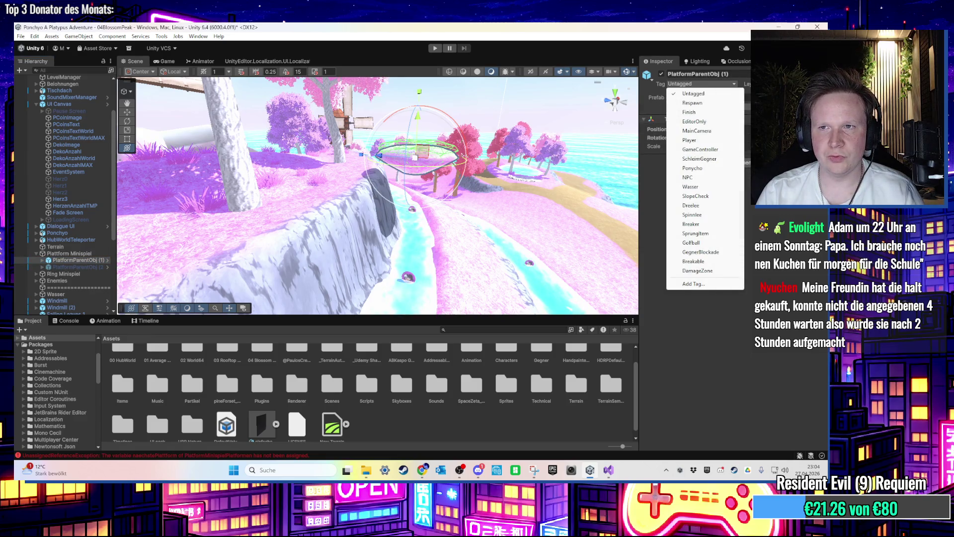
pyautogui.press('Escape')
# Step: Expand PlatformParentObj (2) > Platform (1) and inspect the HitboxParenting object's scripts
pyautogui.click(77, 267)
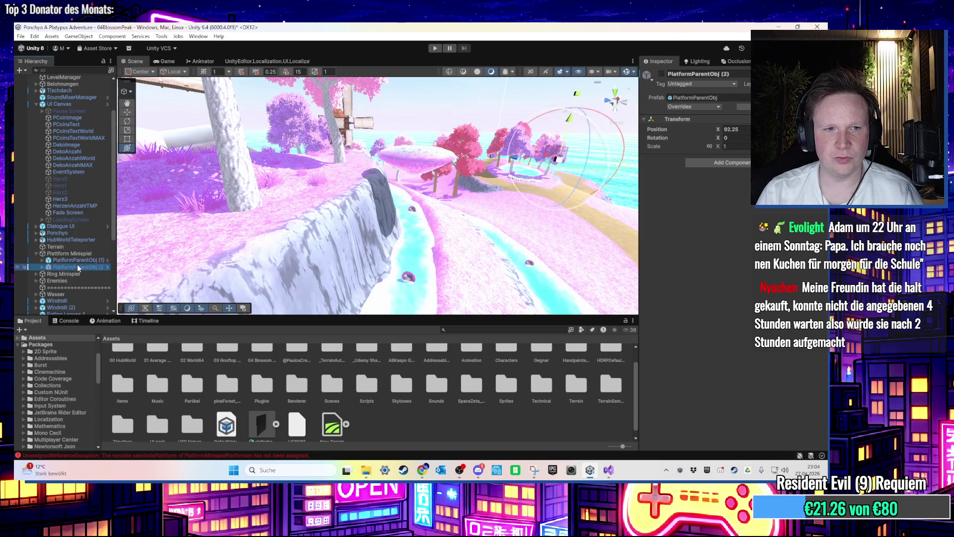
pyautogui.click(43, 268)
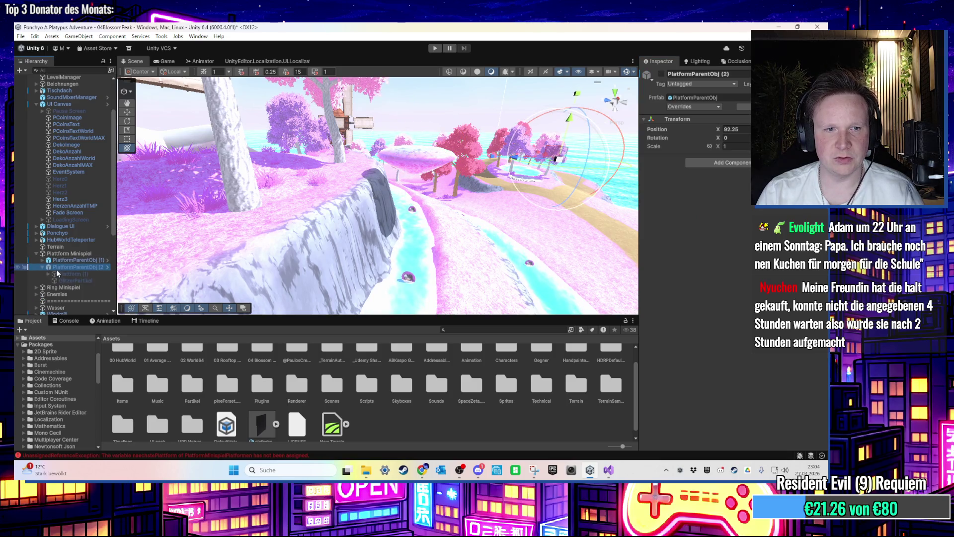
pyautogui.click(62, 274)
pyautogui.click(48, 274)
pyautogui.click(82, 280)
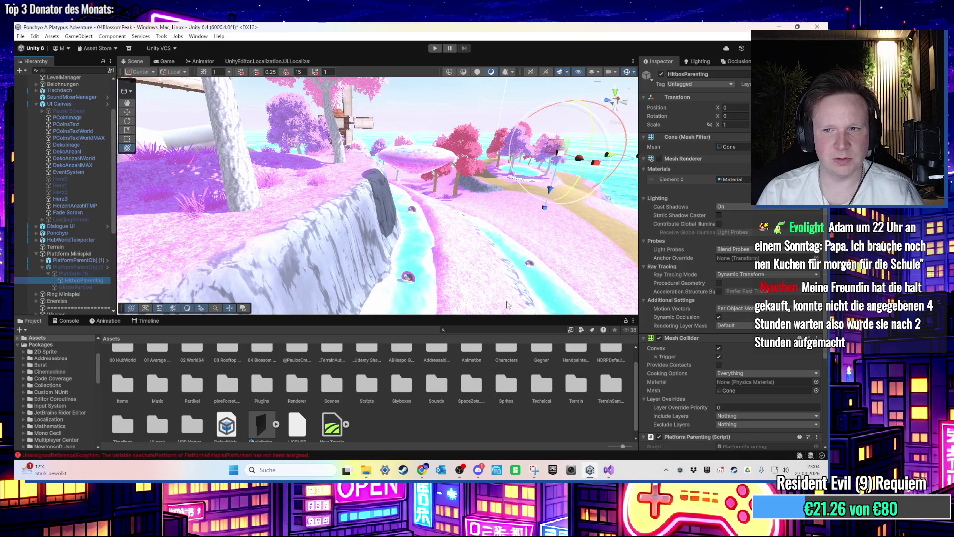
pyautogui.scroll(-3, 735, 367)
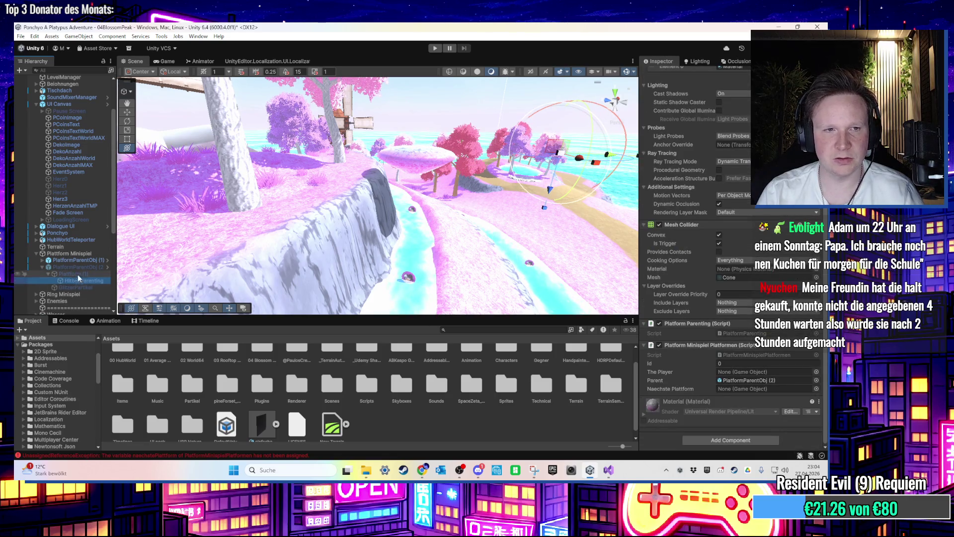
pyautogui.scroll(-2, 63, 183)
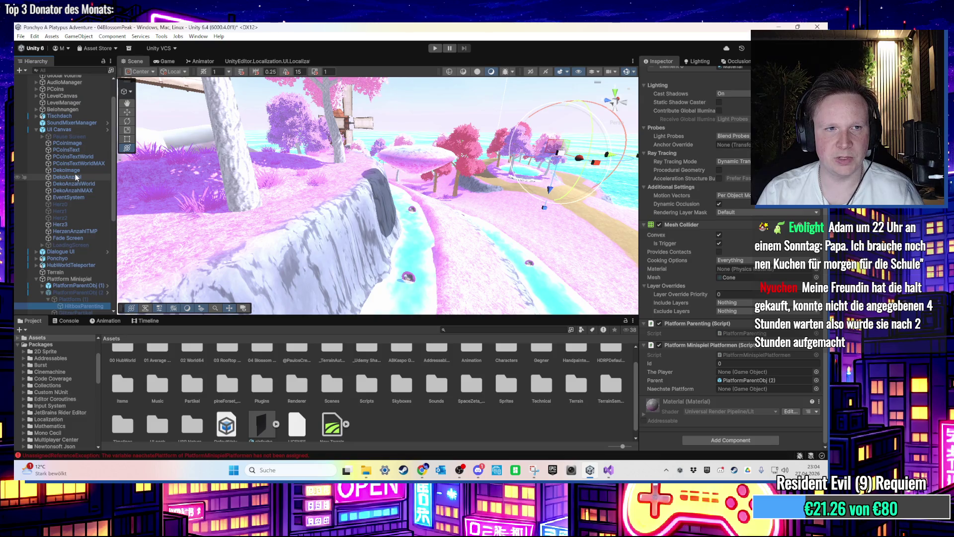
pyautogui.scroll(3, 79, 229)
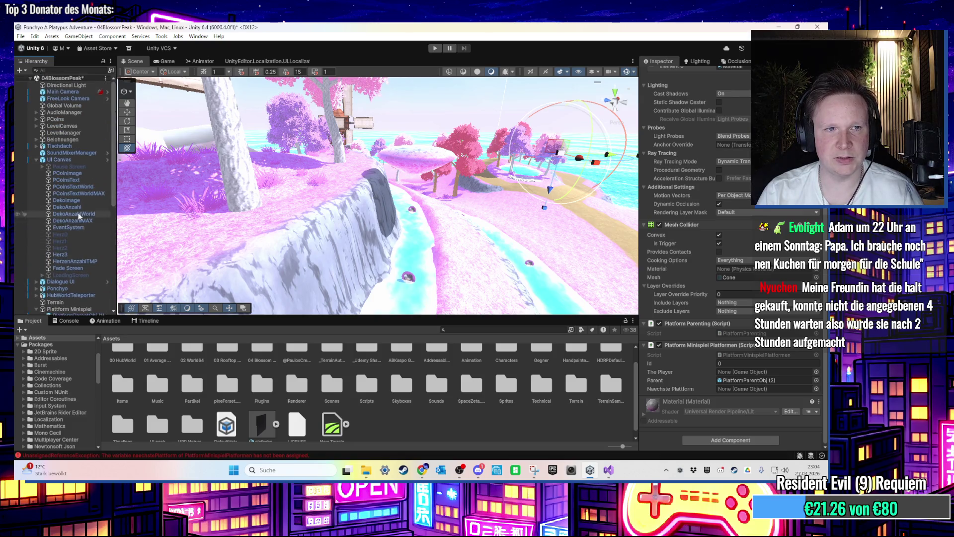
# Step: Delete the Tischdach table object from the scene
pyautogui.click(36, 159)
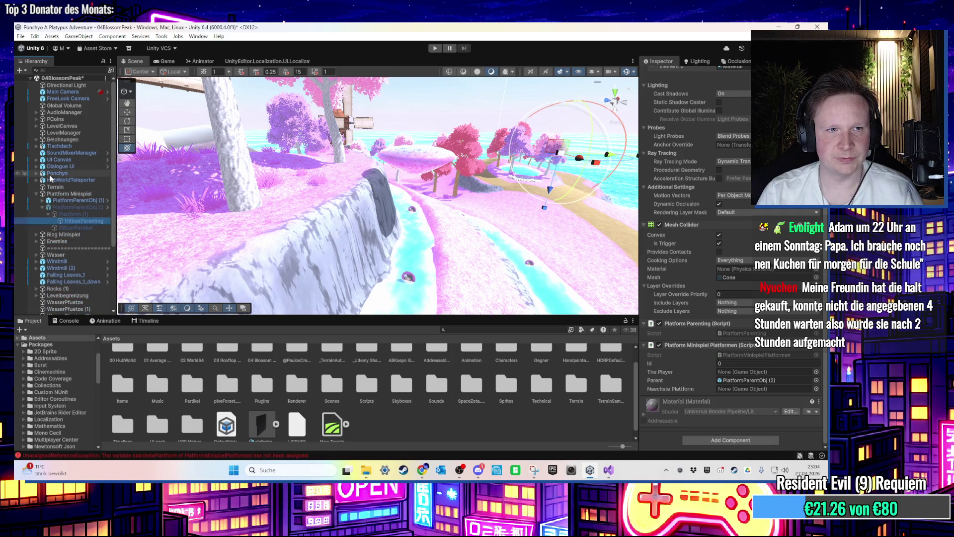
pyautogui.doubleClick(55, 147)
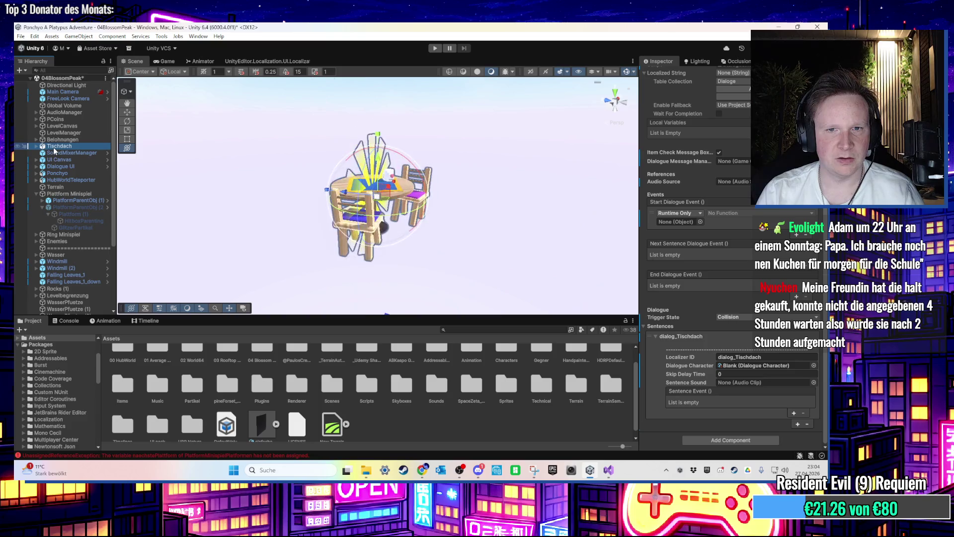
pyautogui.press('Delete')
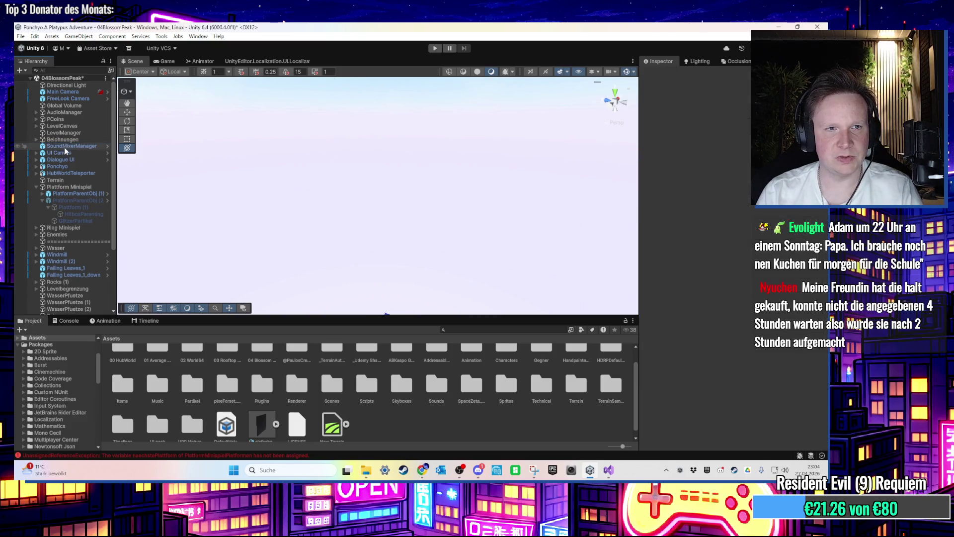
# Step: Assign Ponchyo as The Player on the second platform's HitboxParenting
pyautogui.doubleClick(76, 211)
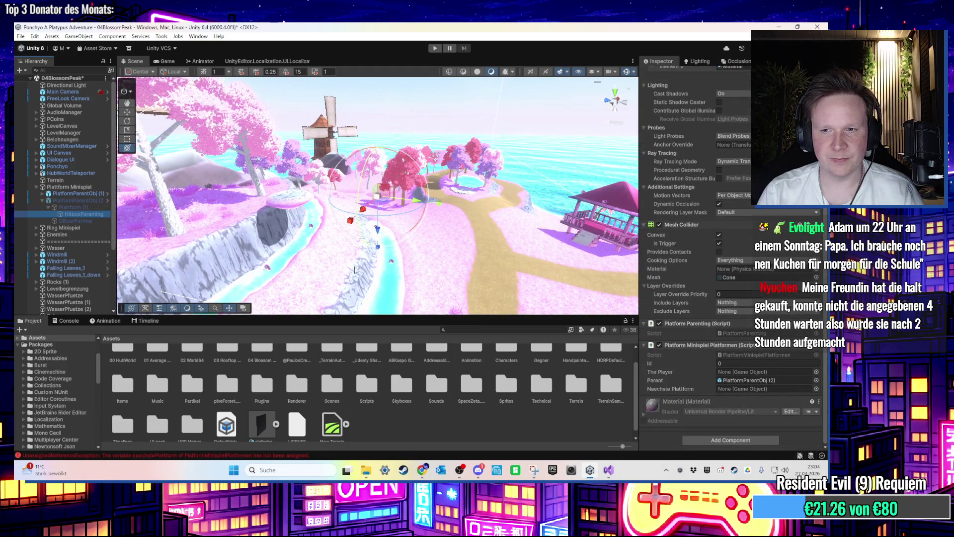
pyautogui.moveTo(76, 166); pyautogui.dragTo(745, 371)
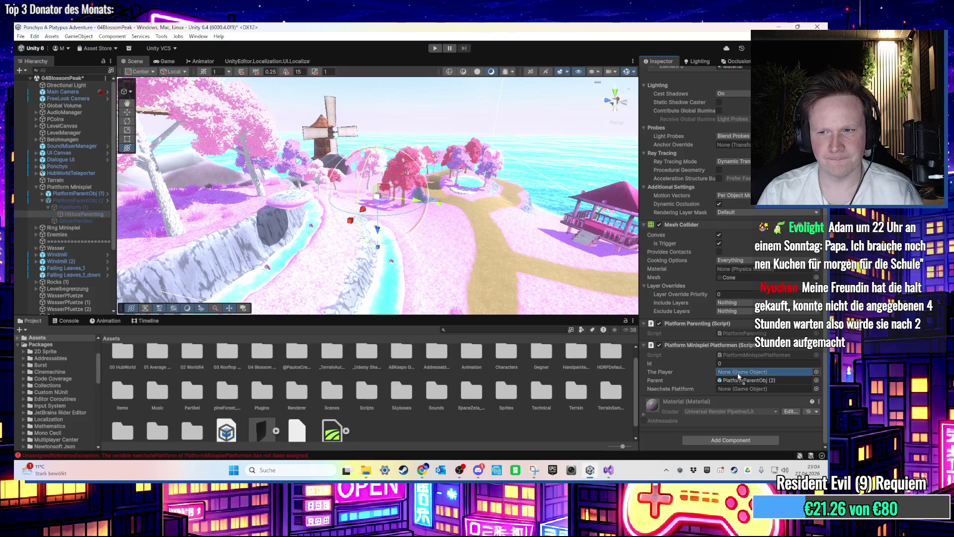
pyautogui.click(80, 207)
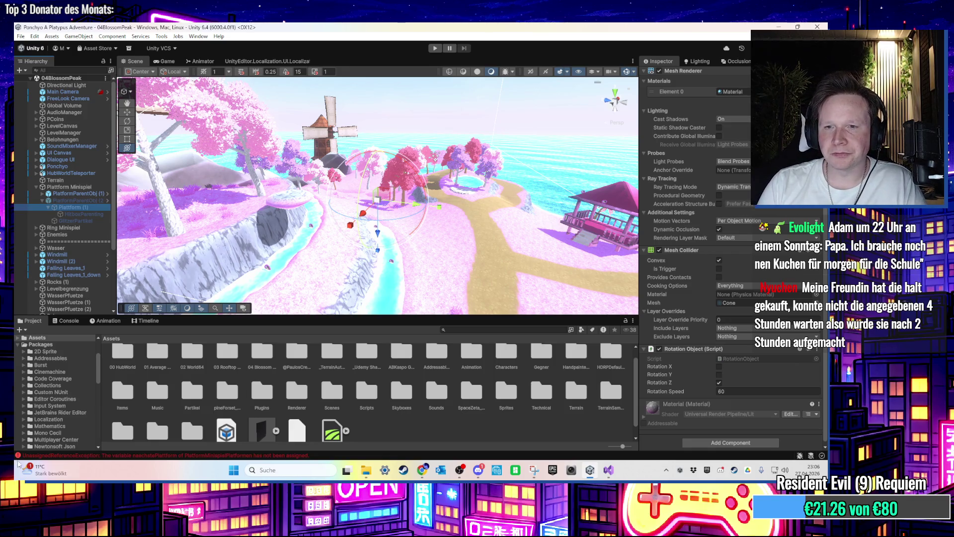
pyautogui.moveTo(348, 192)
pyautogui.mouseDown()
pyautogui.moveTo(331, 189)
pyautogui.moveTo(365, 218)
pyautogui.moveTo(407, 176)
pyautogui.moveTo(378, 232)
pyautogui.mouseUp()
# Step: Frame the Platform (1) rock platform in the Scene view
pyautogui.click(78, 209)
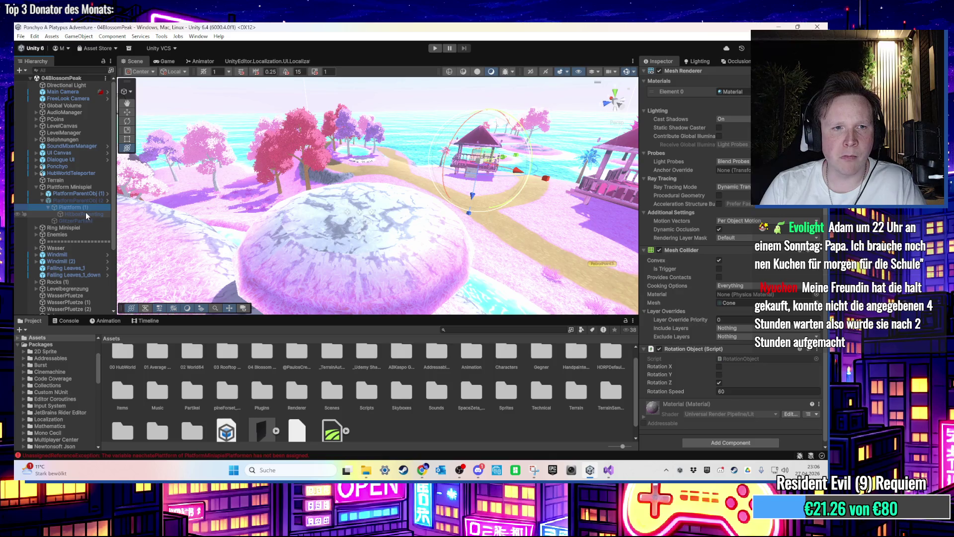
pyautogui.doubleClick(85, 212)
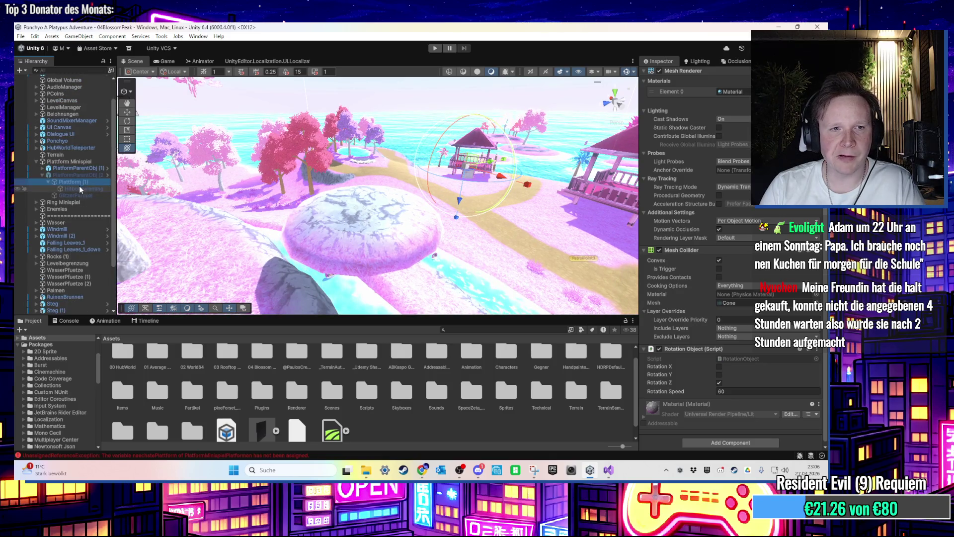
pyautogui.scroll(-2, 230, 261)
# Step: Search the project's assets for 'tlk' and open the Sounds folder
pyautogui.click(484, 330)
pyautogui.write('tlk')
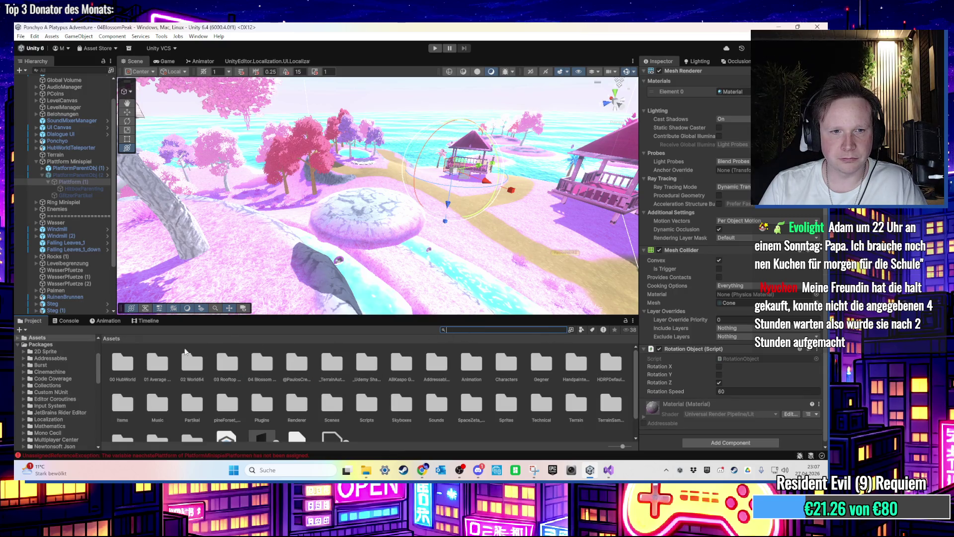
pyautogui.doubleClick(427, 413)
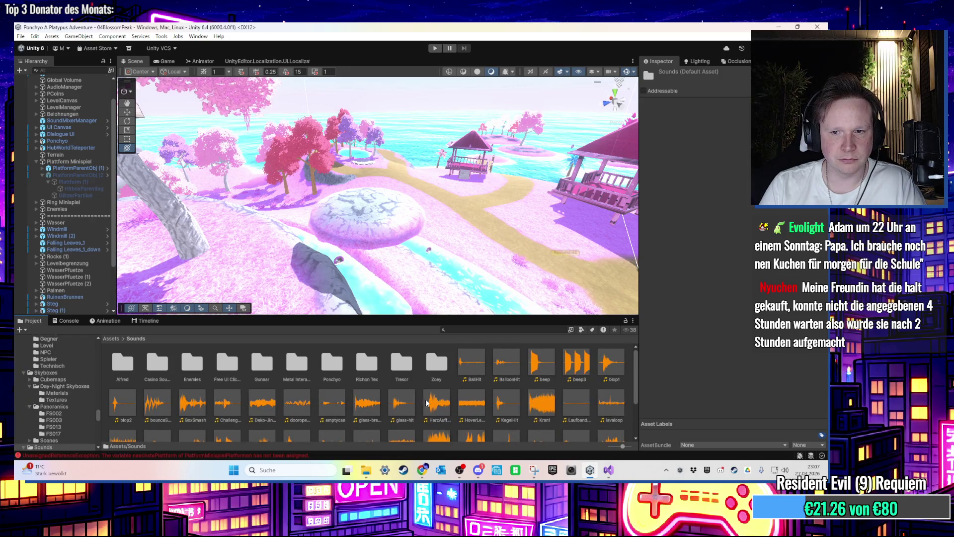
# Step: Select the beep3 clip in Assets/Sounds and play it in VLC media player
pyautogui.rightClick(576, 365)
pyautogui.click(614, 201)
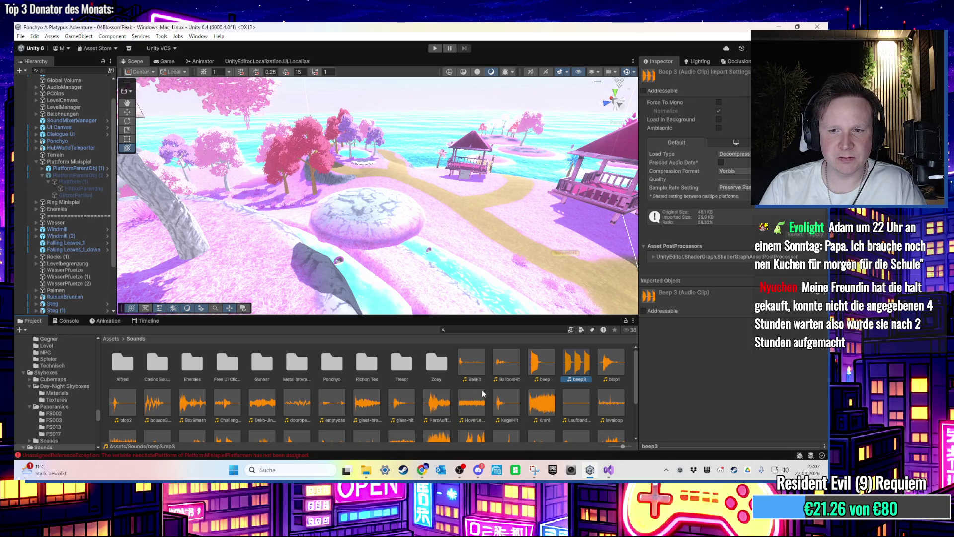
pyautogui.click(481, 470)
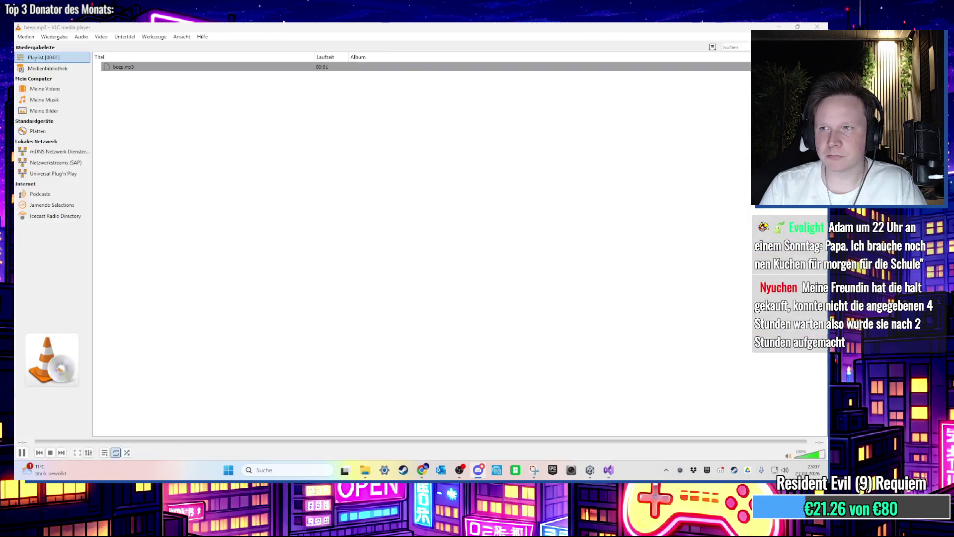
# Step: Close VLC playing beep.mp3 and switch to the Pixabay browser window
pyautogui.click(816, 26)
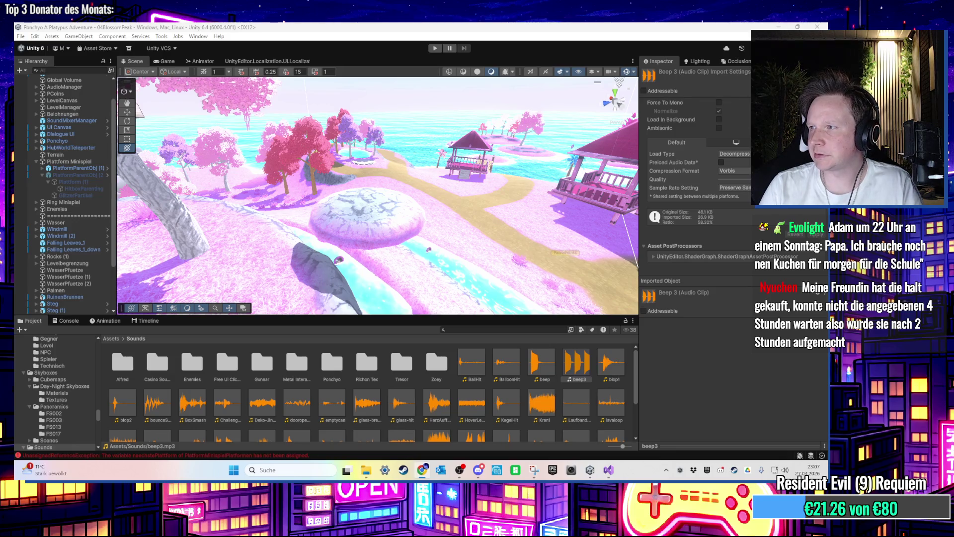
pyautogui.hotkey('alt', 'Tab')
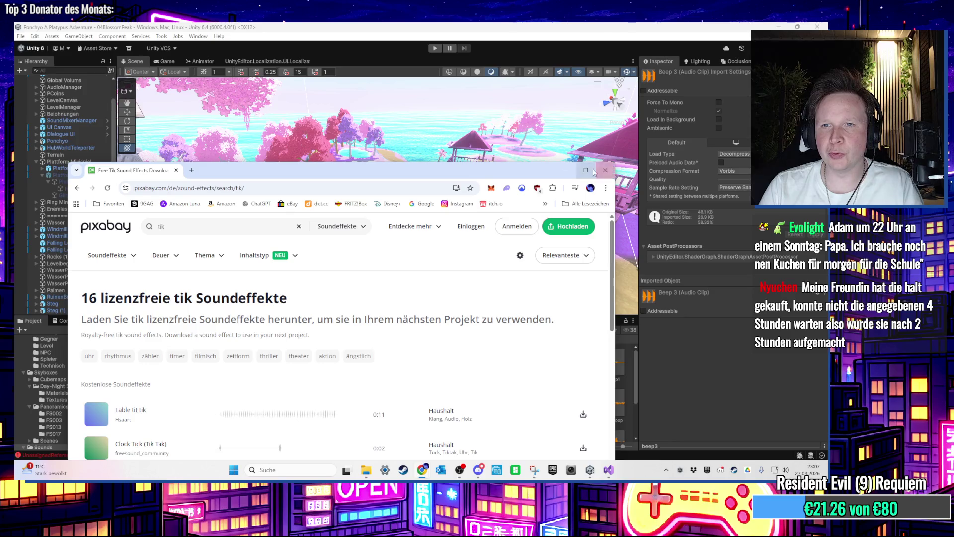
# Step: Maximize the browser and preview the tik results, from Table tit tik to tik tok Jeah
pyautogui.press('super+Up')
pyautogui.click(72, 278)
pyautogui.click(68, 310)
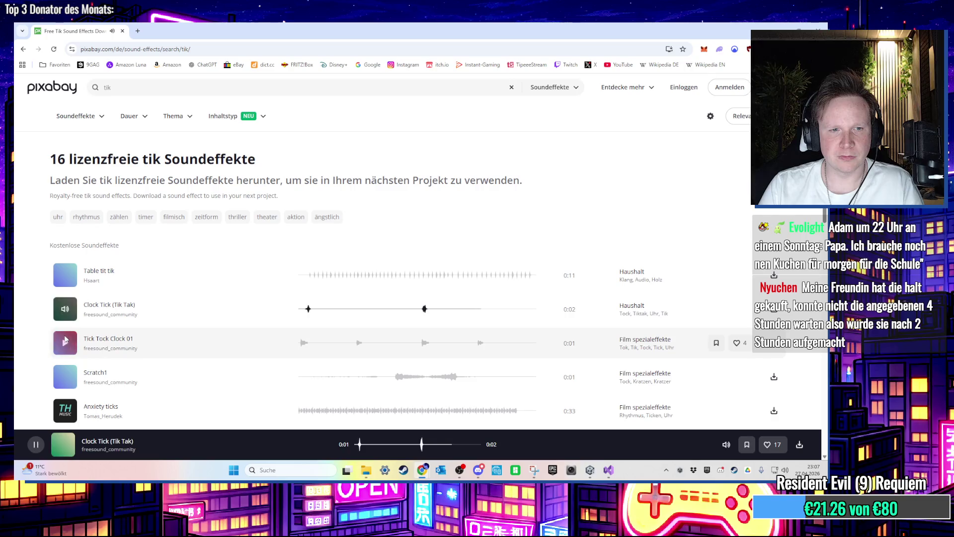
pyautogui.click(66, 341)
pyautogui.scroll(-2, 65, 340)
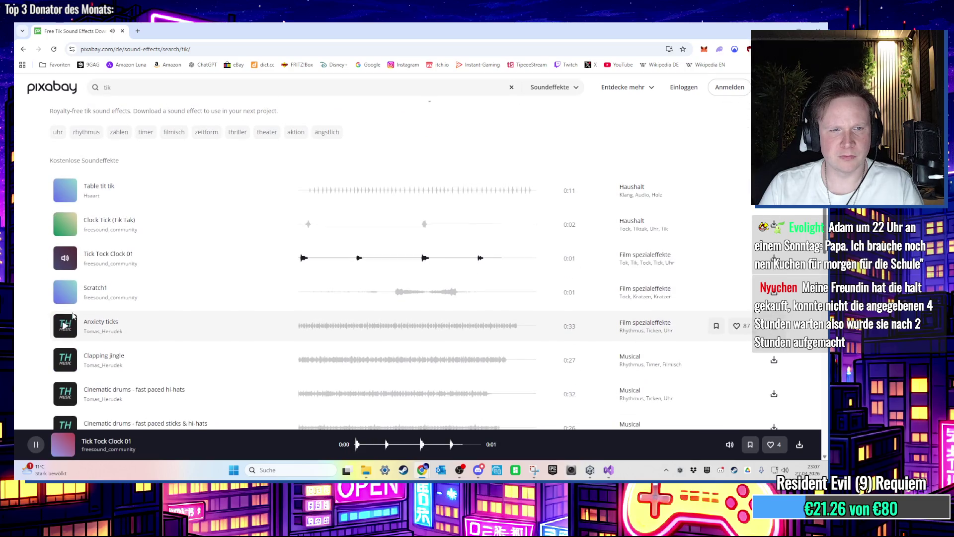
pyautogui.click(66, 298)
pyautogui.click(65, 321)
pyautogui.scroll(-5, 69, 298)
pyautogui.click(66, 274)
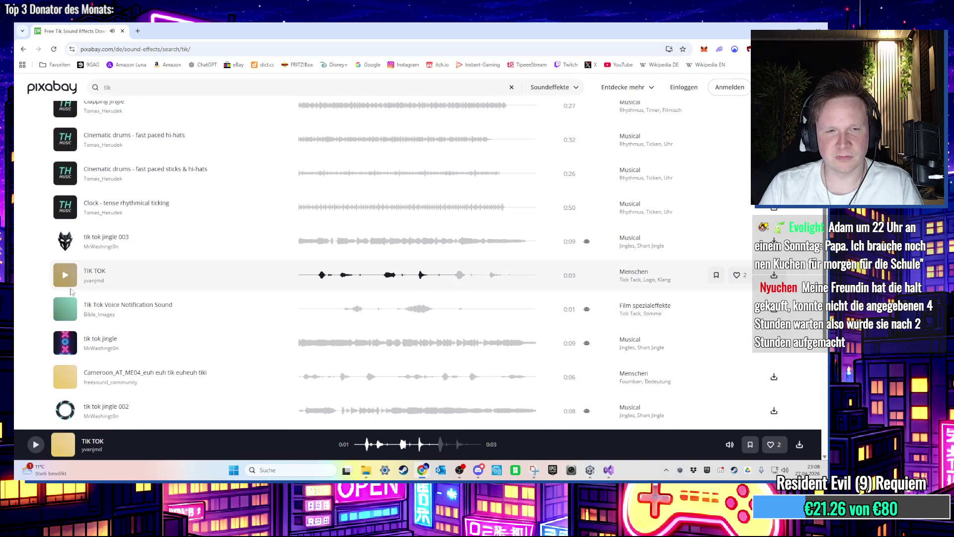
pyautogui.click(66, 341)
pyautogui.click(66, 341)
pyautogui.scroll(-2, 67, 348)
pyautogui.click(66, 328)
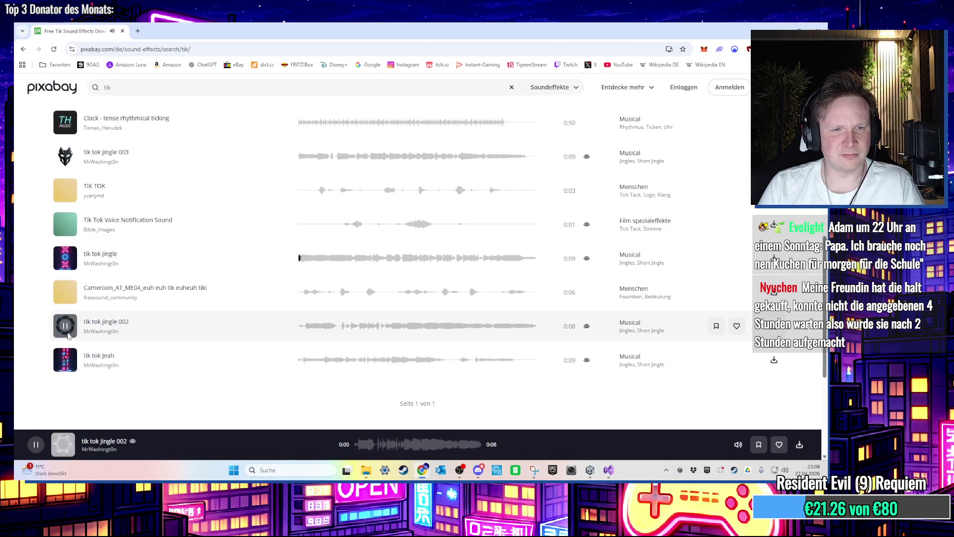
pyautogui.click(67, 365)
pyautogui.click(66, 369)
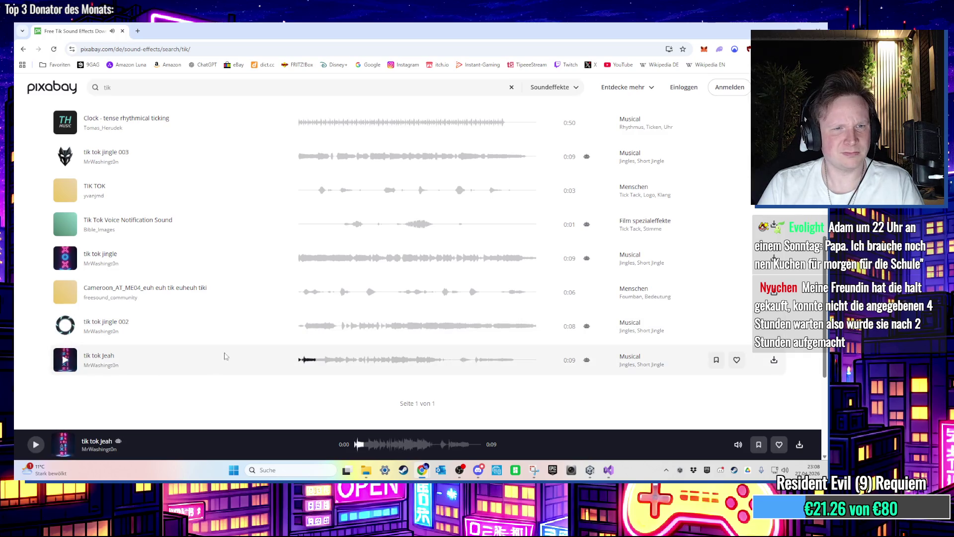
pyautogui.scroll(10, 249, 367)
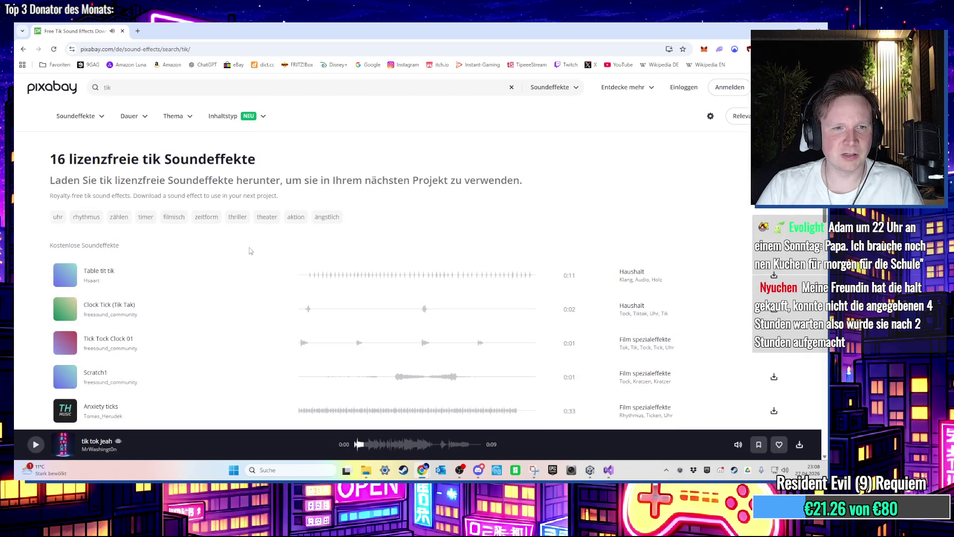
# Step: Search Pixabay for 'tok' and preview Untitled Tok Sound 1, clock tick, hardstyle kick 2 and Scratch1
pyautogui.doubleClick(106, 88)
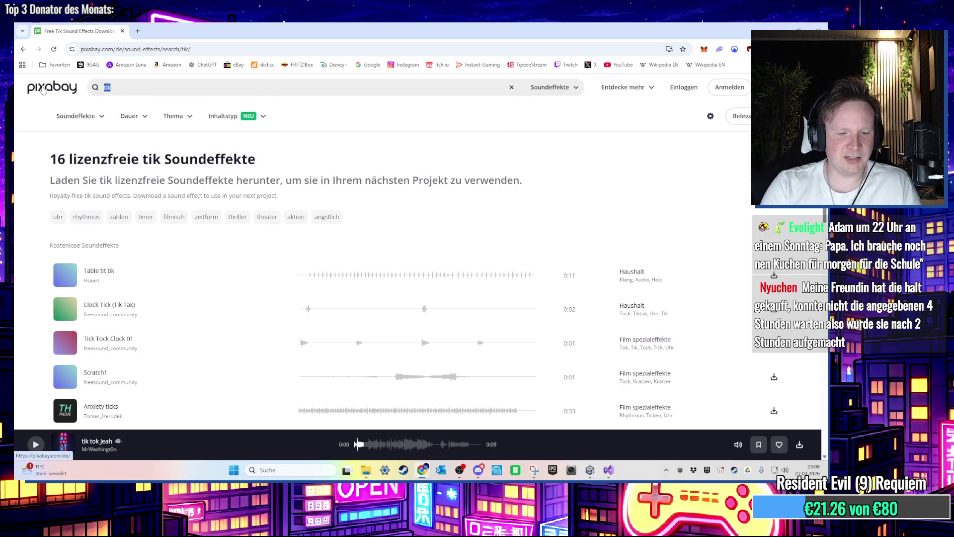
pyautogui.write('tok')
pyautogui.press('Return')
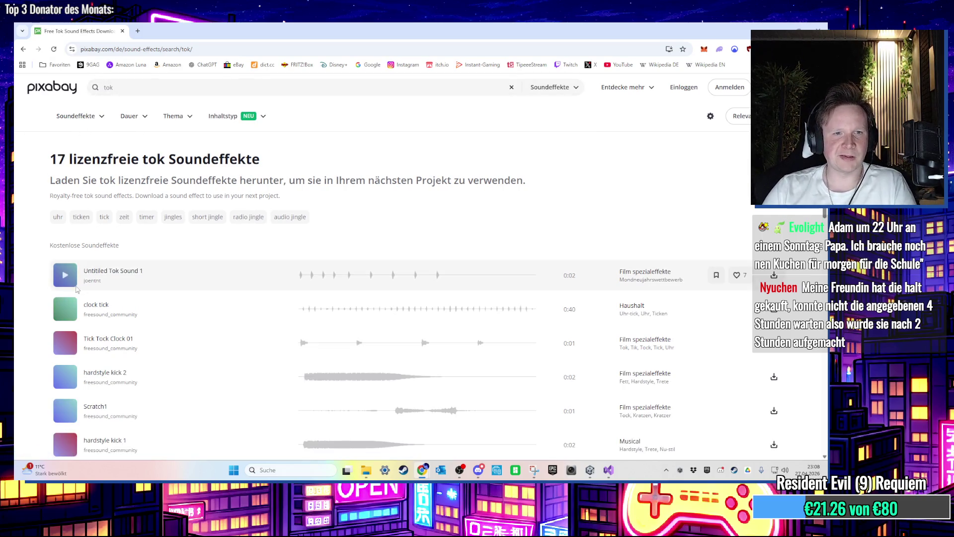
pyautogui.click(63, 275)
pyautogui.click(60, 308)
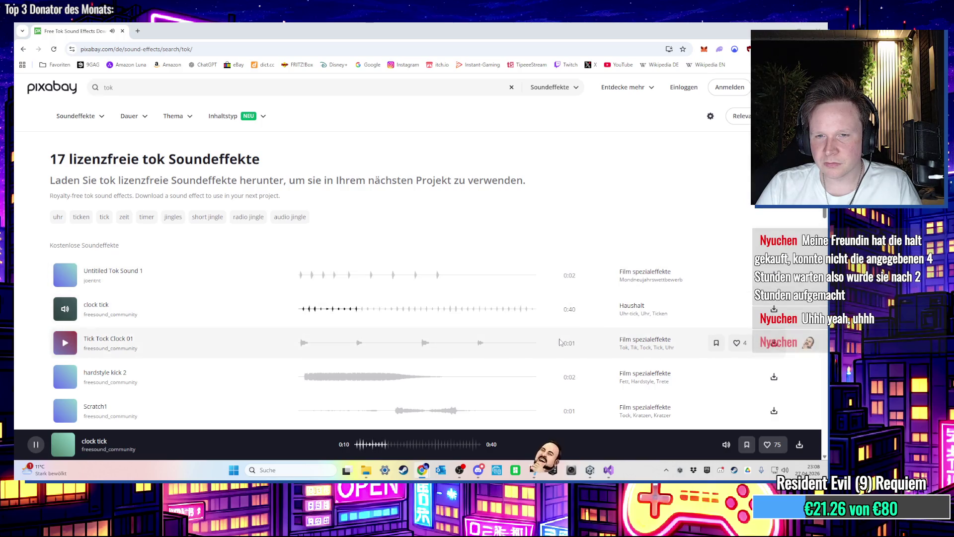
pyautogui.click(65, 342)
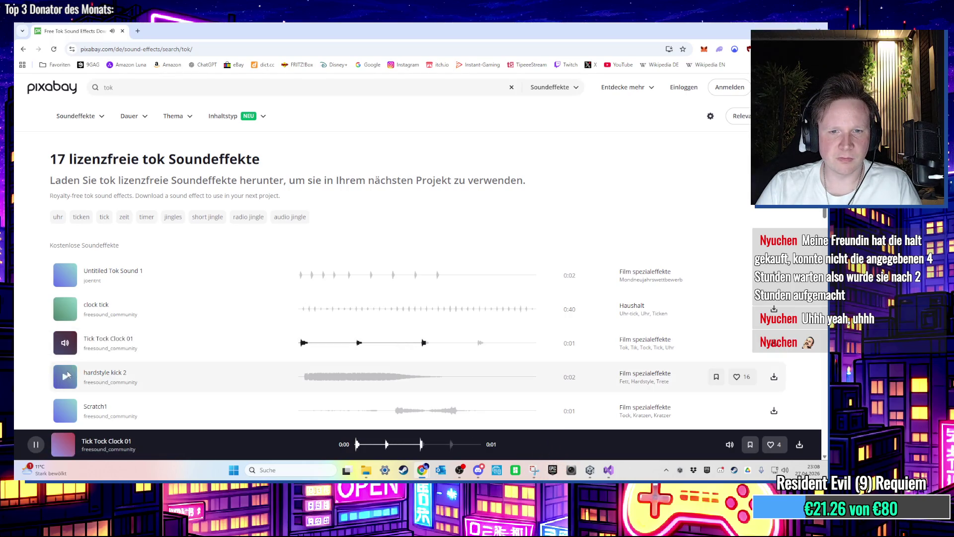
pyautogui.click(65, 376)
pyautogui.scroll(-2, 69, 347)
pyautogui.click(65, 325)
pyautogui.scroll(2, 65, 326)
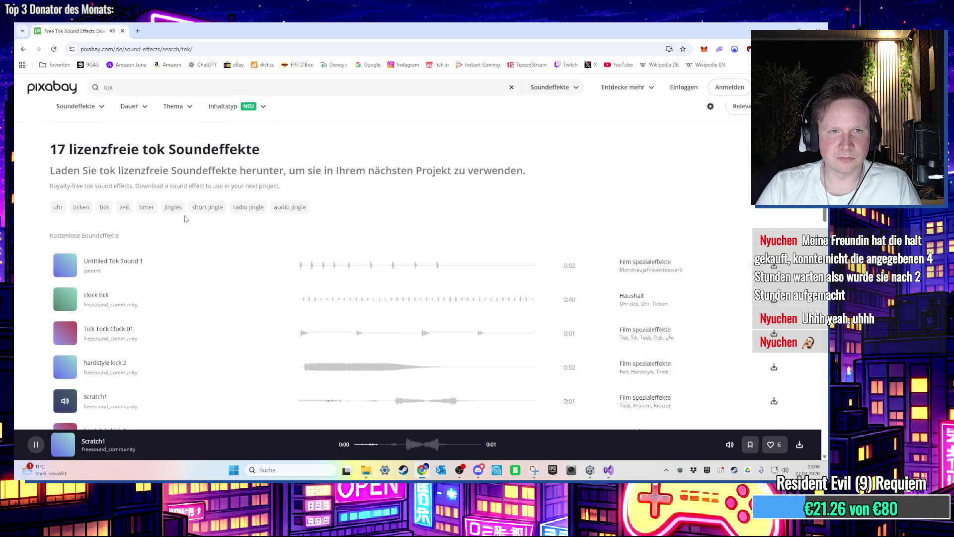
# Step: Search for 'timer' and preview results from Smartphone Camera Timer through tickingbuzzer
pyautogui.write('timer')
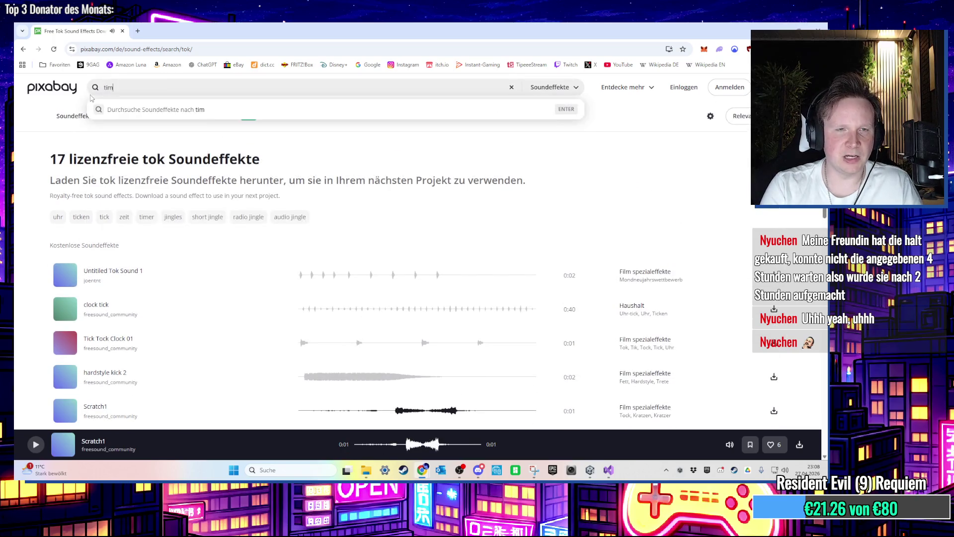
pyautogui.press('Return')
pyautogui.click(65, 275)
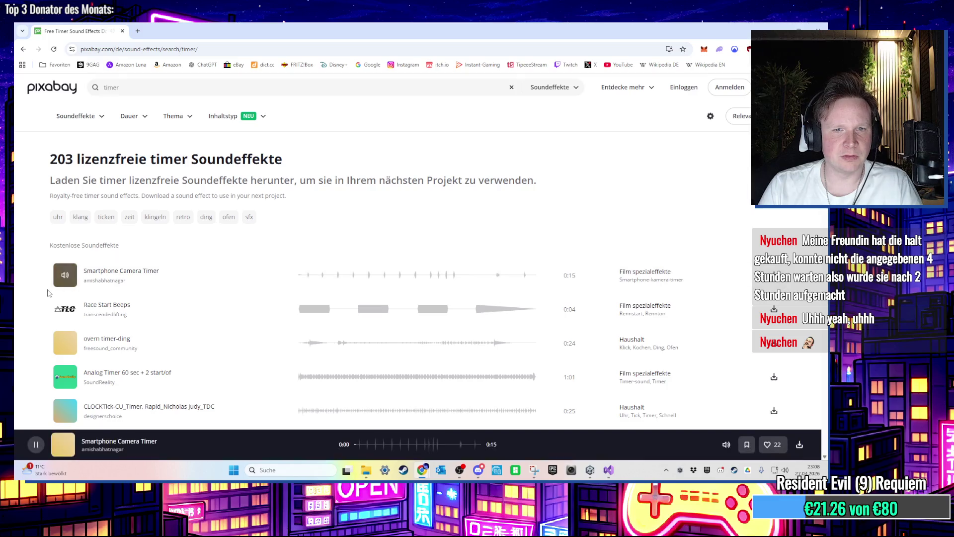
pyautogui.click(65, 308)
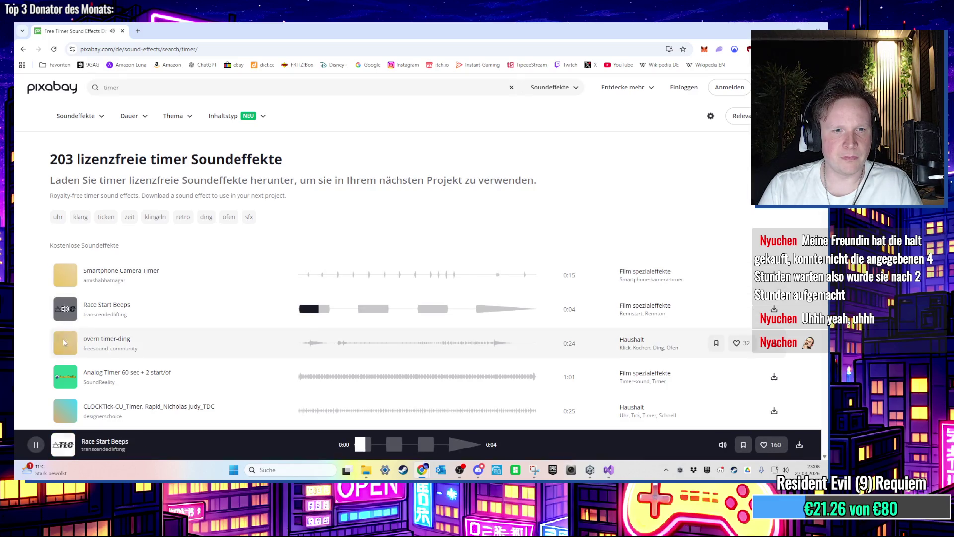
pyautogui.click(65, 343)
pyautogui.click(65, 376)
pyautogui.scroll(-3, 71, 318)
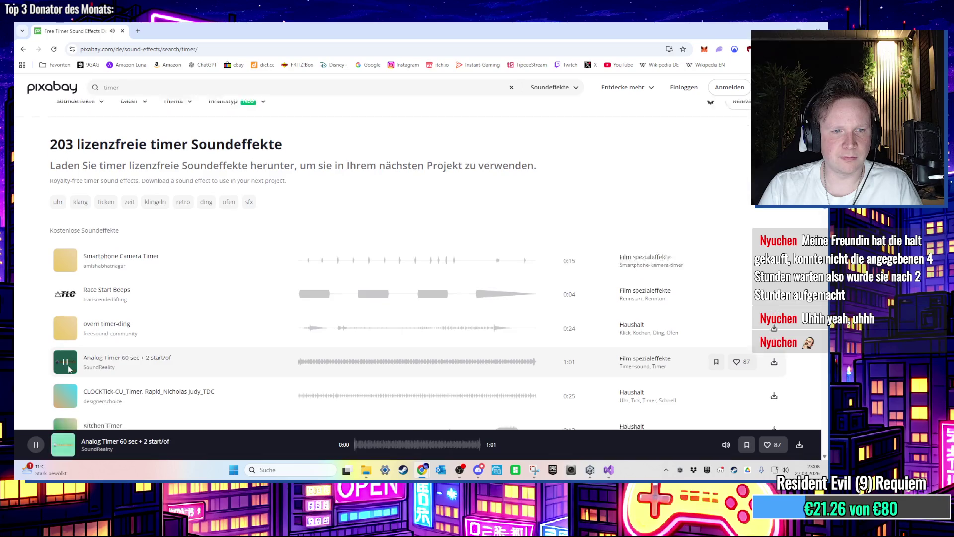
pyautogui.click(65, 317)
pyautogui.click(66, 352)
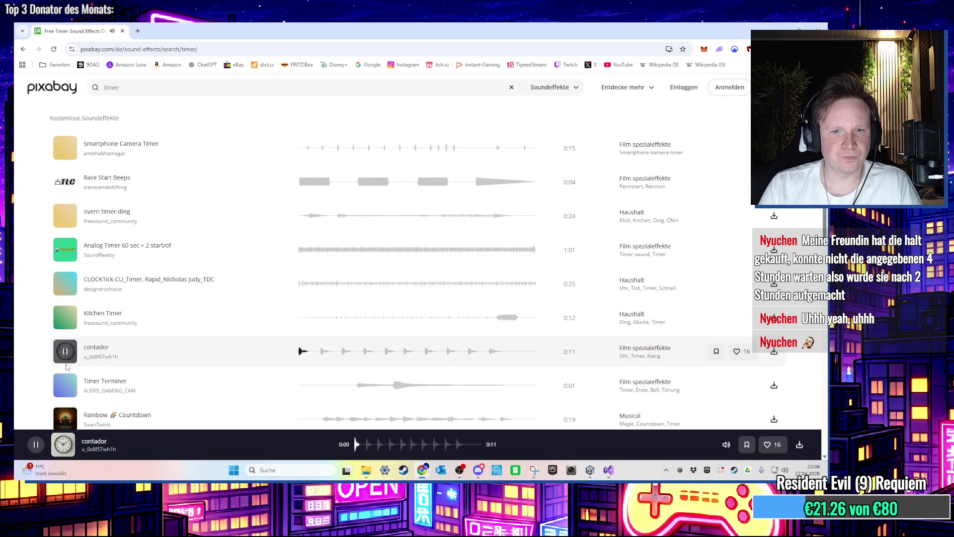
pyautogui.click(67, 384)
pyautogui.scroll(-3, 67, 378)
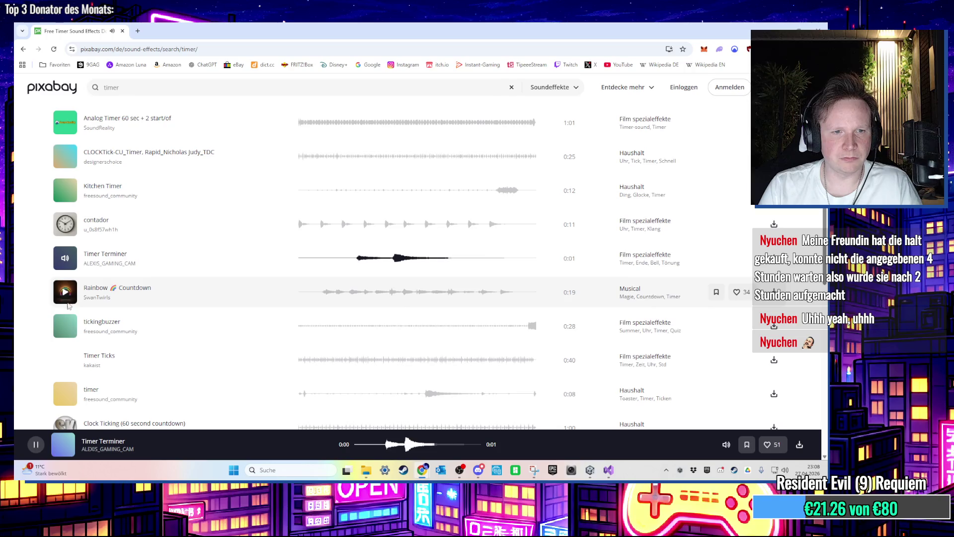
pyautogui.click(62, 336)
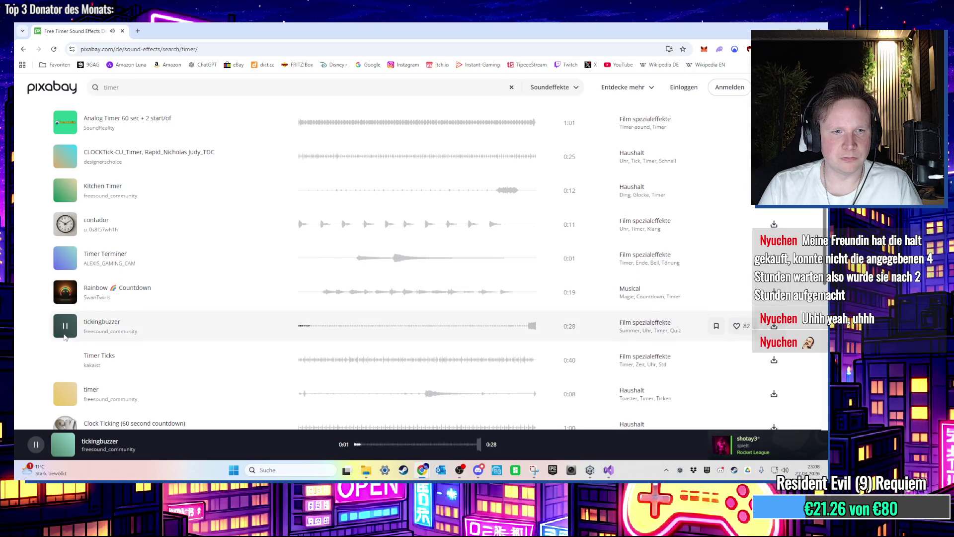
pyautogui.click(300, 328)
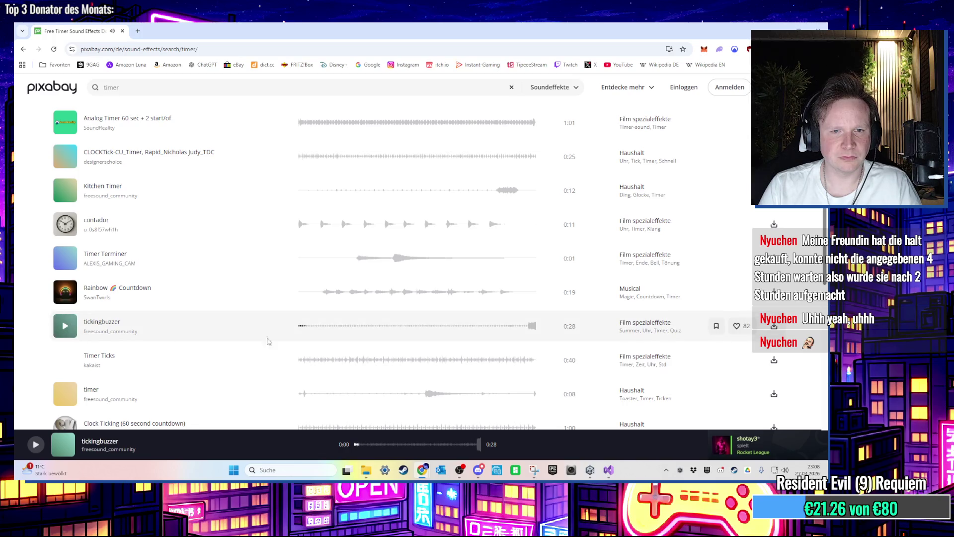
pyautogui.click(308, 336)
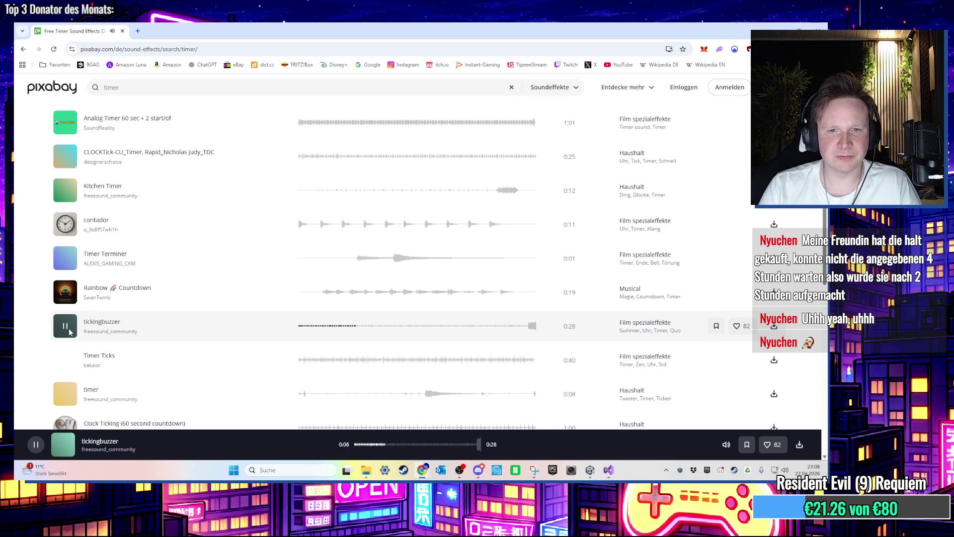
# Step: Play, pause and replay the Timer Ticks sound preview
pyautogui.click(65, 360)
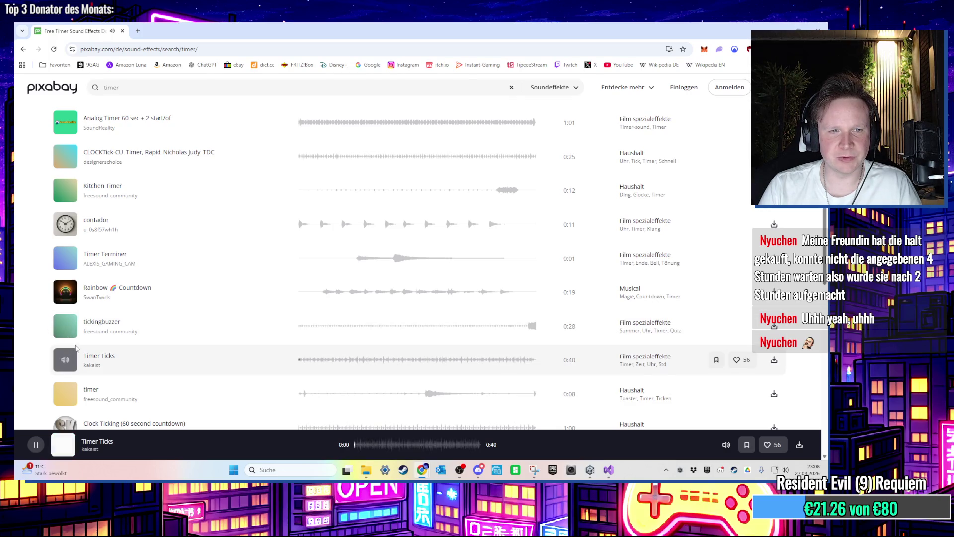
pyautogui.scroll(-2, 66, 298)
pyautogui.click(64, 280)
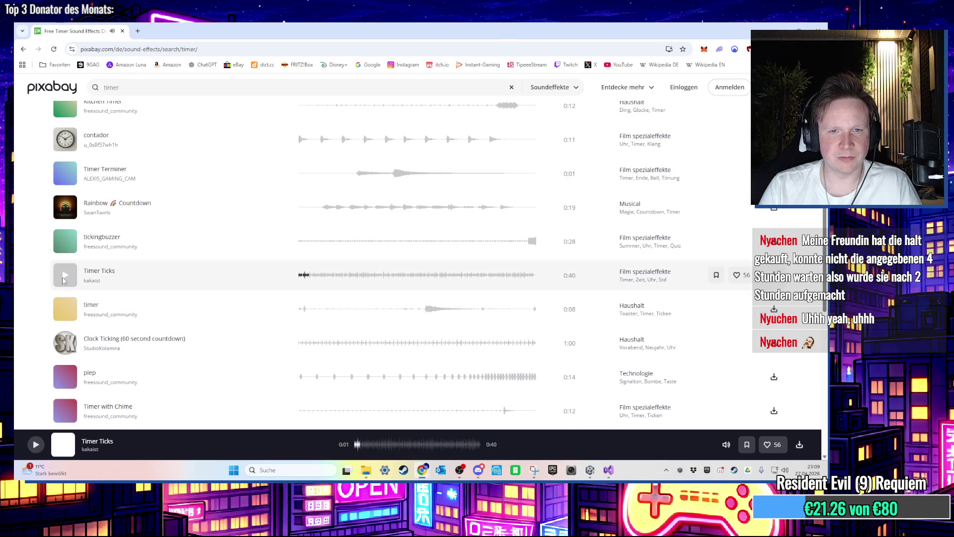
pyautogui.click(64, 280)
pyautogui.click(64, 281)
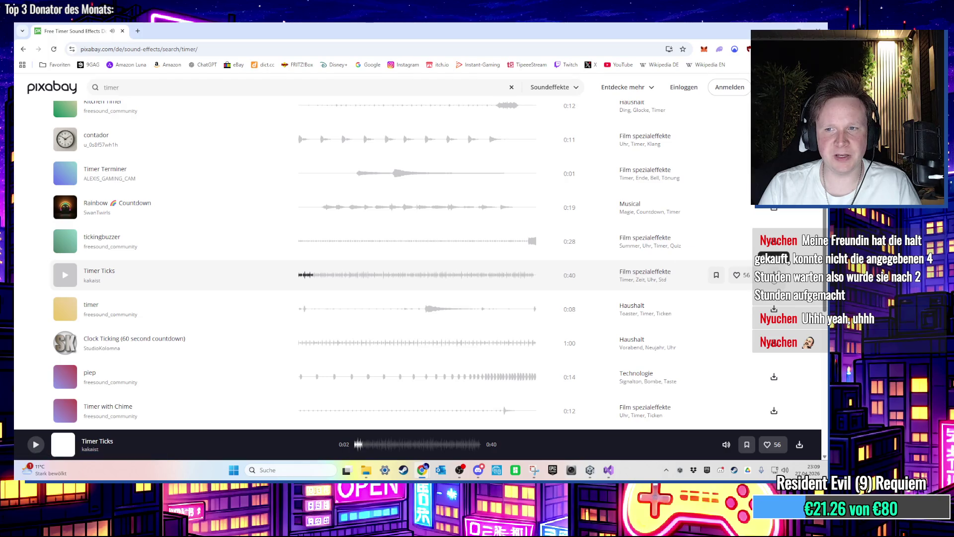
pyautogui.click(64, 275)
# Step: Open the Timer Ticks detail page, select its address, then minimize the browser and Unity
pyautogui.click(101, 271)
pyautogui.click(375, 49)
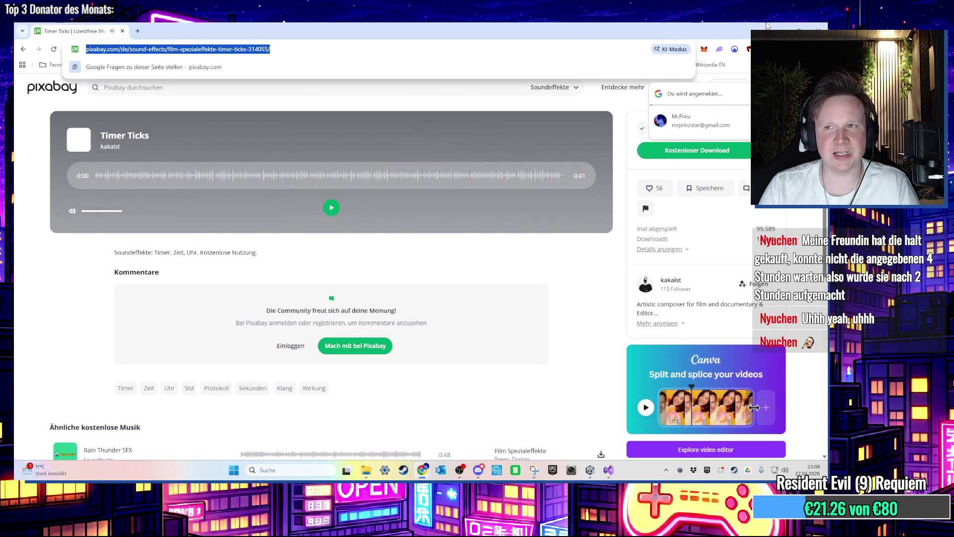
pyautogui.click(791, 27)
pyautogui.click(791, 28)
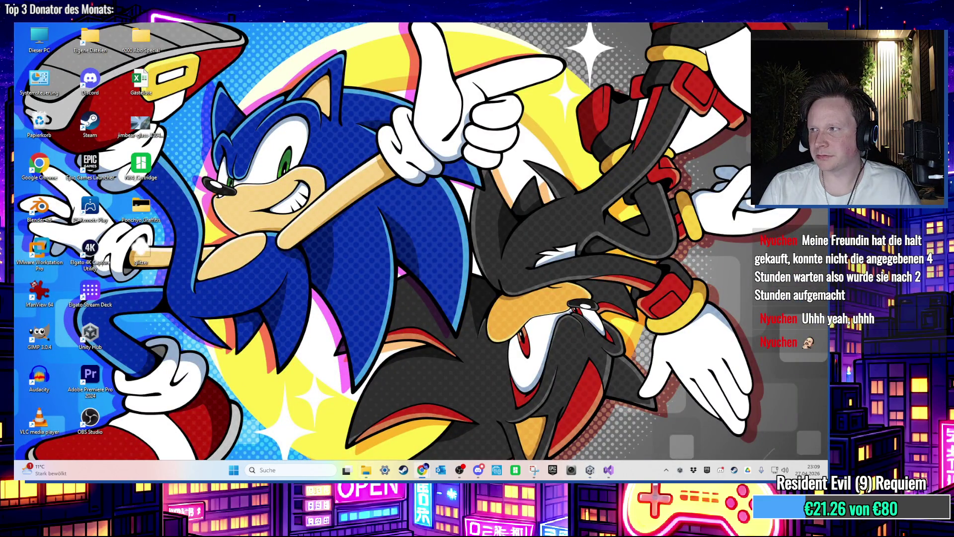
# Step: Open Credits-Ponchyo from the Unity > Ponchyo folder in Excel and minimize File Explorer
pyautogui.click(365, 469)
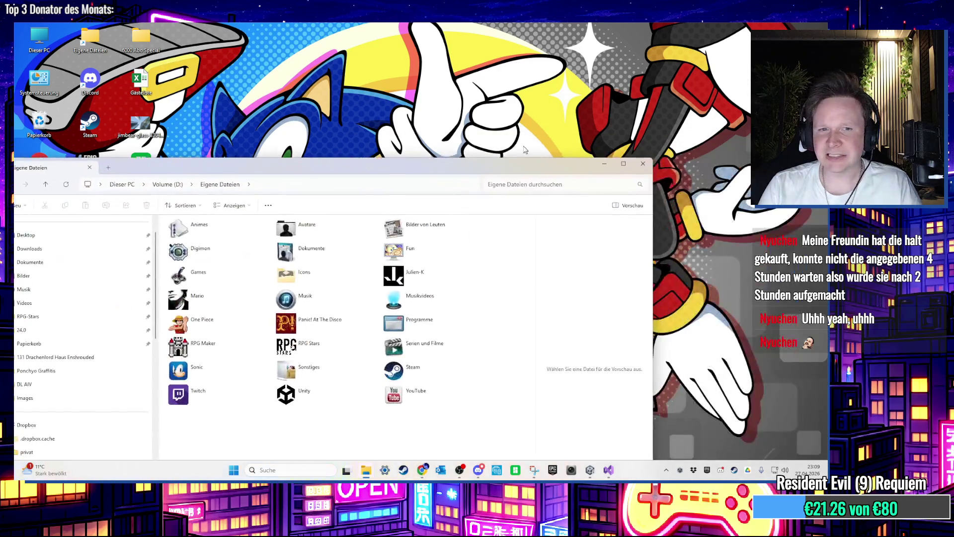
pyautogui.doubleClick(301, 370)
pyautogui.doubleClick(230, 211)
pyautogui.scroll(-2, 209, 323)
pyautogui.doubleClick(198, 340)
pyautogui.click(578, 141)
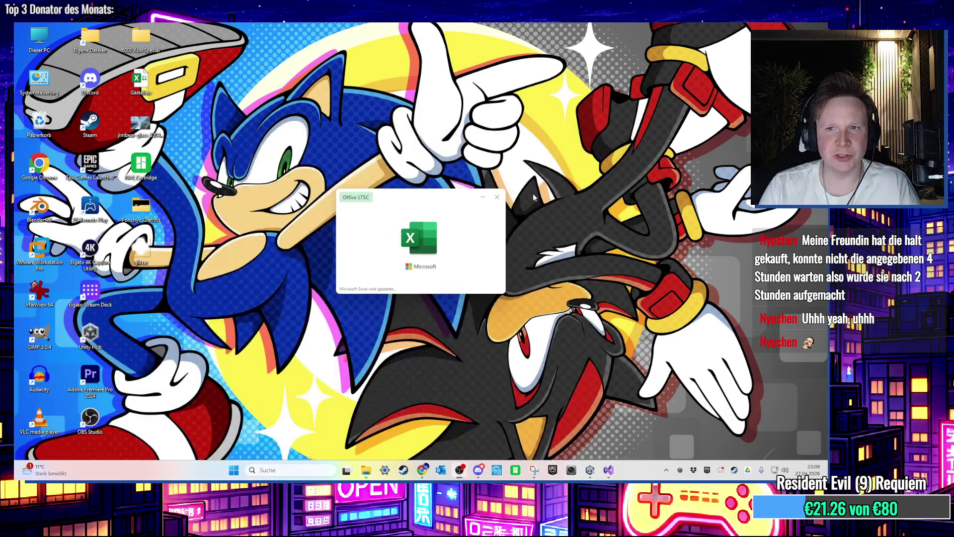
pyautogui.scroll(-2, 108, 347)
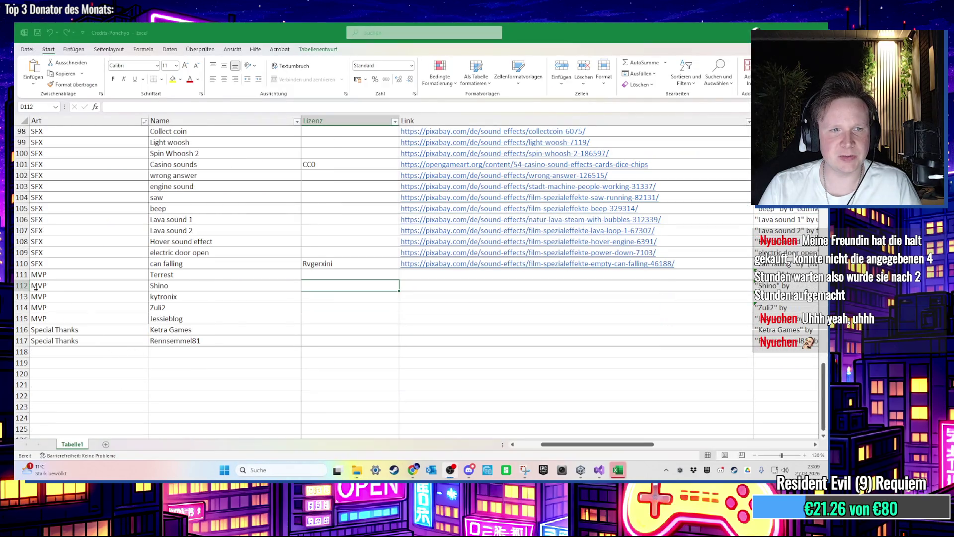
# Step: Insert a blank row at 111 and enter SFX as its category
pyautogui.click(22, 275)
pyautogui.rightClick(22, 274)
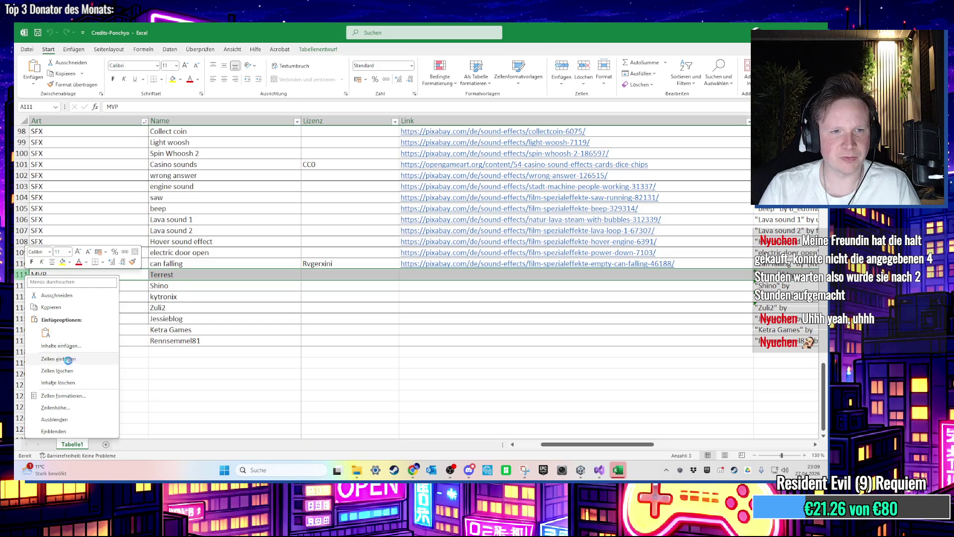
pyautogui.click(74, 357)
pyautogui.click(87, 277)
pyautogui.write('SFX')
pyautogui.press('Tab')
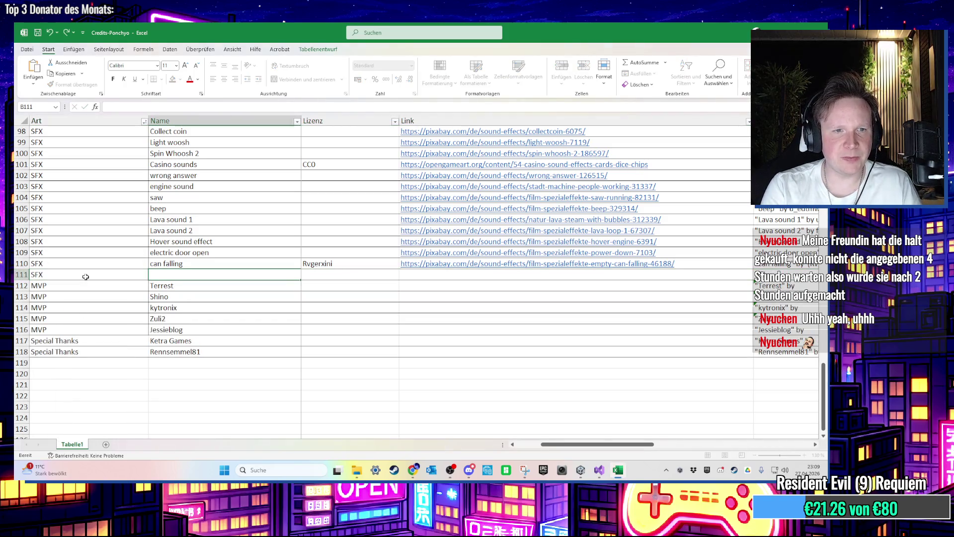
# Step: Paste the Timer Ticks Pixabay link, name it 'Timer ticks' and enter the sound author under Lizenz
pyautogui.click(438, 277)
pyautogui.write('https://pixabay.com/de/sound-effects/film-spezialeffekte-timer-ticks-314055/')
pyautogui.press('Left')
pyautogui.press('Left')
pyautogui.moveTo(417, 471)
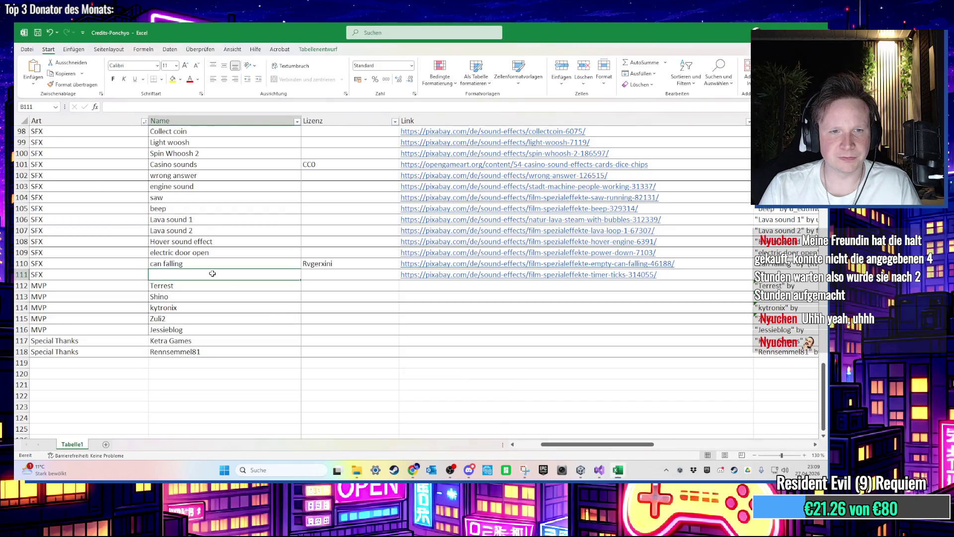
pyautogui.write('Timer ticks')
pyautogui.press('Return')
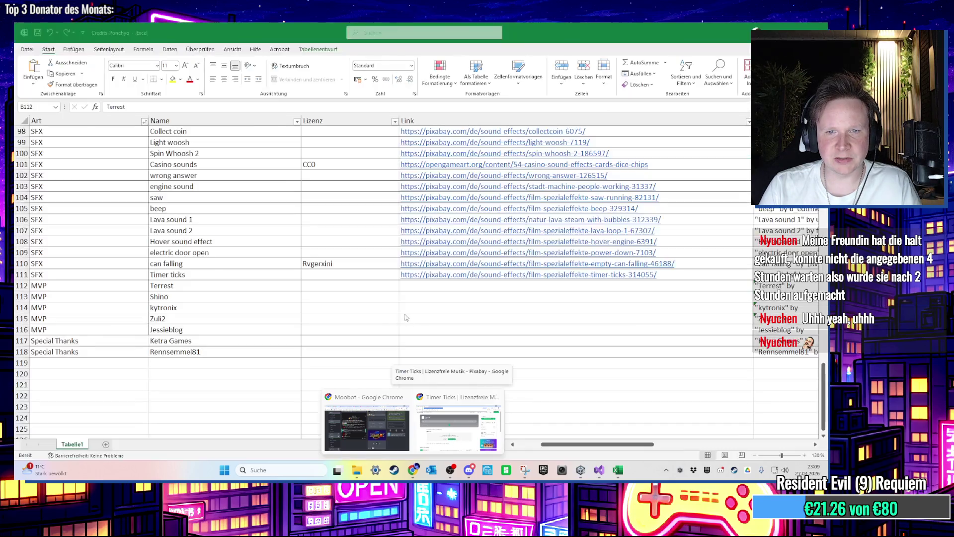
pyautogui.click(332, 276)
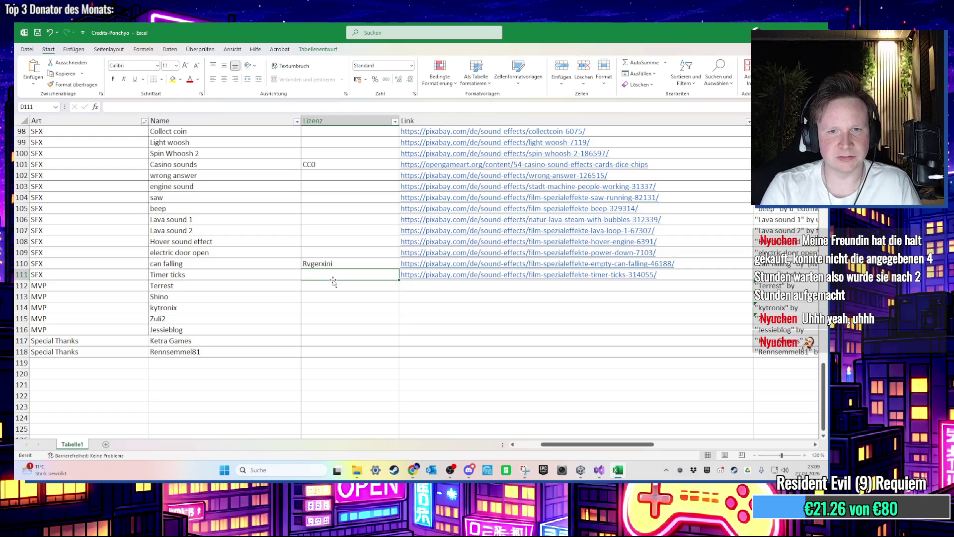
pyautogui.write('kakaist')
pyautogui.press('Return')
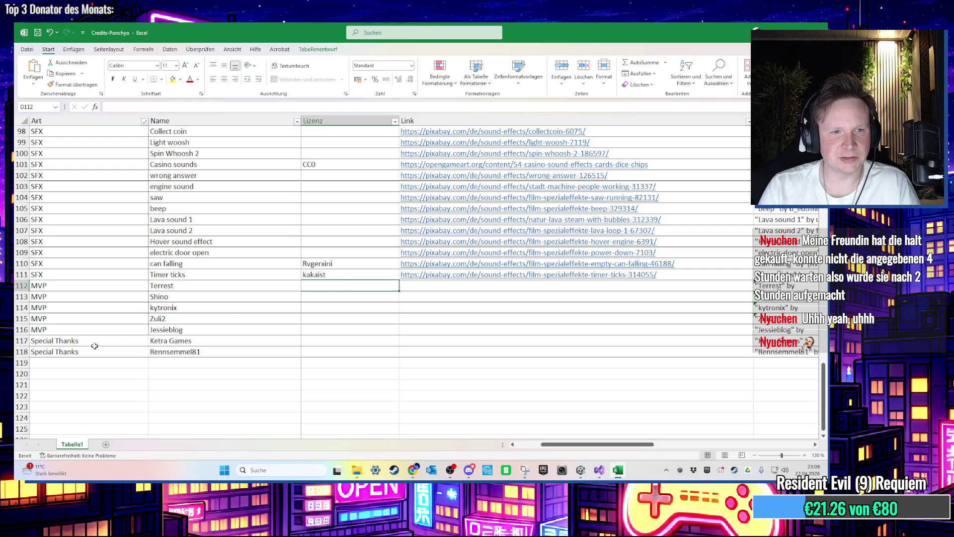
pyautogui.scroll(20, 76, 358)
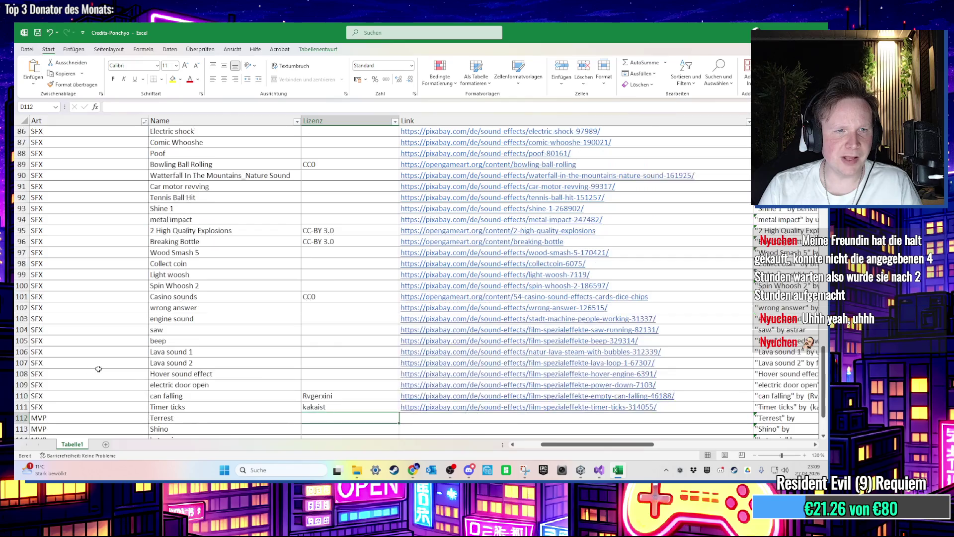
pyautogui.scroll(-20, 156, 425)
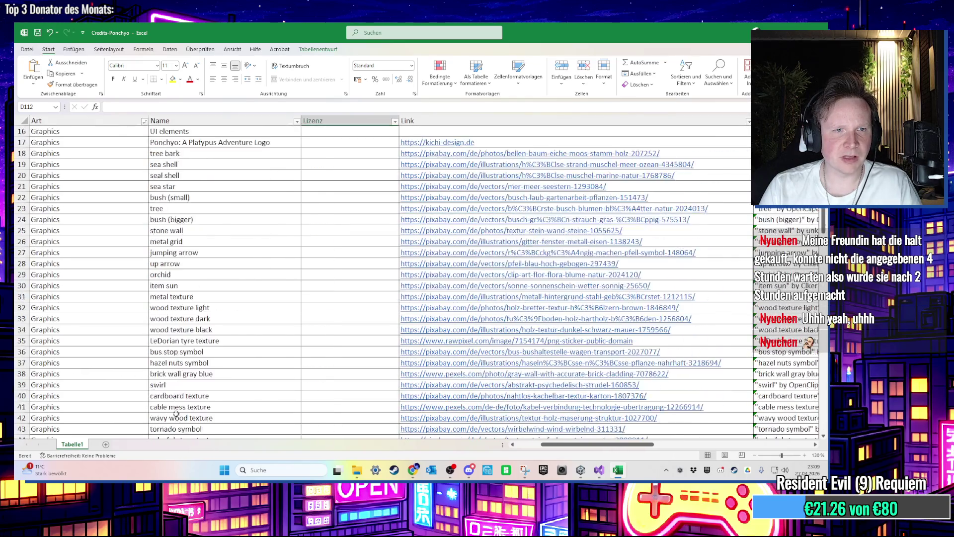
# Step: Enter 'Tester' in column A of rows 119–122 and the first tester's name in row 119
pyautogui.click(22, 307)
pyautogui.write('Tester')
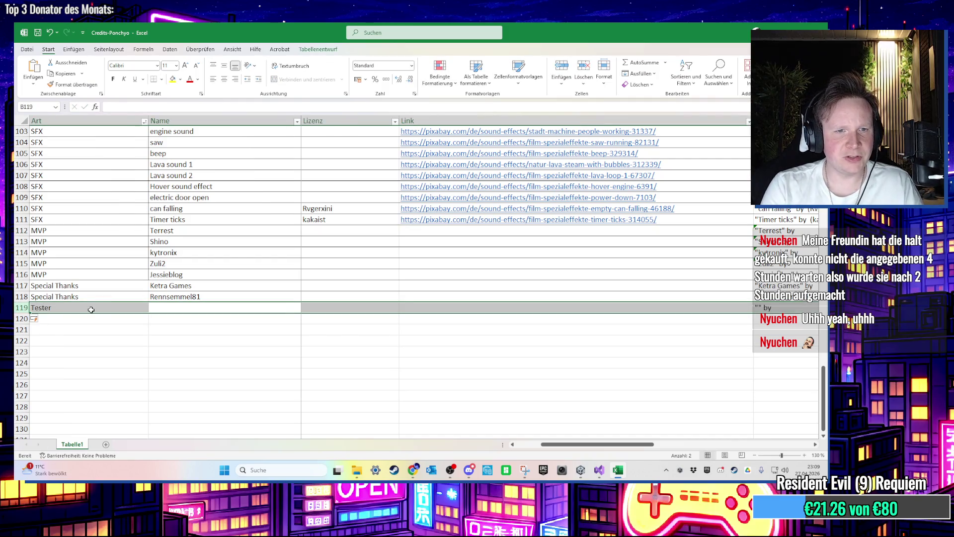
pyautogui.press('Tab')
pyautogui.write('Pippo')
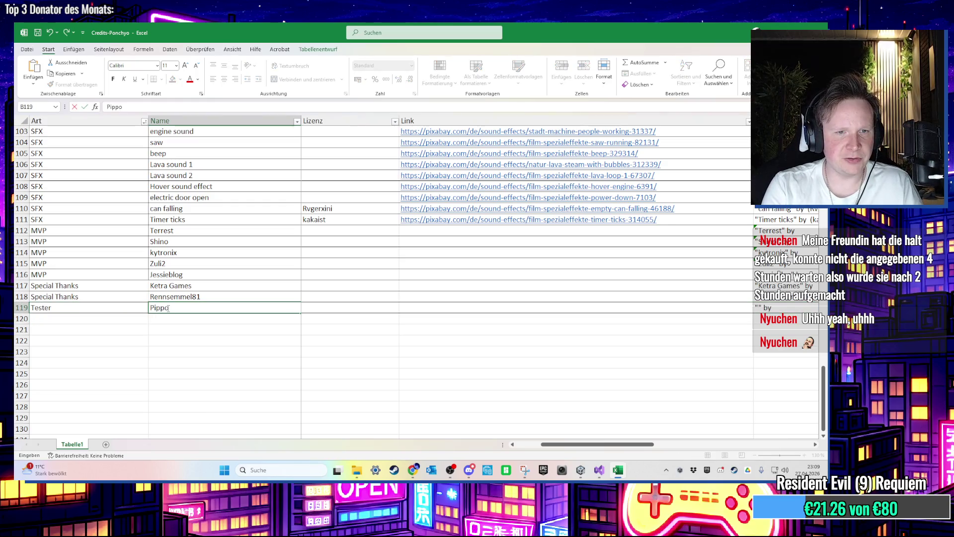
pyautogui.press('Return')
pyautogui.write('Tester')
pyautogui.press('Return')
pyautogui.write('Tester')
pyautogui.press('Return')
pyautogui.write('Tester')
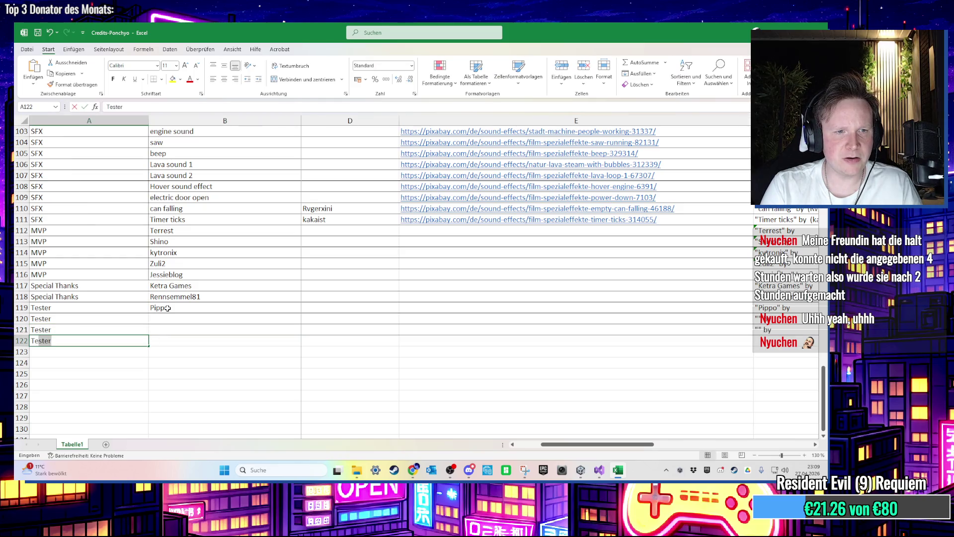
pyautogui.press('Tab')
# Step: Fill in the remaining three tester names in rows 120–122
pyautogui.press('Up')
pyautogui.press('Up')
pyautogui.write('Terrest')
pyautogui.press('Return')
pyautogui.write('Adré')
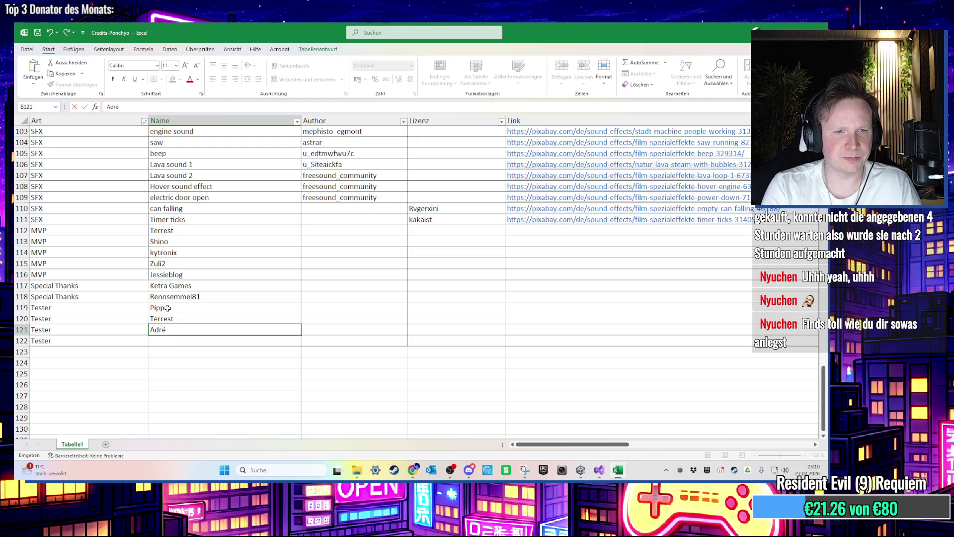
pyautogui.write('´r')
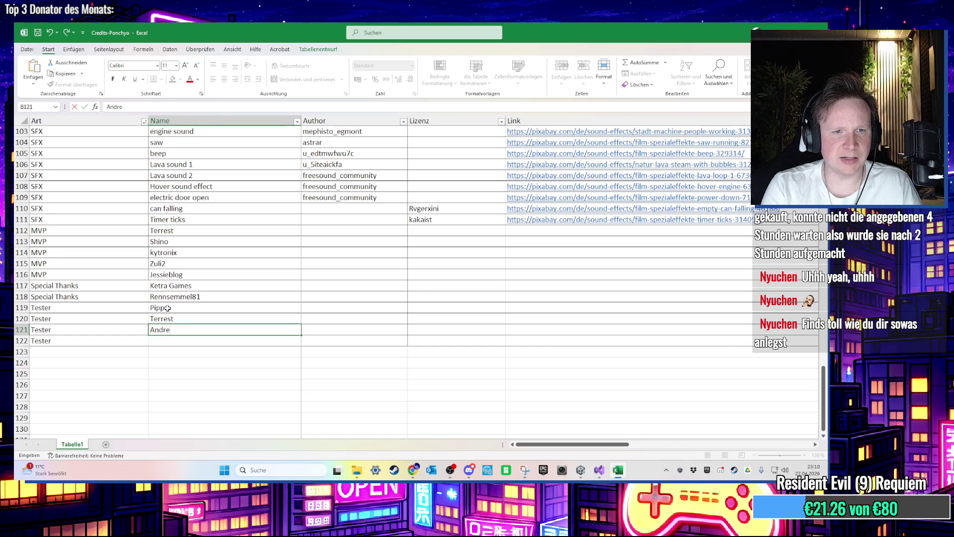
pyautogui.write('é')
pyautogui.press('Return')
pyautogui.write('Rigo')
pyautogui.press('Return')
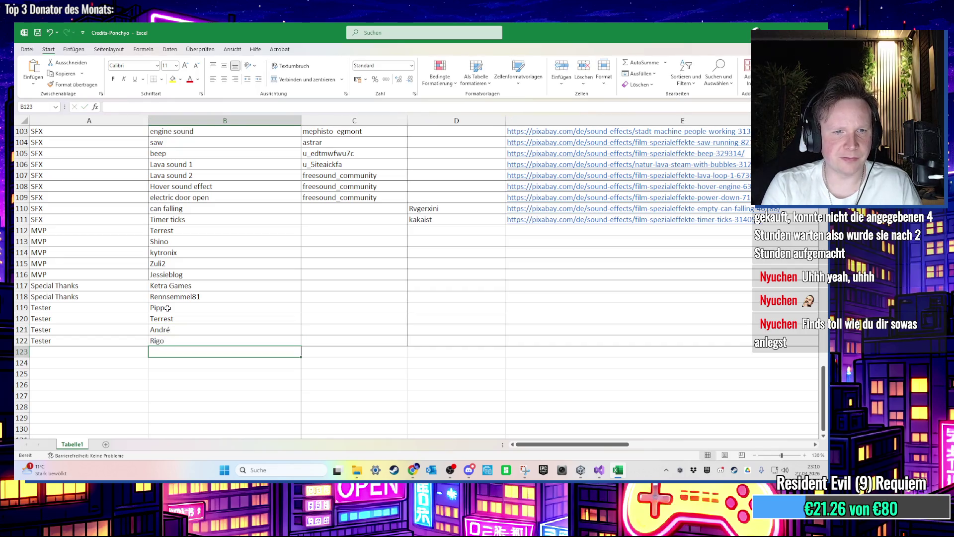
pyautogui.scroll(1, 168, 308)
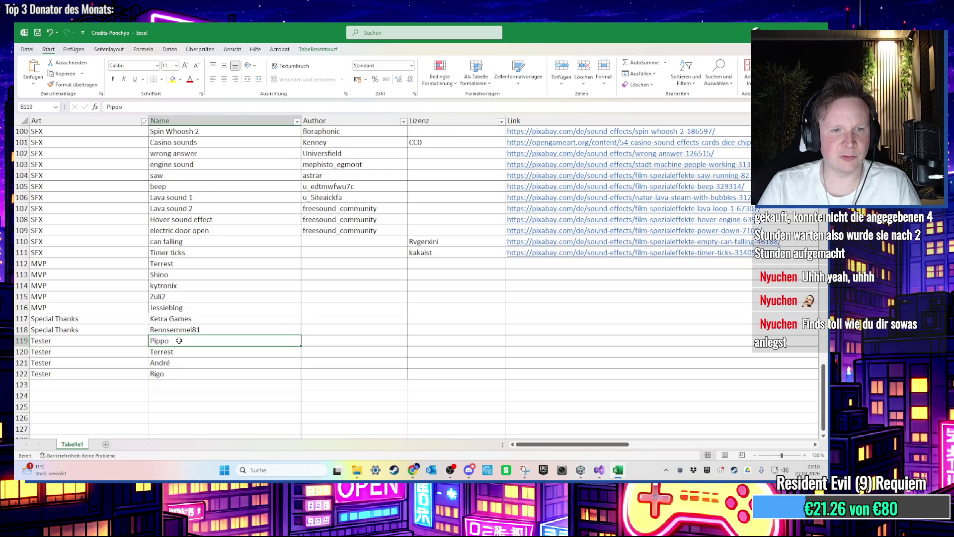
pyautogui.moveTo(169, 341); pyautogui.dragTo(78, 380)
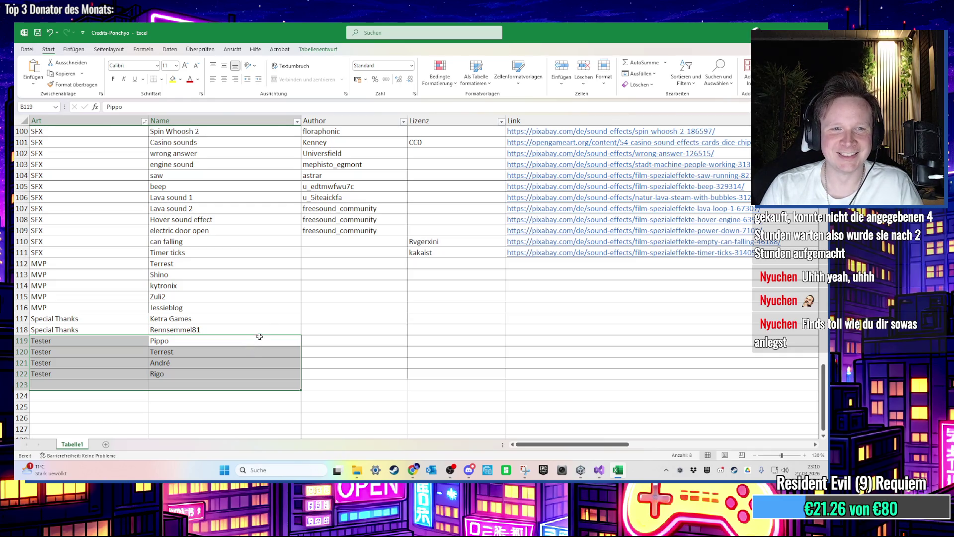
pyautogui.click(331, 253)
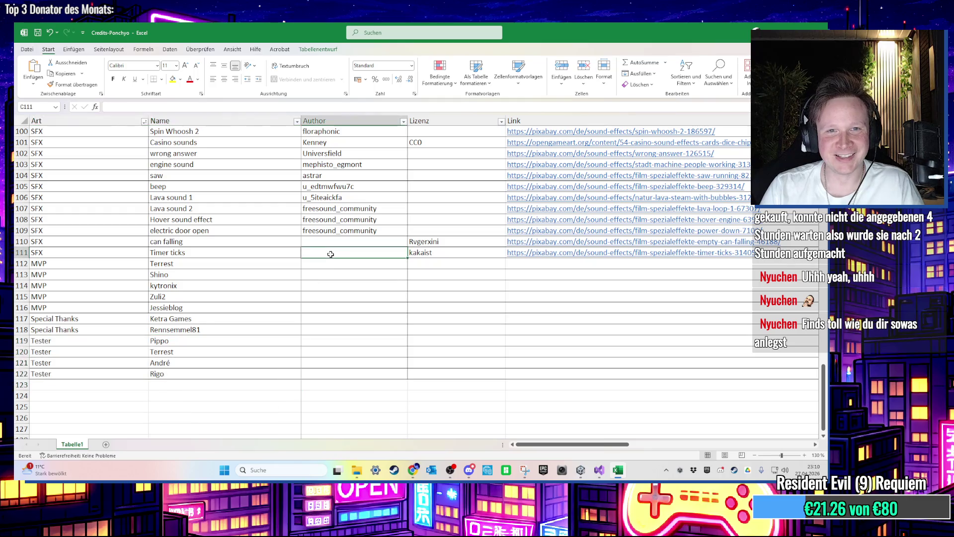
# Step: Move the Timer ticks and can falling author names from Lizenz (D110, D111) into the Author column (C110, C111)
pyautogui.click(420, 254)
pyautogui.scroll(1, 422, 258)
pyautogui.scroll(-1, 423, 259)
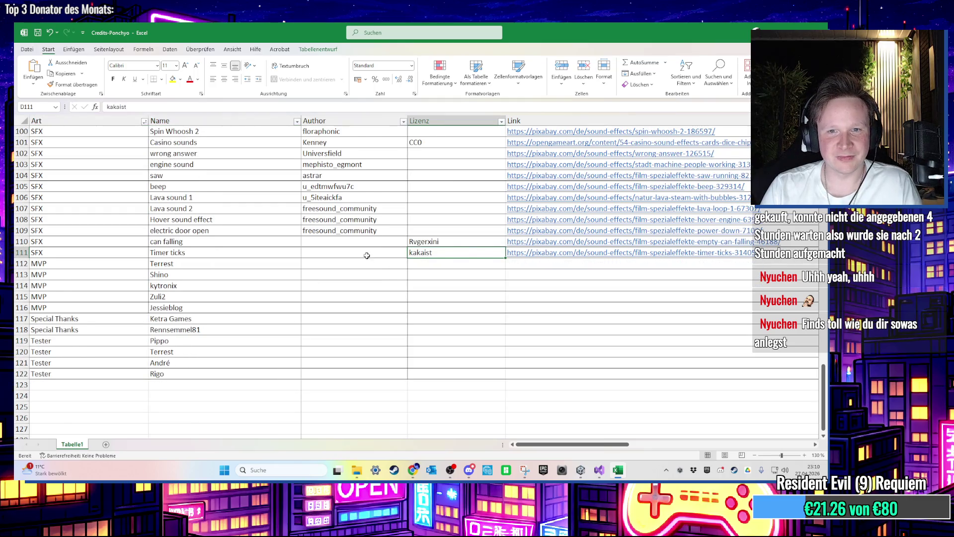
pyautogui.hotkey('ctrl', 'c')
pyautogui.click(368, 254)
pyautogui.hotkey('ctrl', 'v')
pyautogui.click(433, 244)
pyautogui.hotkey('ctrl', 'x')
pyautogui.click(356, 243)
pyautogui.hotkey('ctrl', 'v')
# Step: Check the generated Lizenzierung credit formulas, including the several flowers line
pyautogui.click(403, 282)
pyautogui.scroll(1, 404, 281)
pyautogui.scroll(7, 376, 274)
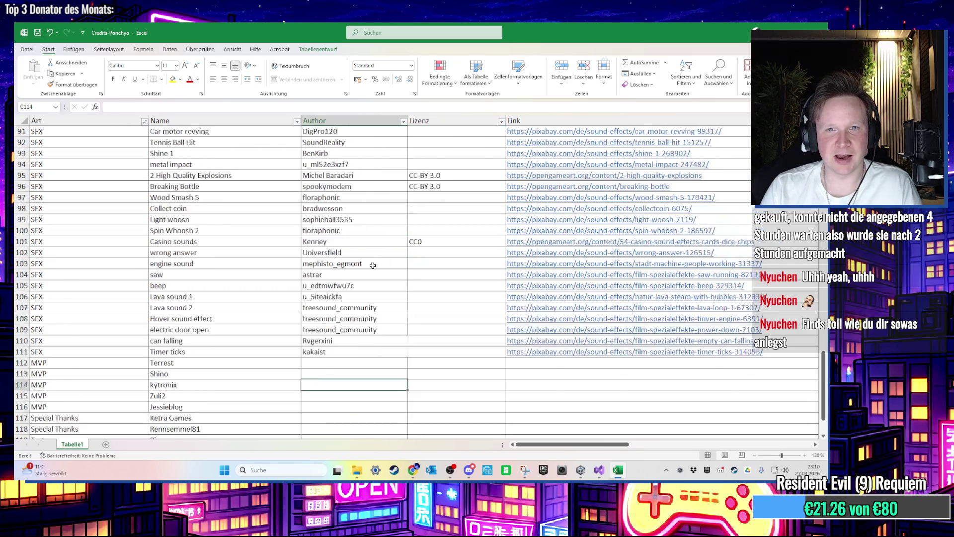
pyautogui.scroll(20, 429, 293)
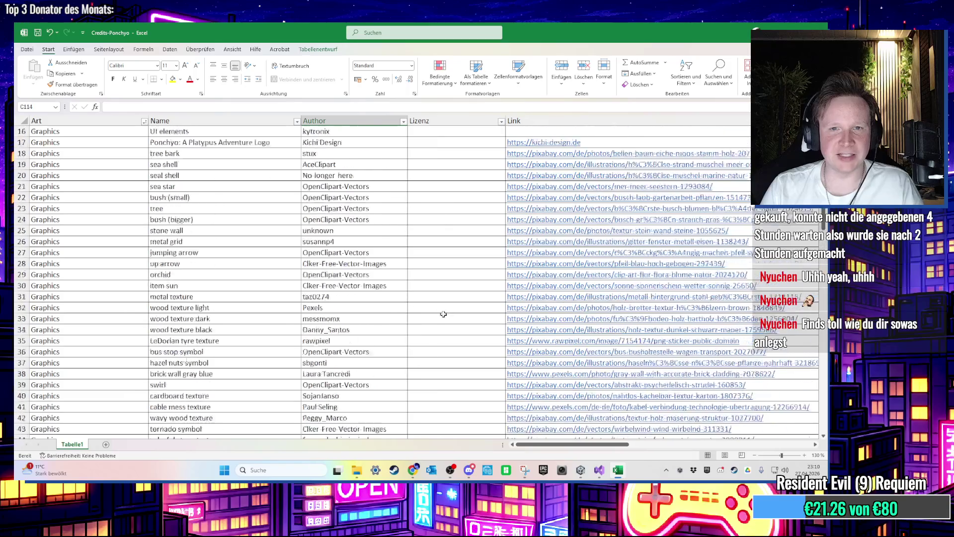
pyautogui.scroll(-6, 414, 309)
pyautogui.scroll(2, 414, 308)
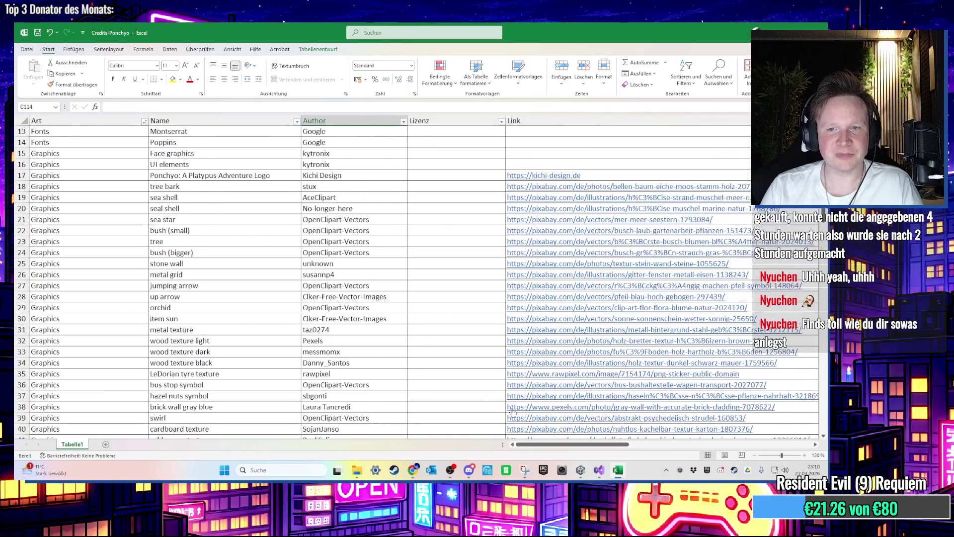
pyautogui.moveTo(587, 444); pyautogui.dragTo(710, 448)
pyautogui.click(369, 144)
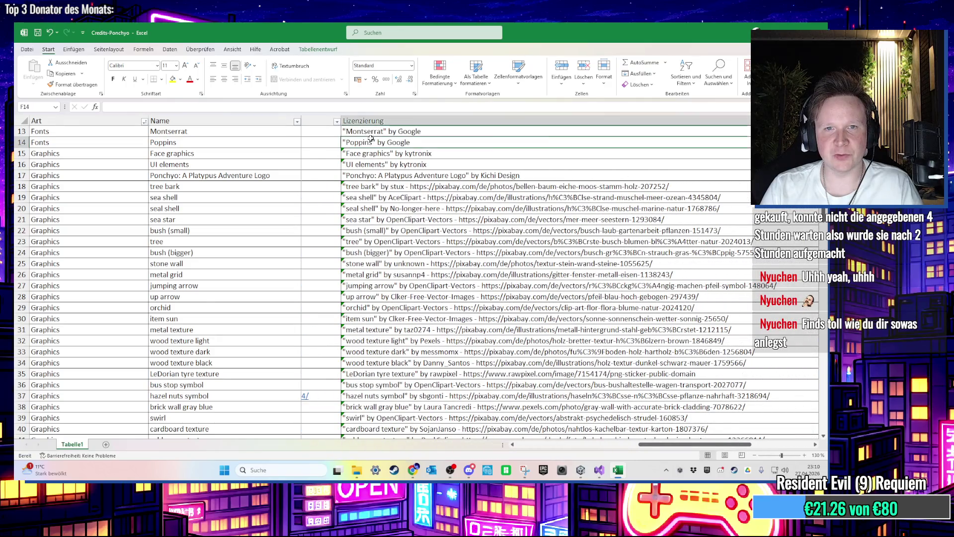
pyautogui.scroll(4, 369, 144)
pyautogui.click(416, 179)
pyautogui.click(429, 165)
pyautogui.click(430, 209)
pyautogui.scroll(-2, 429, 209)
pyautogui.click(439, 289)
pyautogui.scroll(-9, 439, 290)
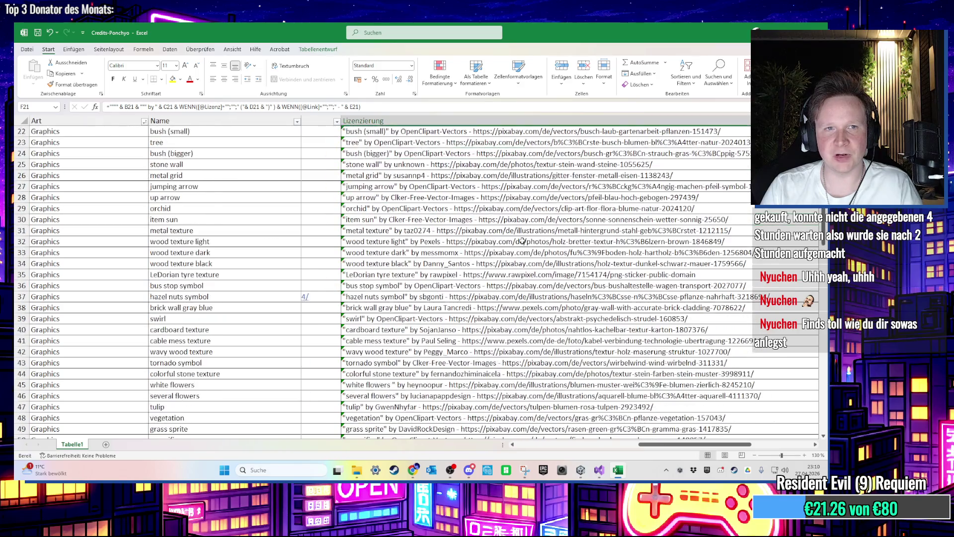
pyautogui.click(480, 263)
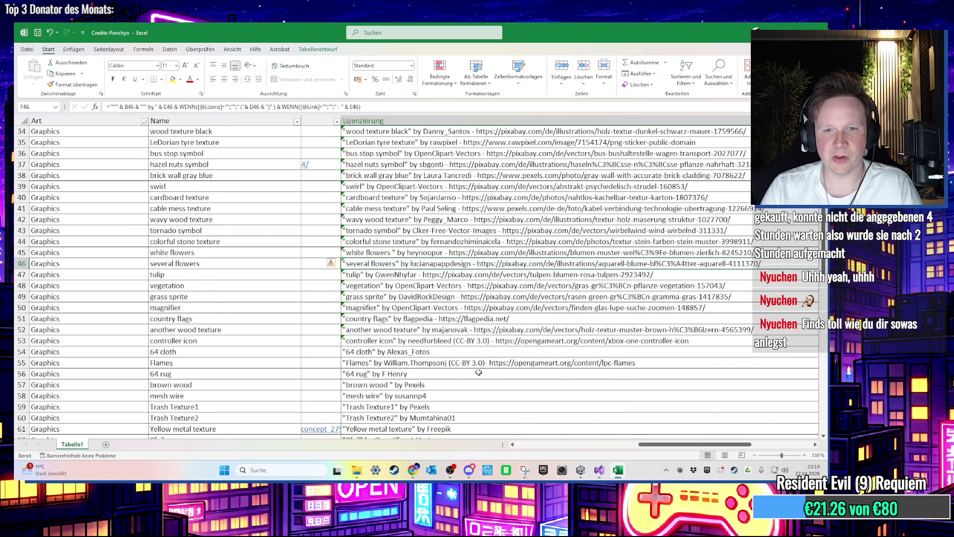
pyautogui.scroll(-4, 451, 363)
pyautogui.scroll(-4, 473, 361)
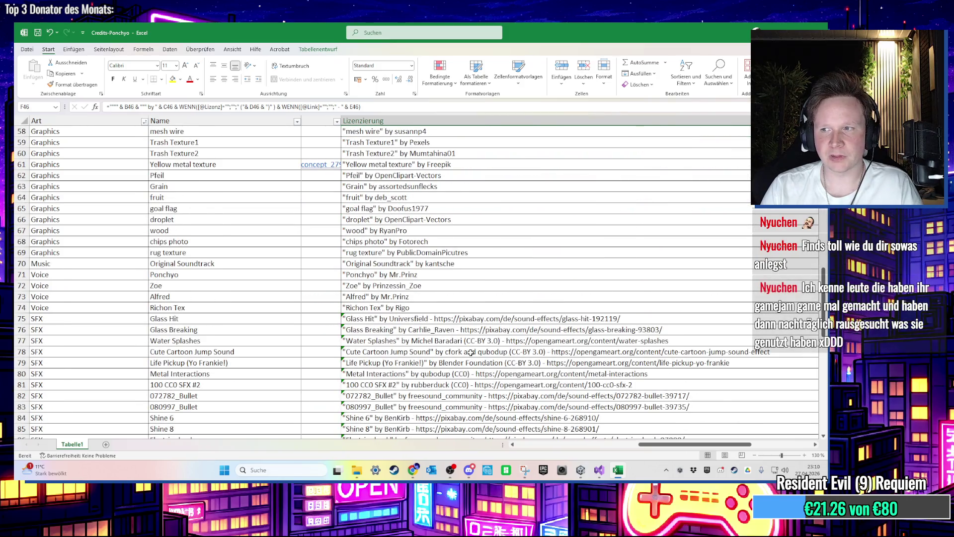
pyautogui.scroll(19, 471, 352)
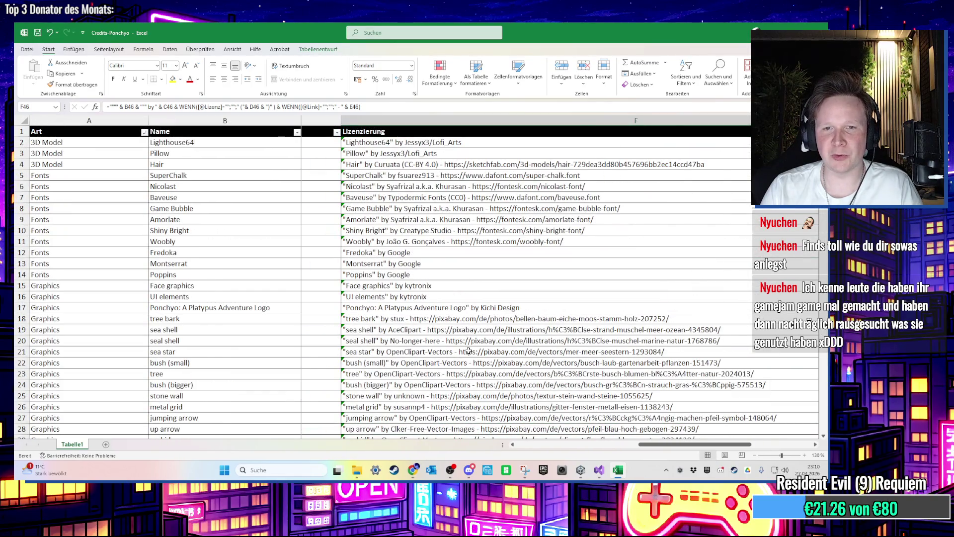
# Step: Minimise the windows to leave the Windows desktop showing
pyautogui.hotkey('alt', 'Tab')
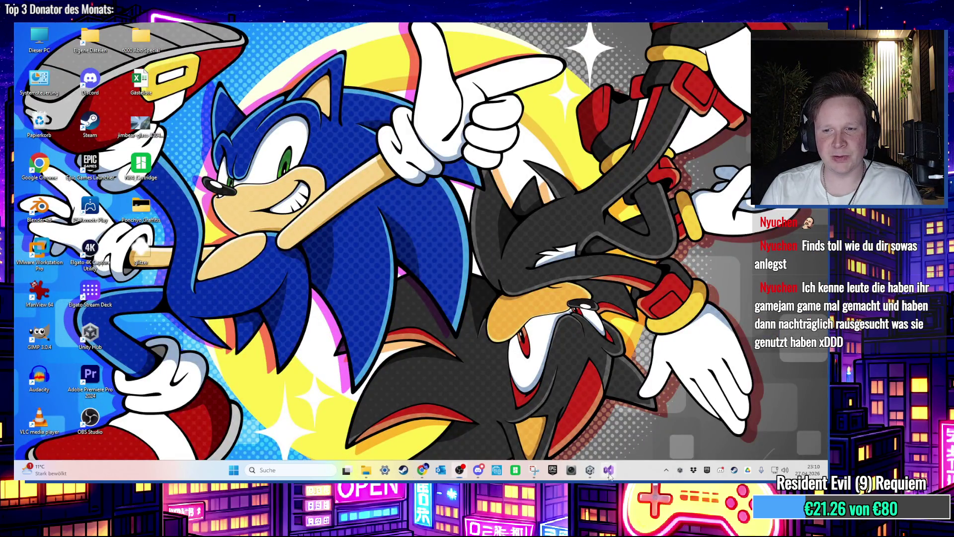
pyautogui.click(609, 472)
pyautogui.click(609, 472)
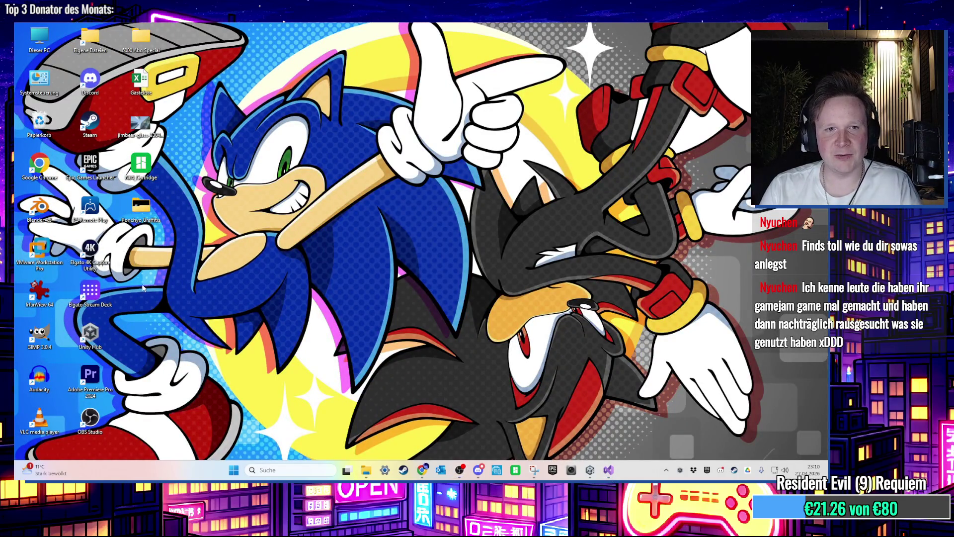
# Step: Permanently delete the selected desktop items, confirming with Ja, and return to the Unity editor
pyautogui.hotkey('shift', 'Delete')
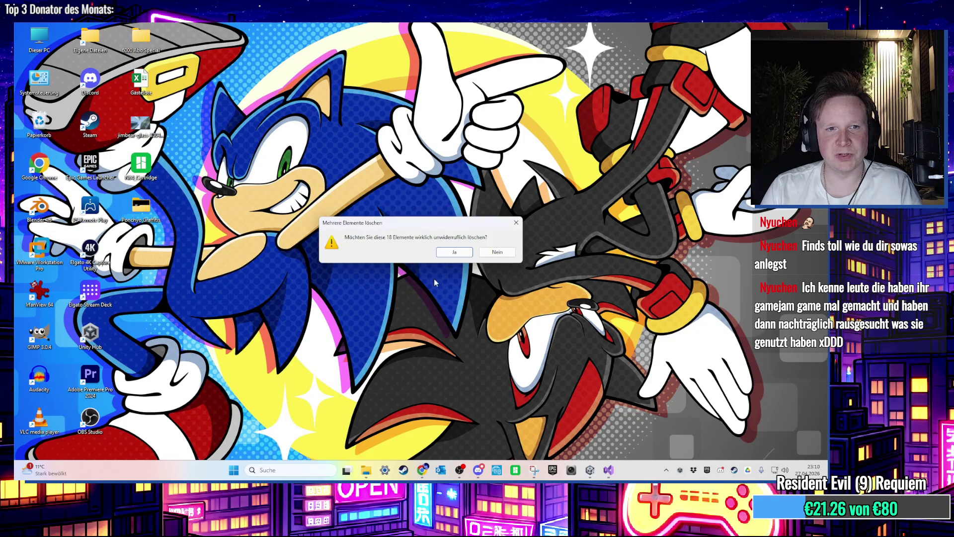
pyautogui.click(450, 253)
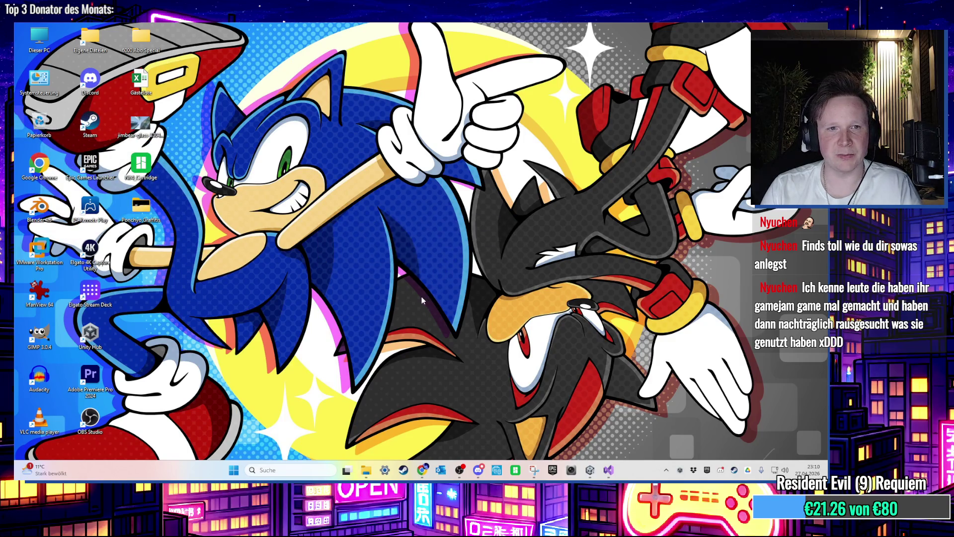
pyautogui.click(592, 471)
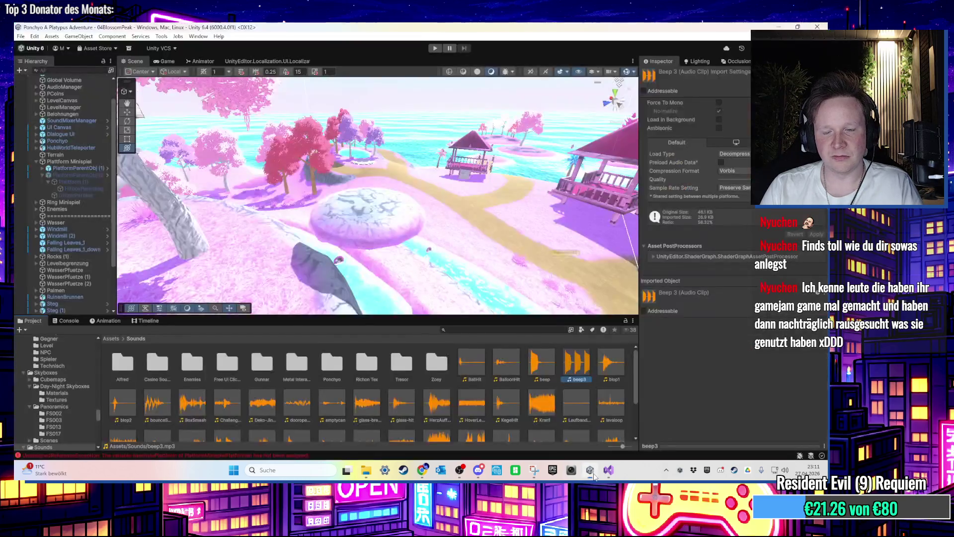